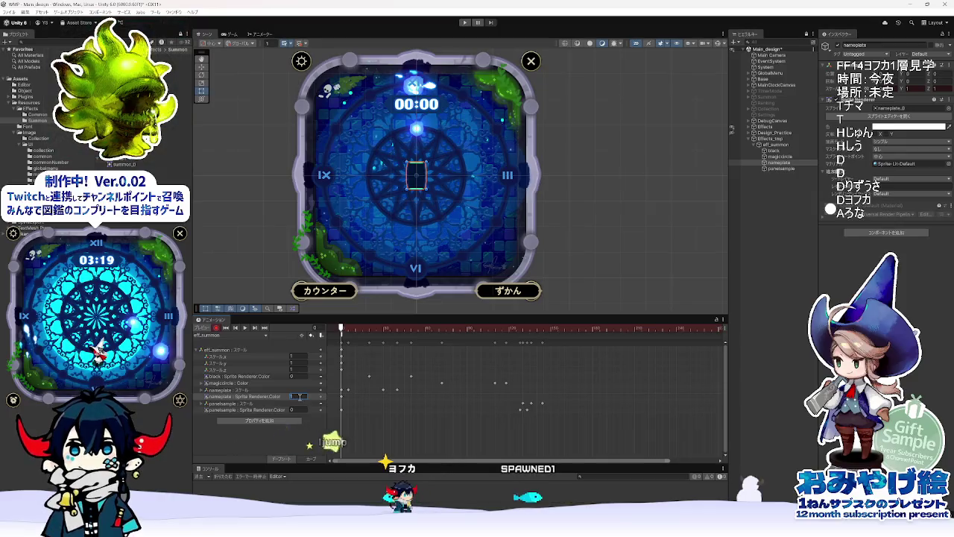
Step: Scrub the eff_summon clip and compare the nameplate animation with the Animate reference
click(347, 329)
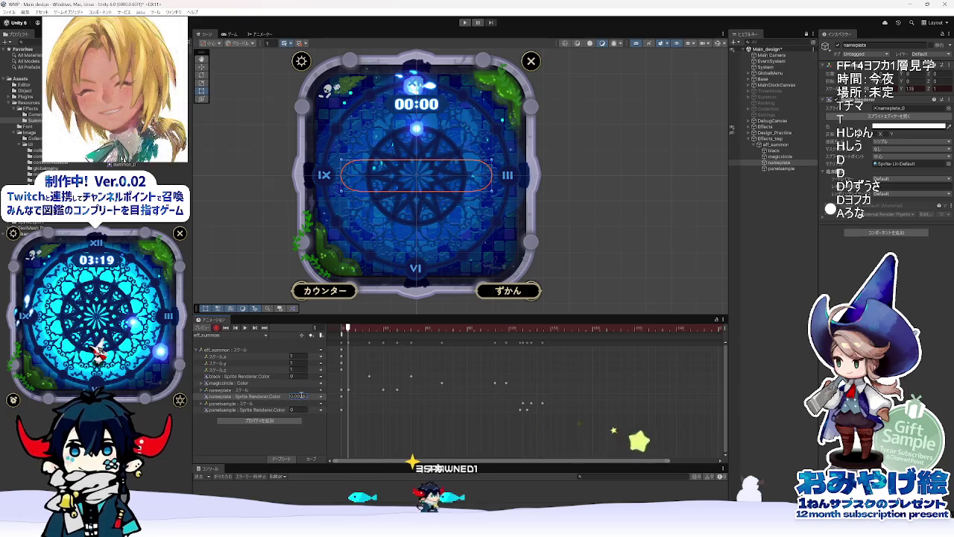
click(305, 395)
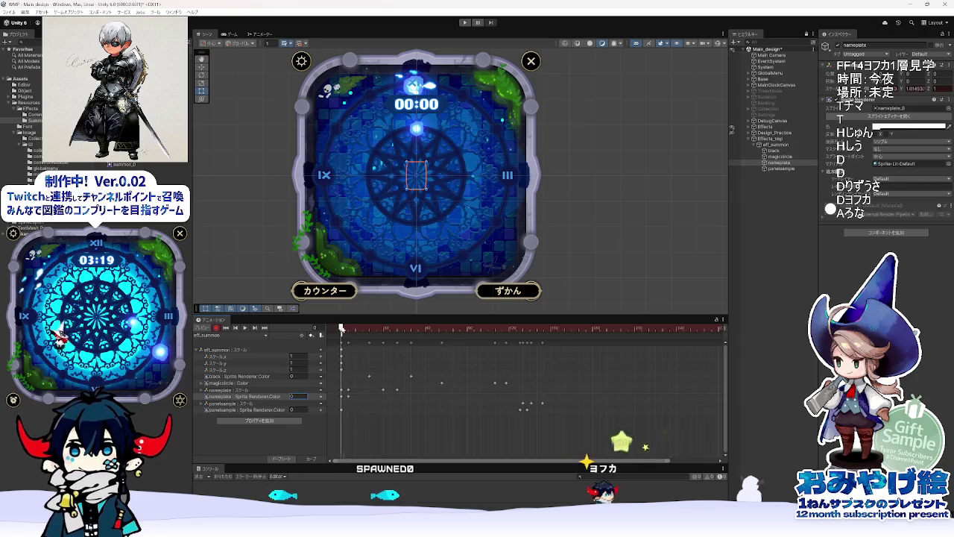
drag(348, 329, 364, 329)
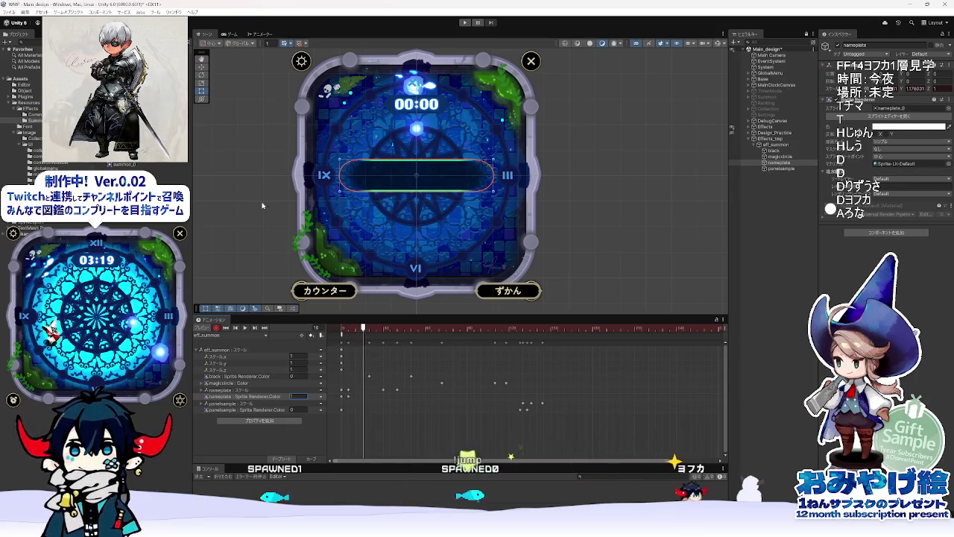
key(alt+Tab)
drag(299, 390, 470, 403)
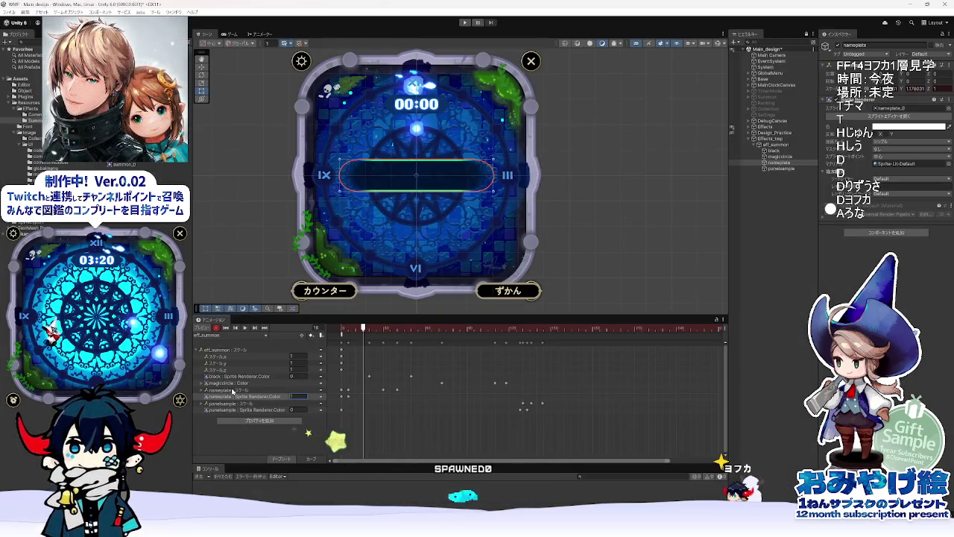
Step: Key the nameplate Sprite Renderer colour to 0 at a later frame
click(246, 390)
click(372, 329)
mouse_move(374, 331)
mouse_down()
mouse_move(409, 330)
mouse_move(350, 335)
mouse_move(495, 360)
mouse_up()
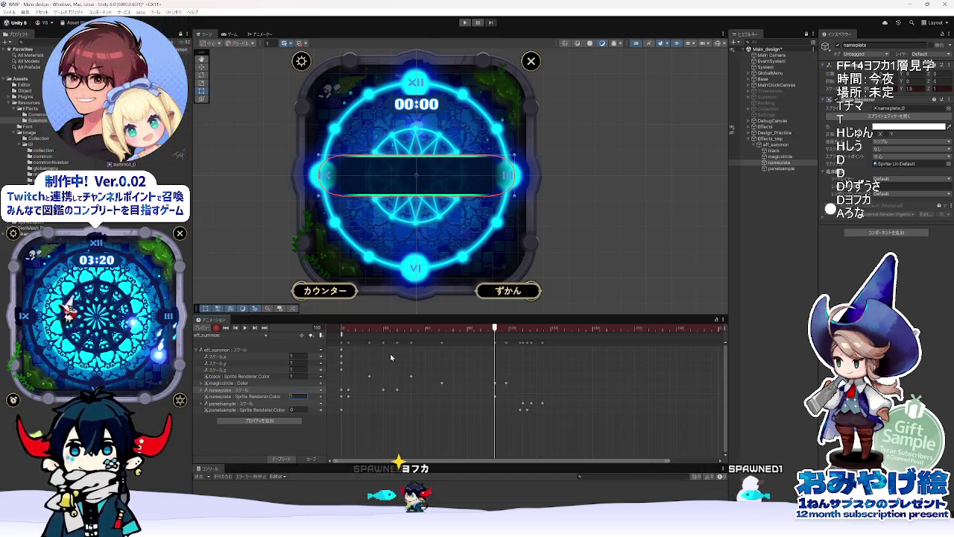
drag(502, 329, 507, 331)
click(298, 396)
text(0)
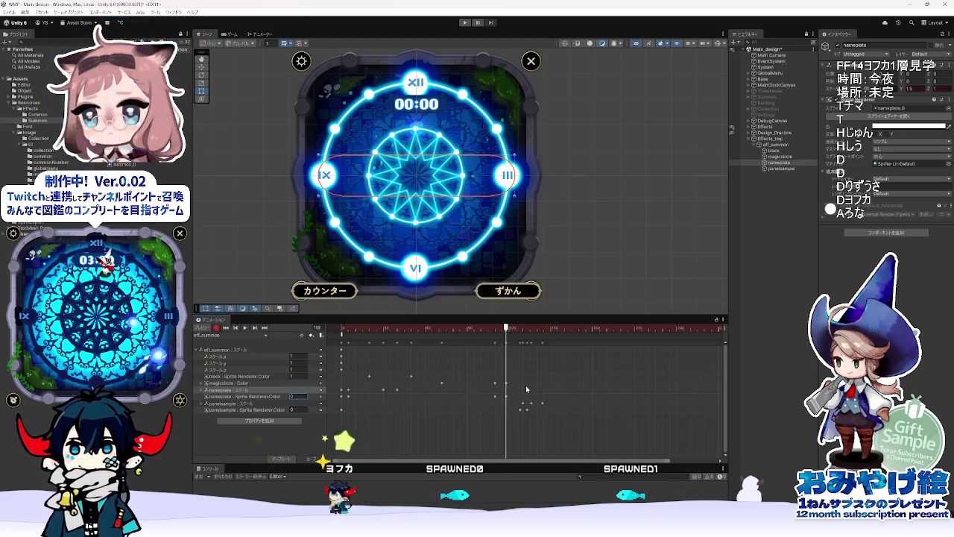
Step: Rewind to frame 0 and preview the animation through to the revealed card
click(340, 329)
mouse_move(339, 340)
mouse_down()
mouse_move(605, 375)
mouse_move(340, 371)
mouse_up()
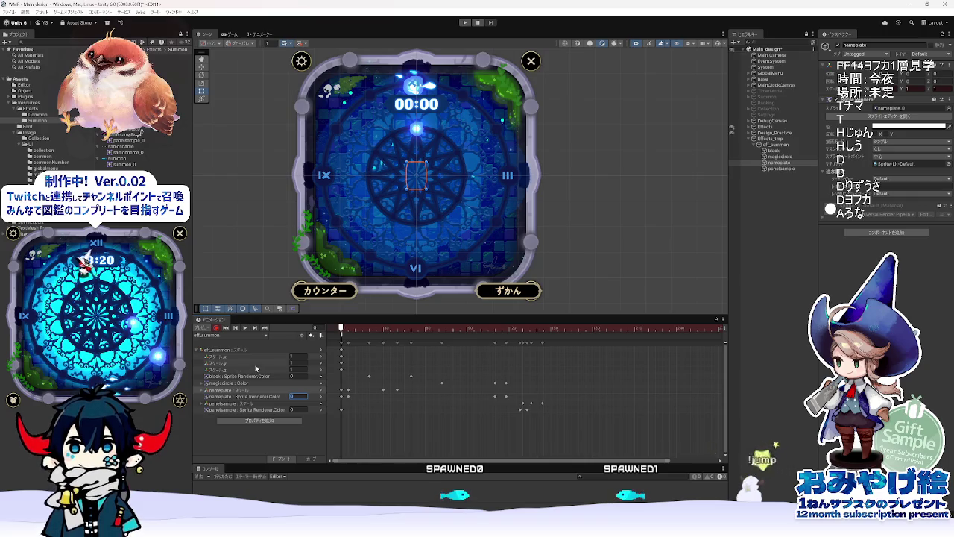
click(244, 328)
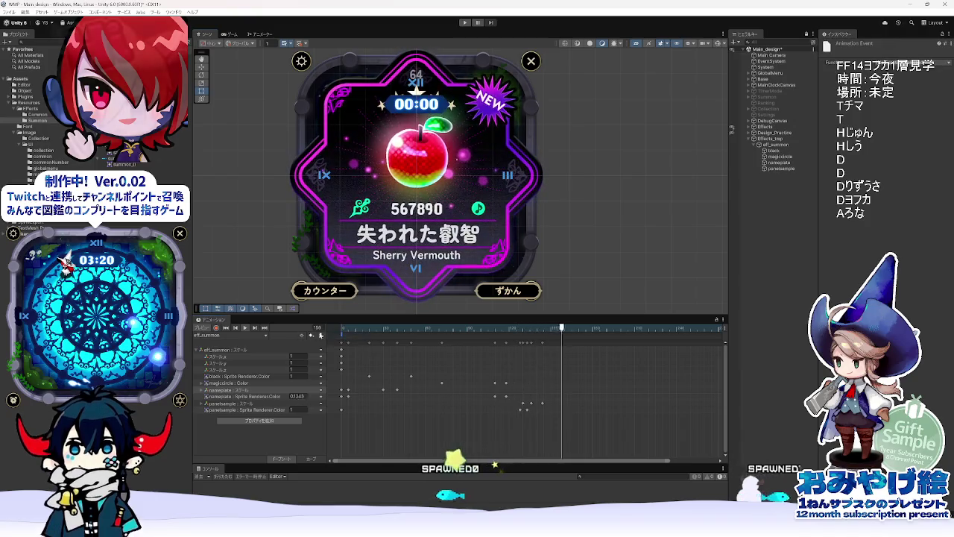
Step: Stop, replay and rewind the eff_summon preview, then switch to the Animate reference
key(space)
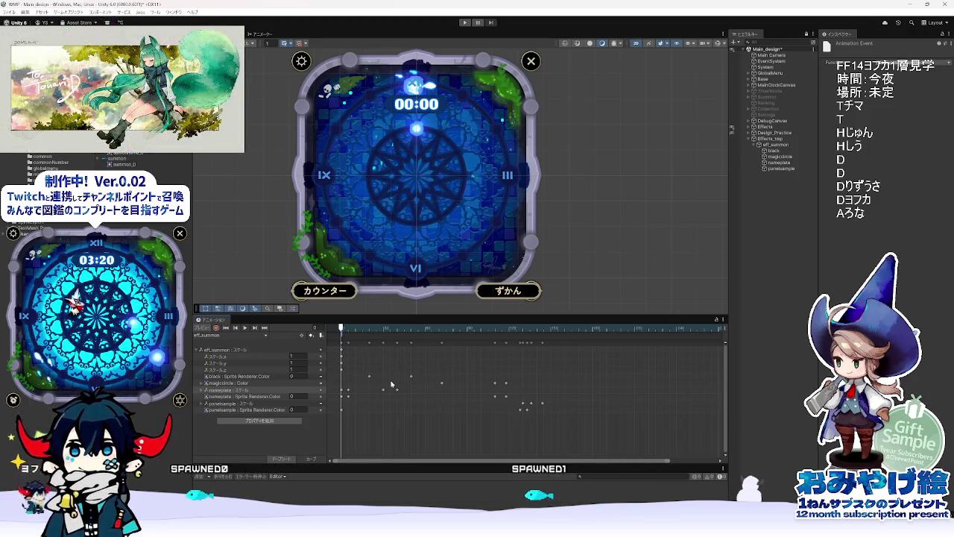
click(245, 328)
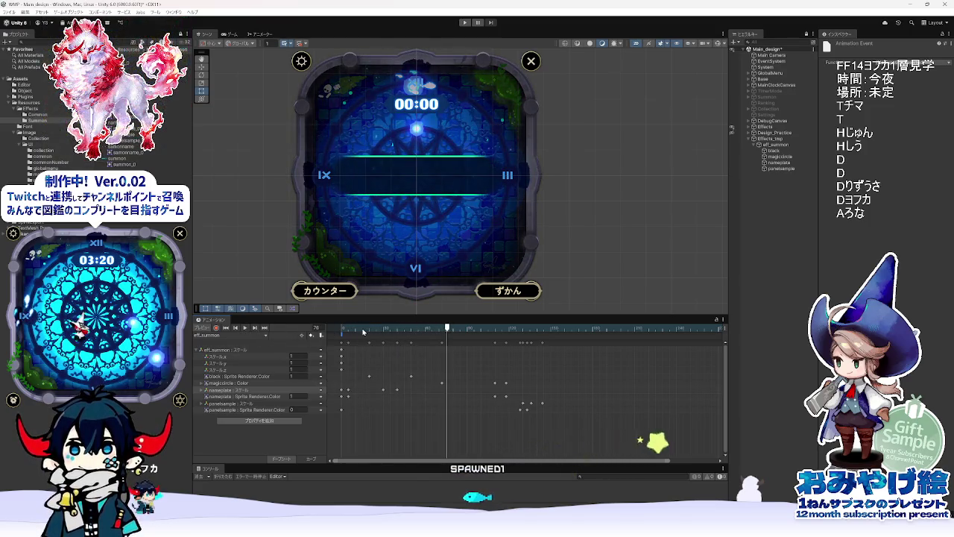
mouse_move(363, 332)
mouse_down()
mouse_move(341, 334)
mouse_move(361, 348)
mouse_move(403, 348)
mouse_move(304, 352)
mouse_move(388, 355)
mouse_move(355, 360)
mouse_up()
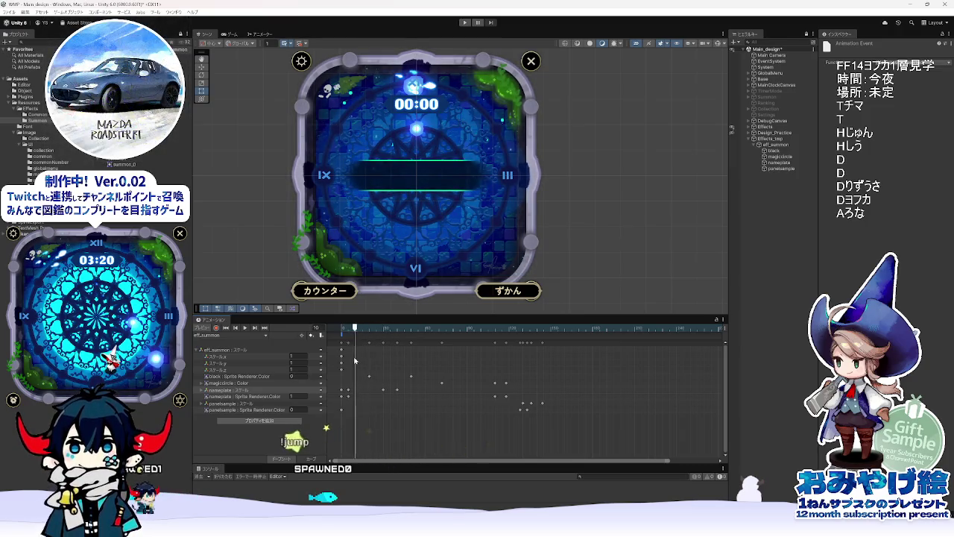
key(alt+Tab)
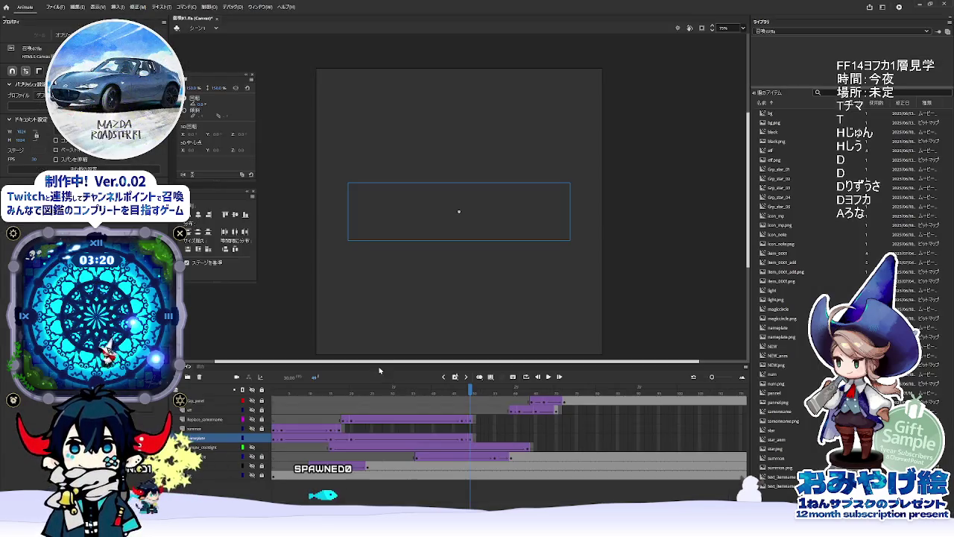
Step: Play the Animate reference from frame 1 and zoom the timeline out
drag(380, 389, 233, 389)
key(Return)
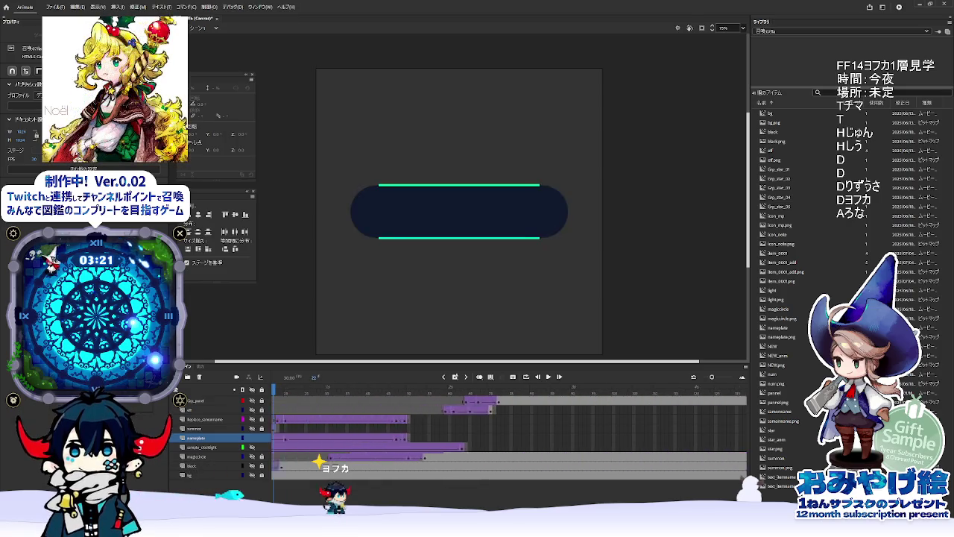
key(Return)
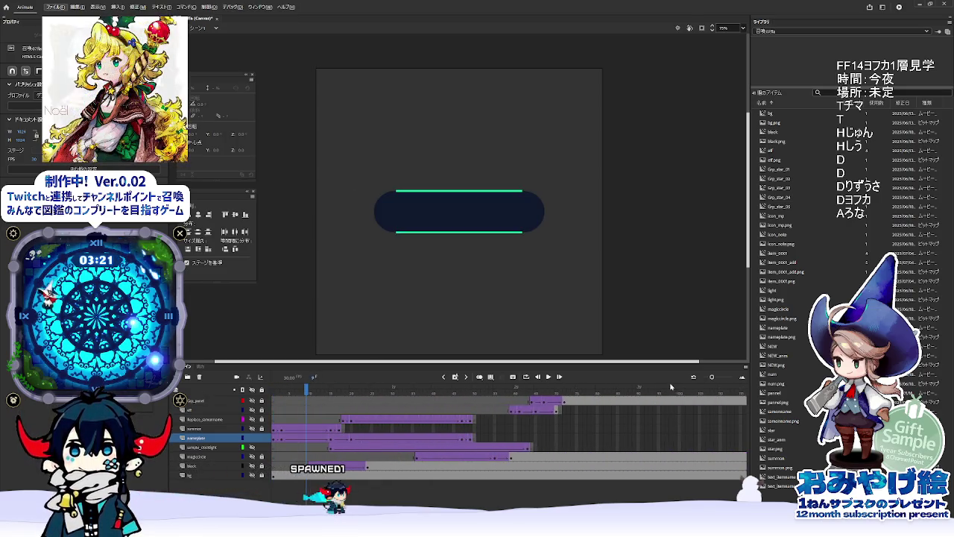
drag(710, 378, 709, 378)
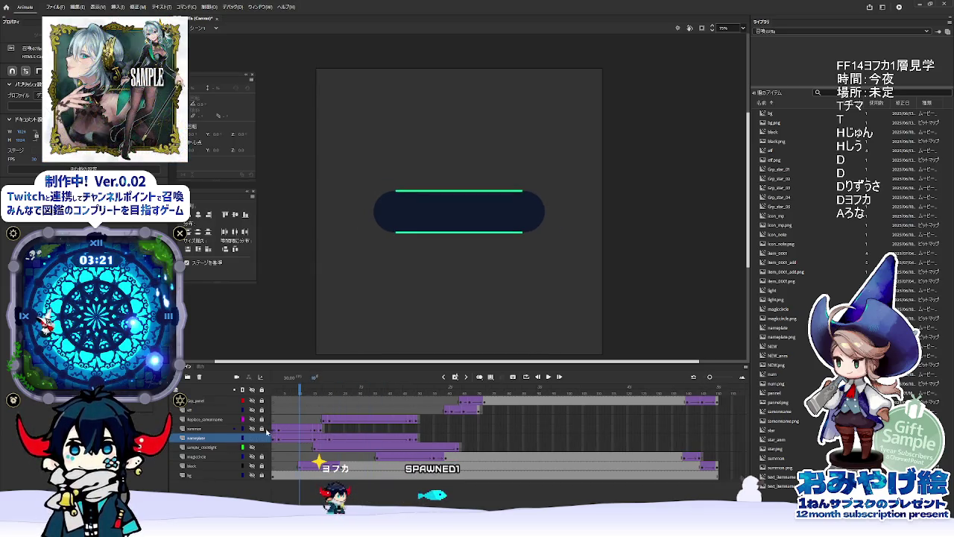
Step: Show the summon layer and confirm the SUMMON text appears at frame 2, then return to Unity
click(252, 428)
drag(303, 390, 272, 388)
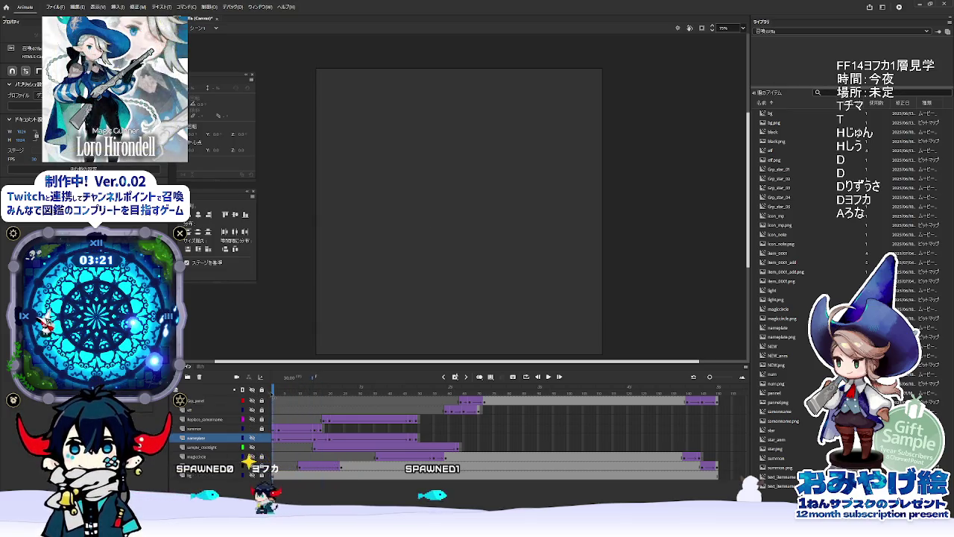
click(276, 388)
click(273, 394)
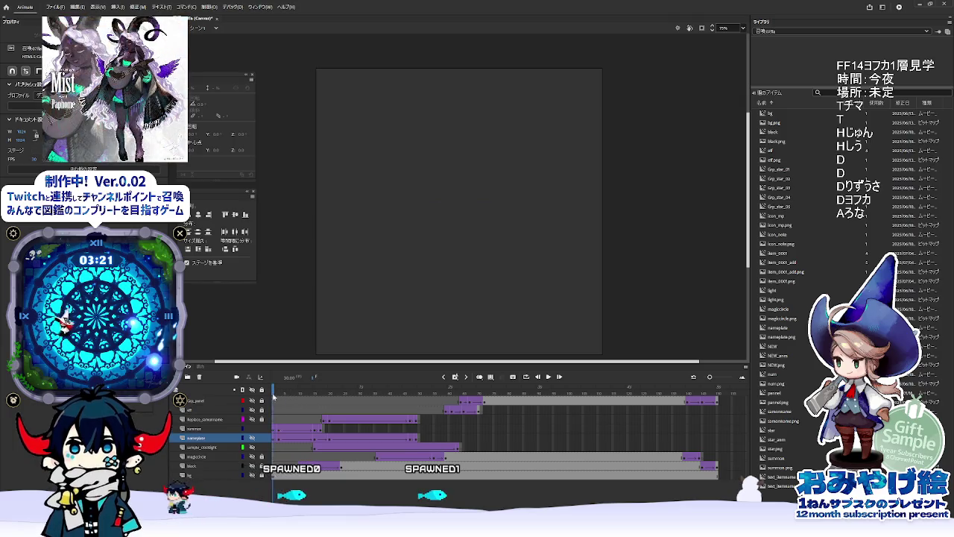
click(279, 430)
click(279, 431)
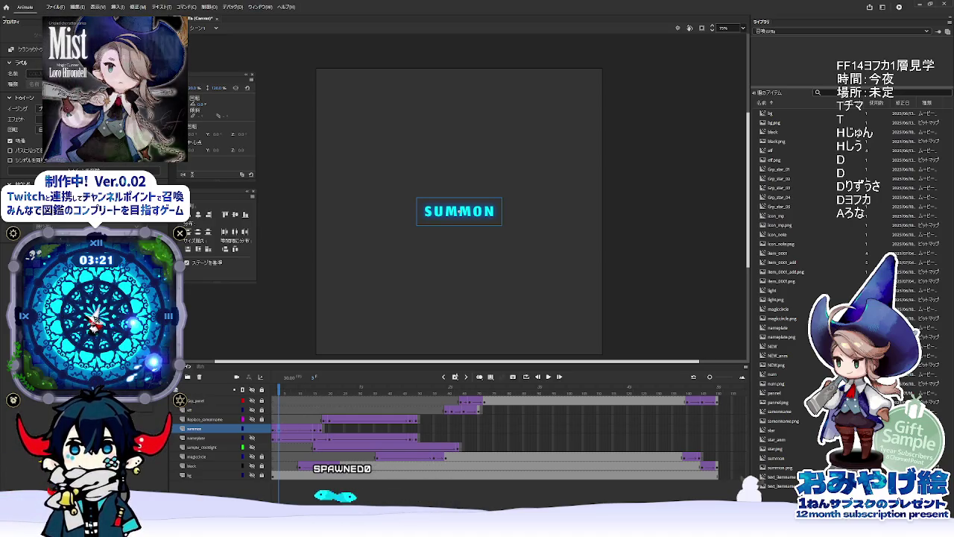
key(alt+Tab)
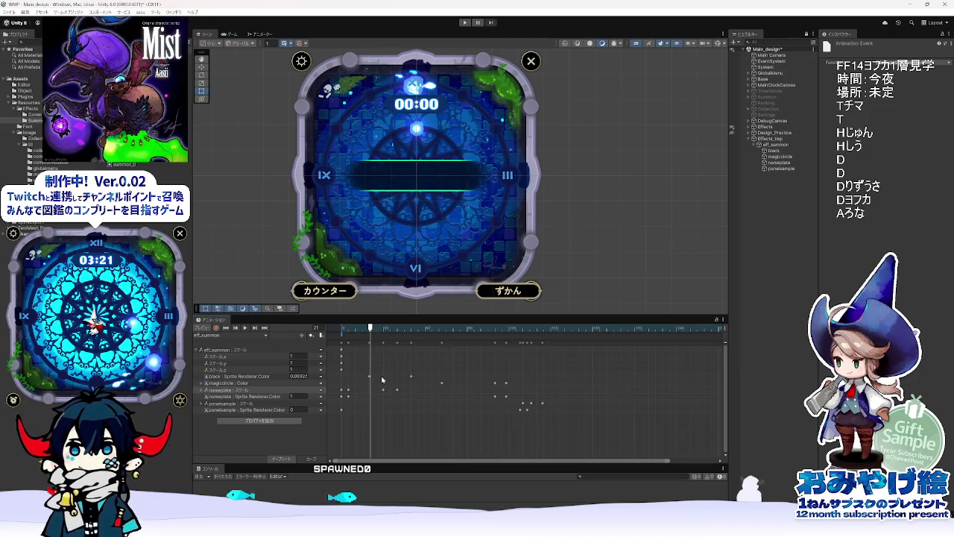
Step: Drag the Summon texture under eff_summon in the Hierarchy and rename the new sprite 'summon'
drag(368, 329, 339, 330)
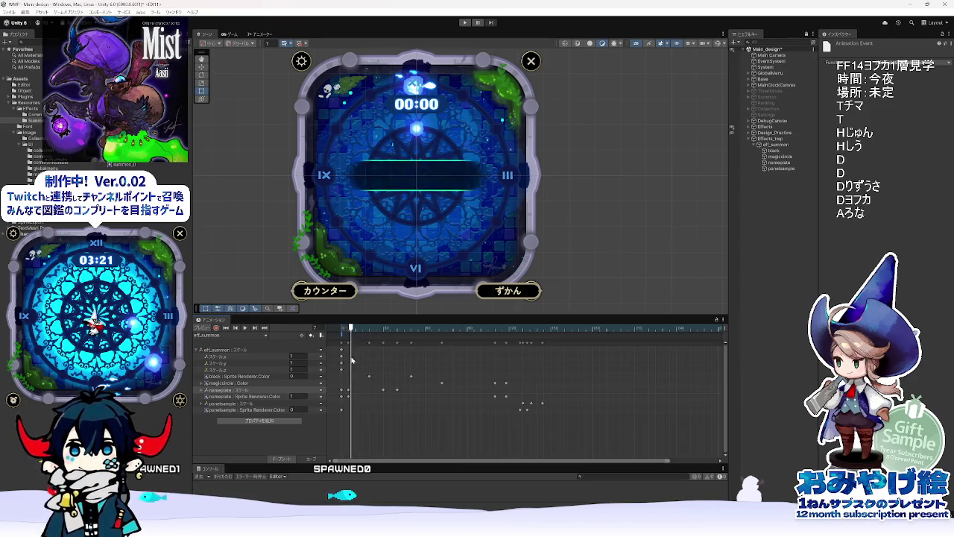
click(769, 146)
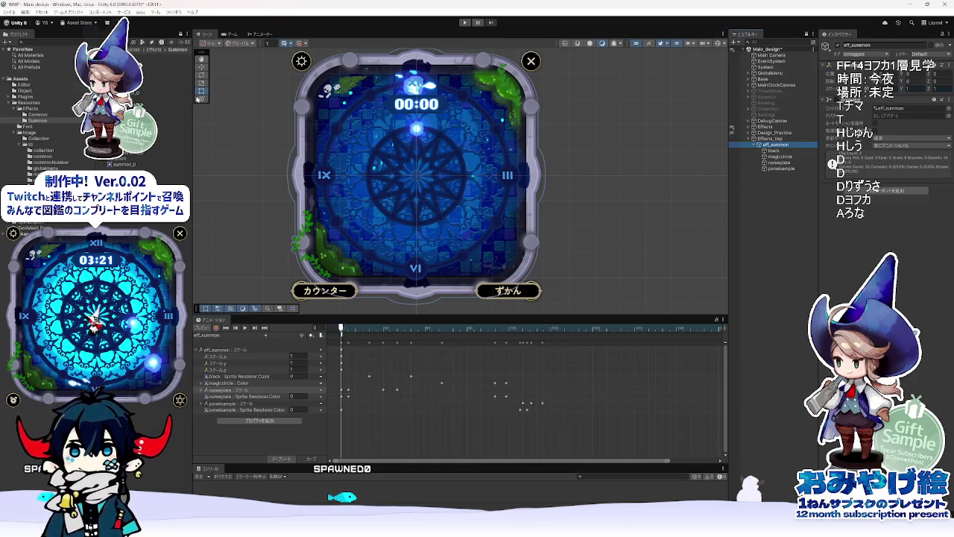
click(149, 158)
mouse_move(149, 158)
mouse_down()
mouse_move(771, 160)
mouse_move(785, 168)
mouse_up()
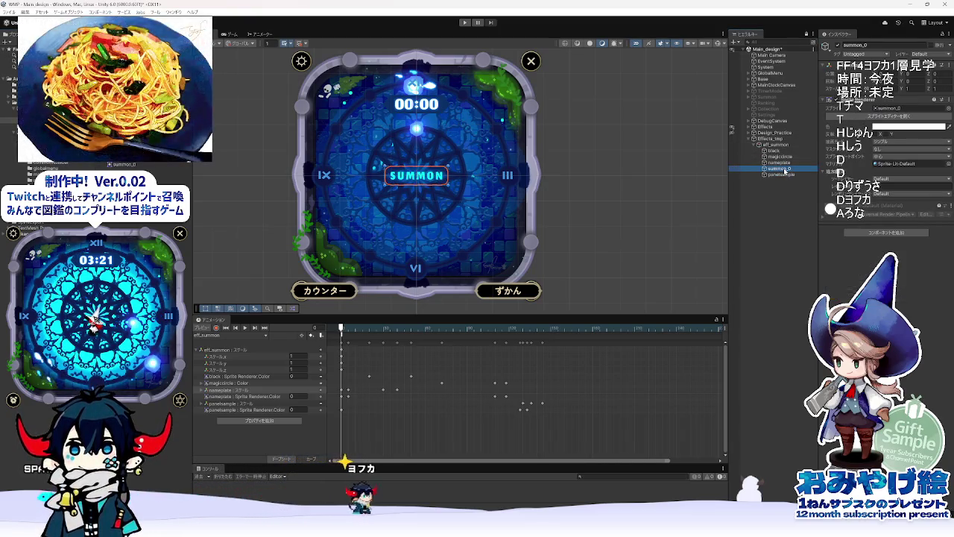
key(BackSpace)
key(BackSpace)
key(Return)
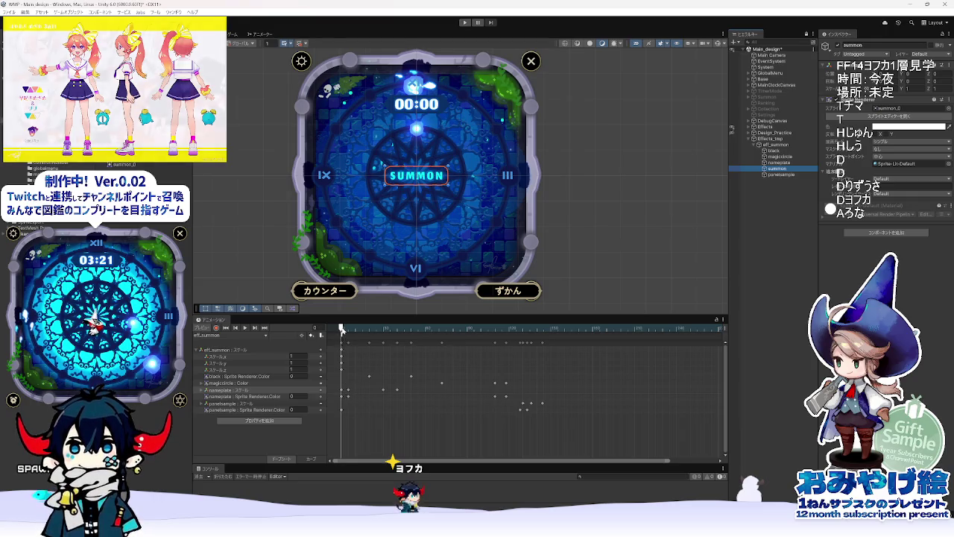
click(261, 421)
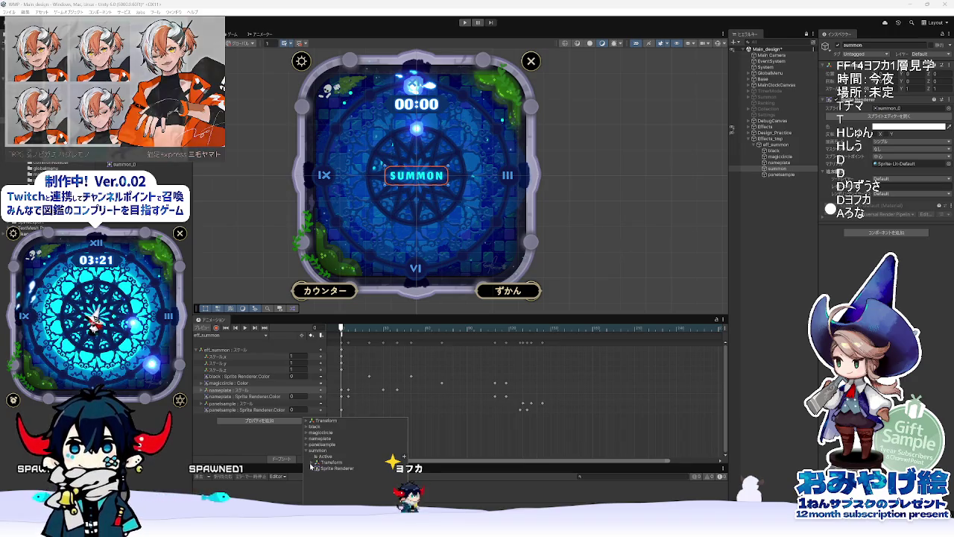
Step: Add the summon Transform Scale track (x, y, z) and select Scale.x, then switch to Animate
click(312, 462)
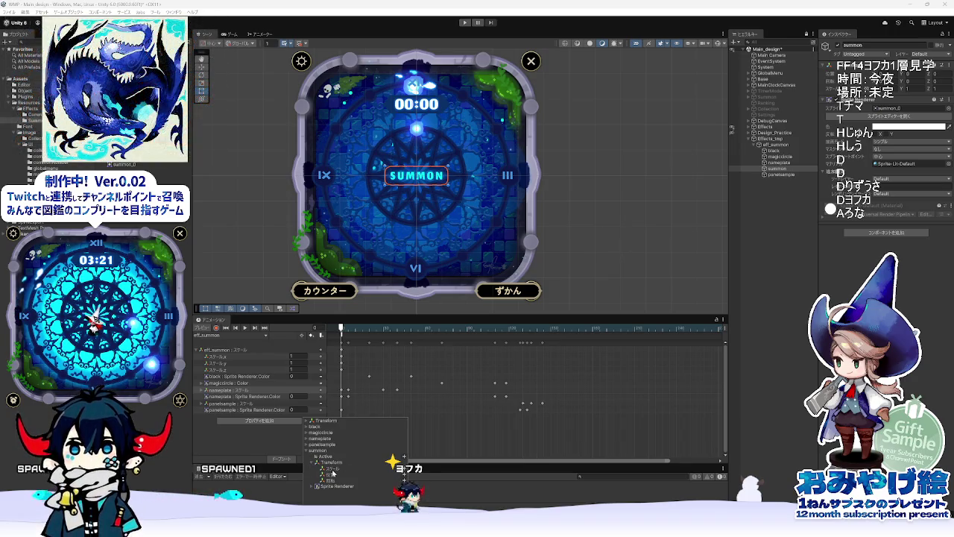
click(402, 468)
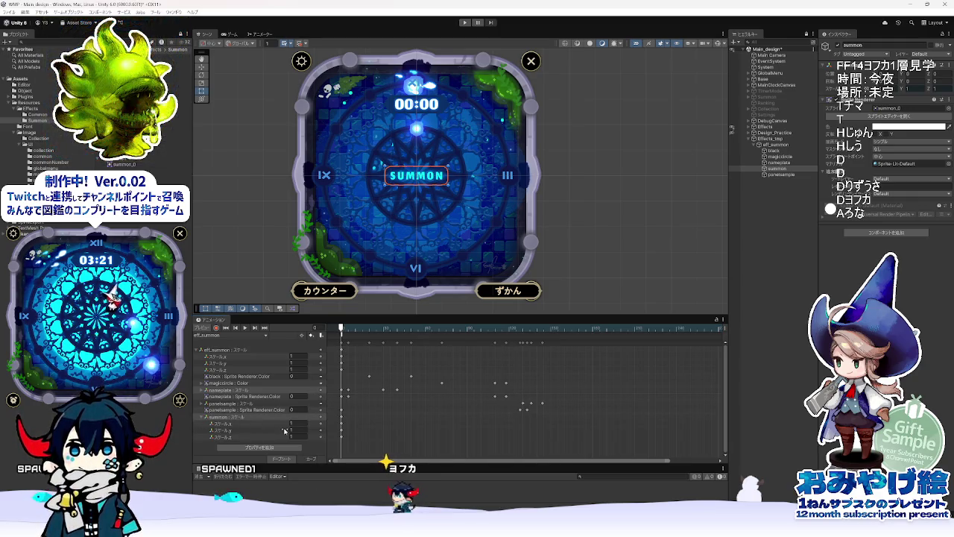
click(254, 424)
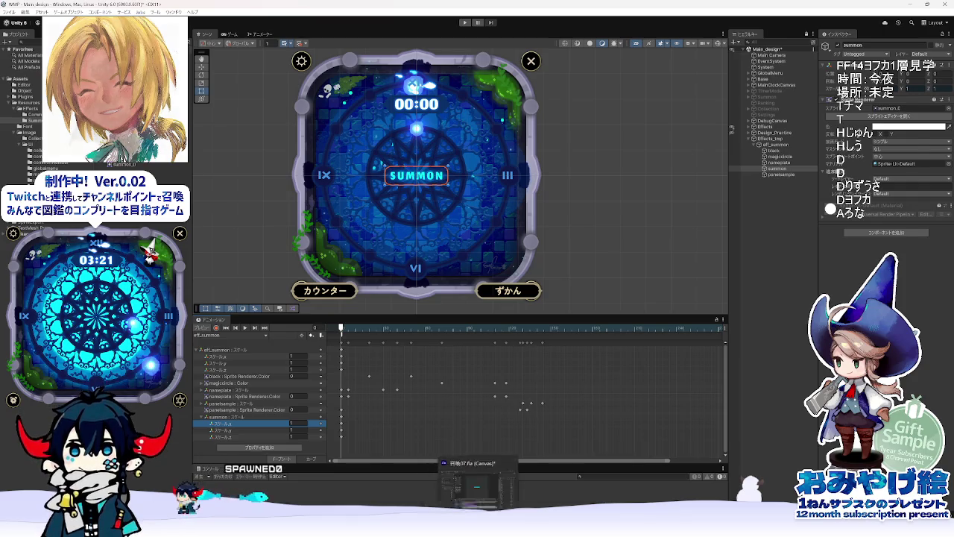
key(alt+Tab)
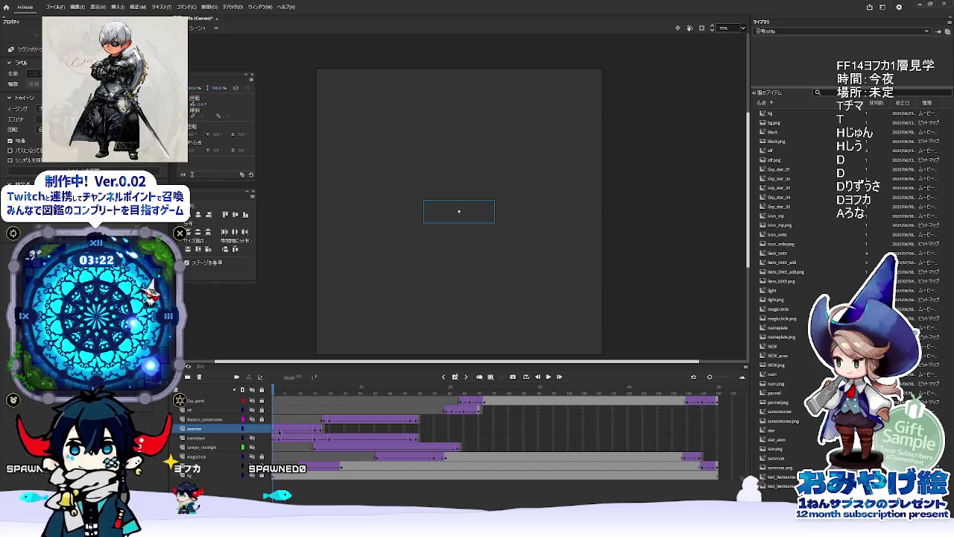
Step: Move the Animate reference back to the opening frame showing the SUMMON title, then return to Unity
click(280, 400)
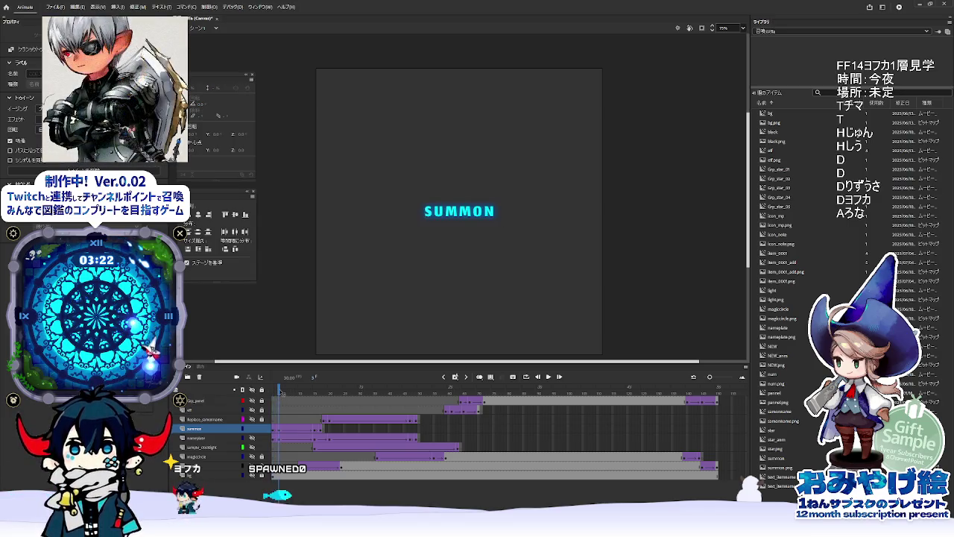
click(316, 430)
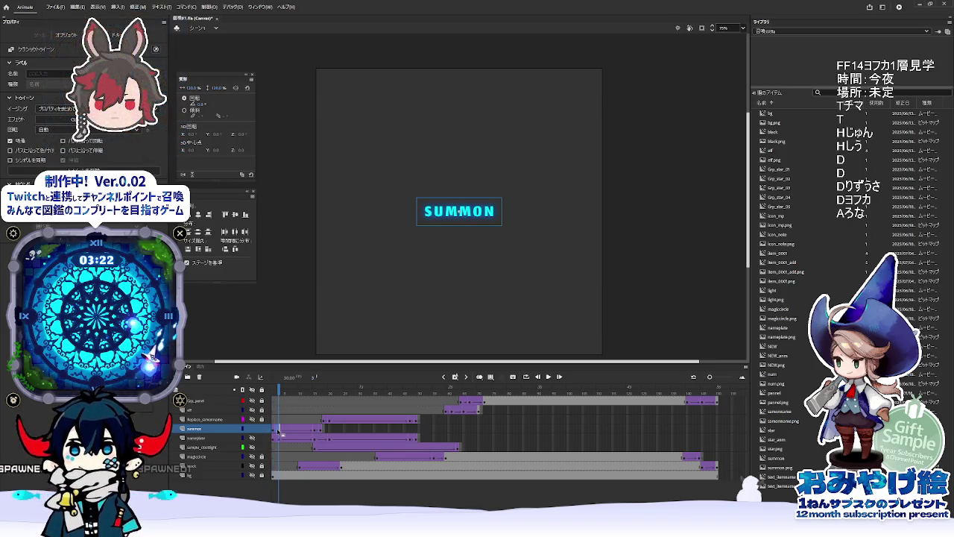
key(alt+Tab)
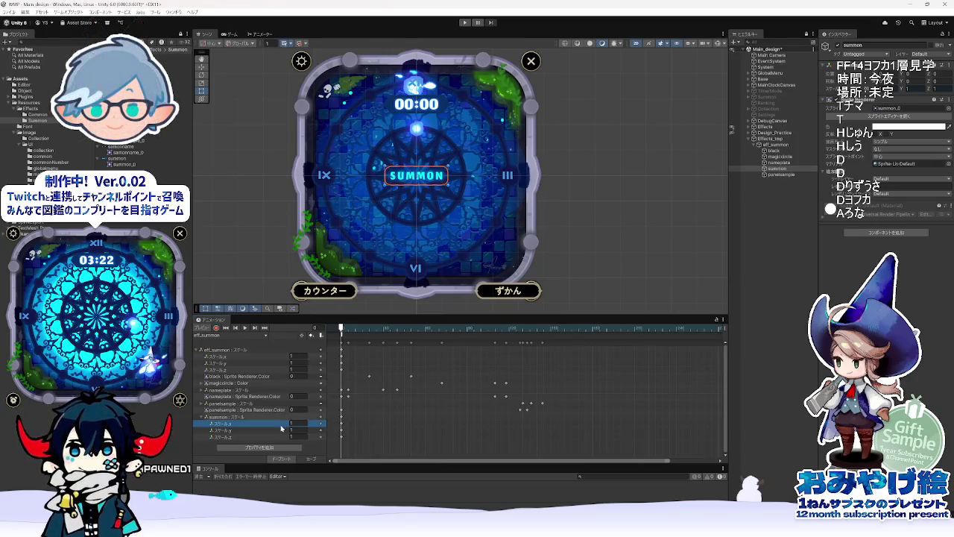
Step: With Record on, key the summon sprite's Scale X and Y to 1.2
drag(342, 329, 350, 329)
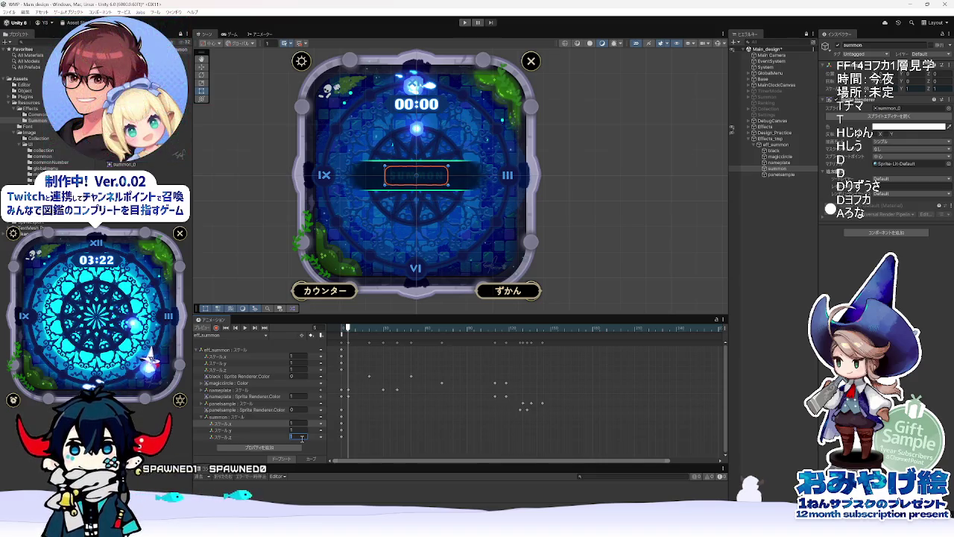
click(216, 327)
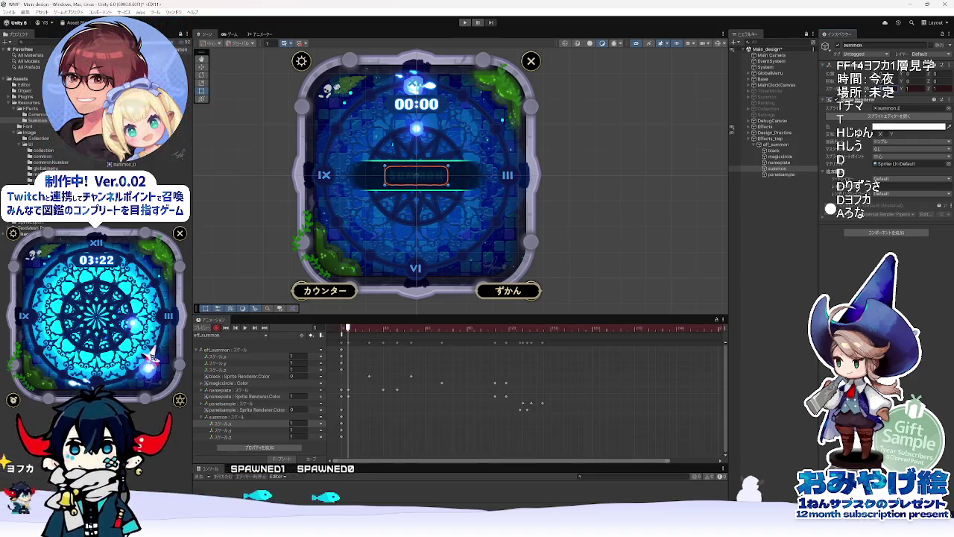
text(1.2)
key(Return)
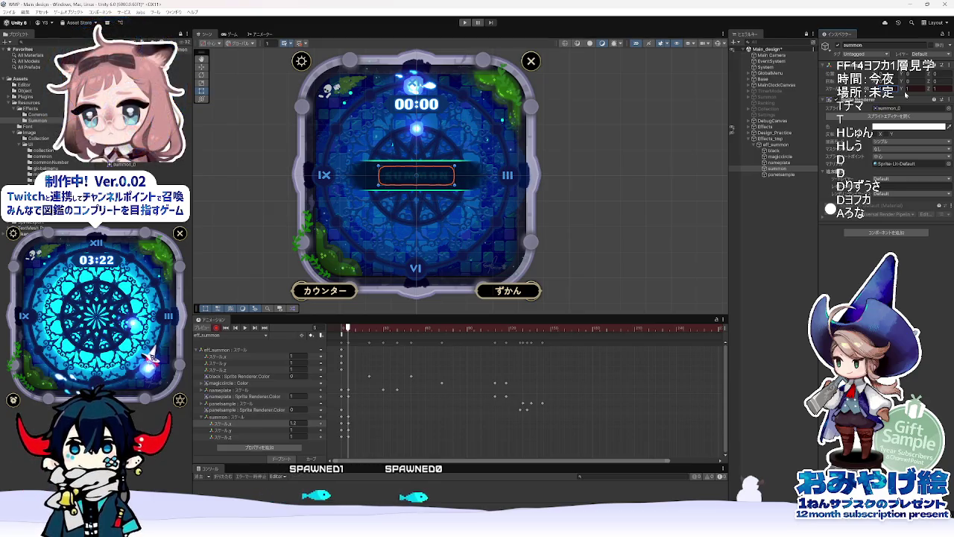
click(911, 88)
text(1.2)
key(Return)
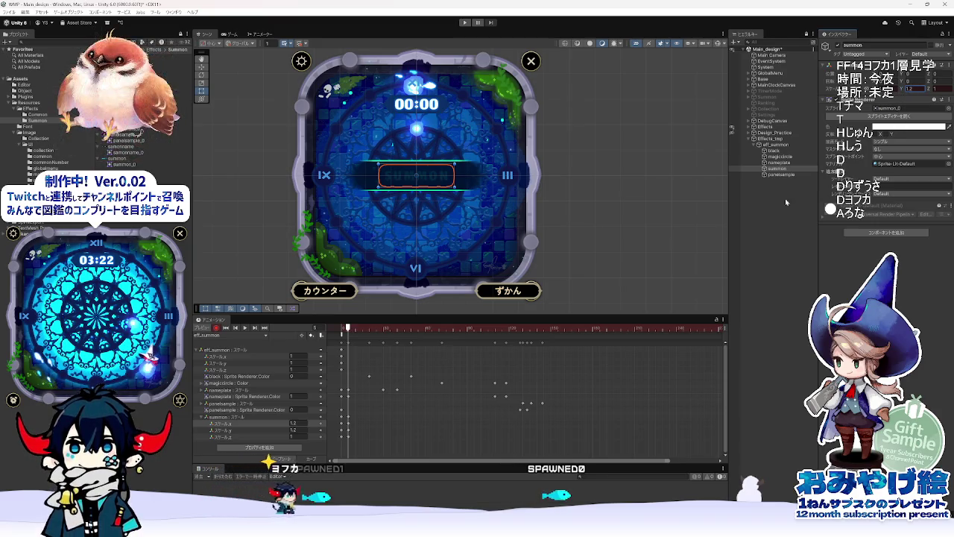
Step: Step the timeline to frame 6 and select the nameplate, then the black object
drag(348, 328, 350, 328)
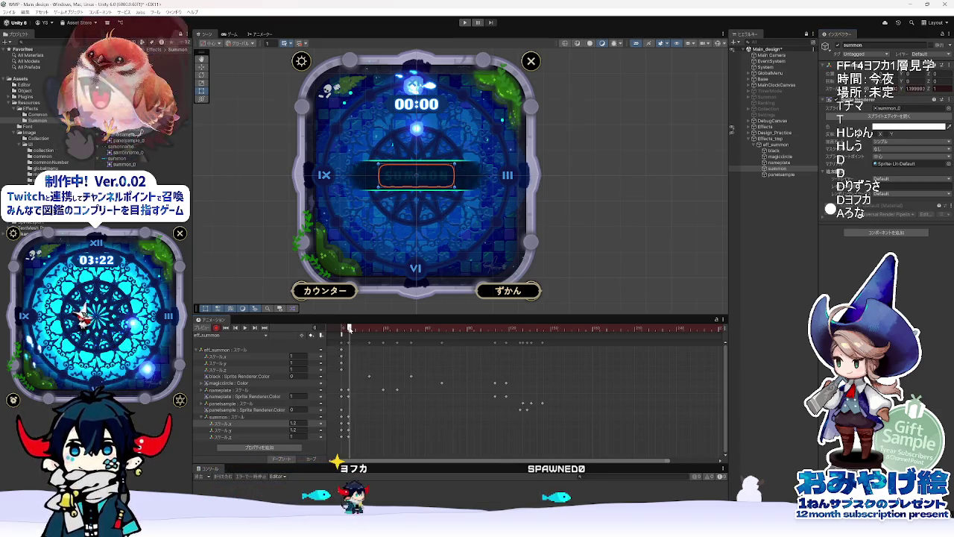
click(780, 162)
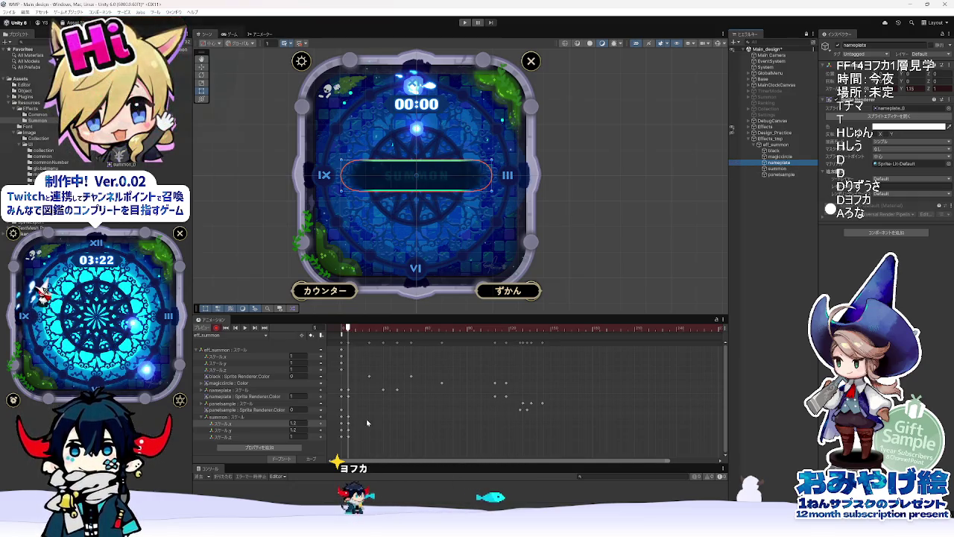
click(775, 151)
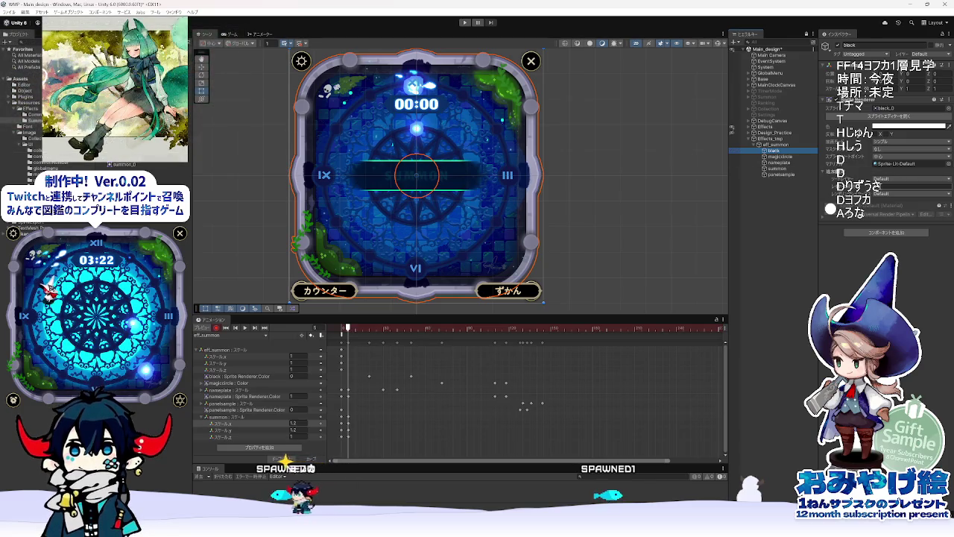
Step: Key Order in Layer values: black 1, magiccircle 2, nameplate 3
key(Return)
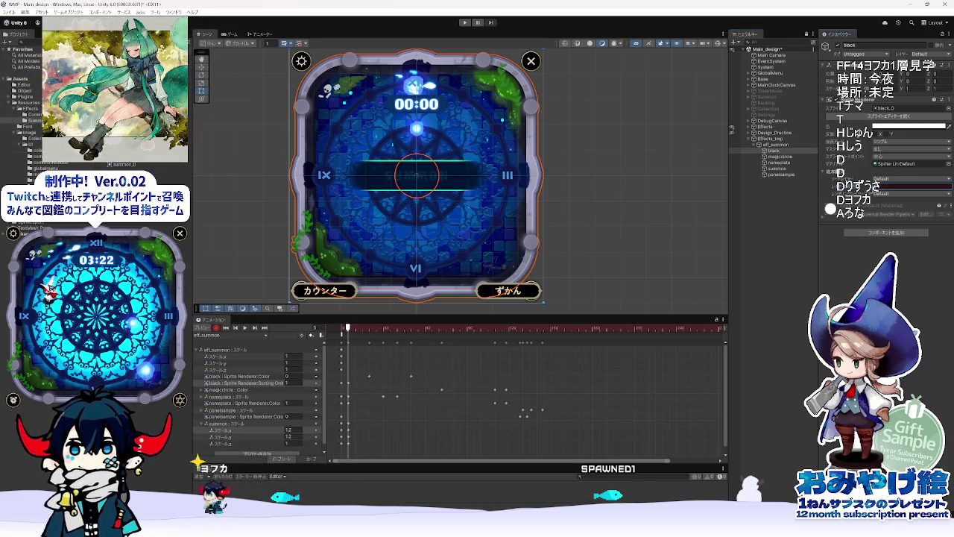
click(799, 158)
click(879, 185)
text(2)
key(Return)
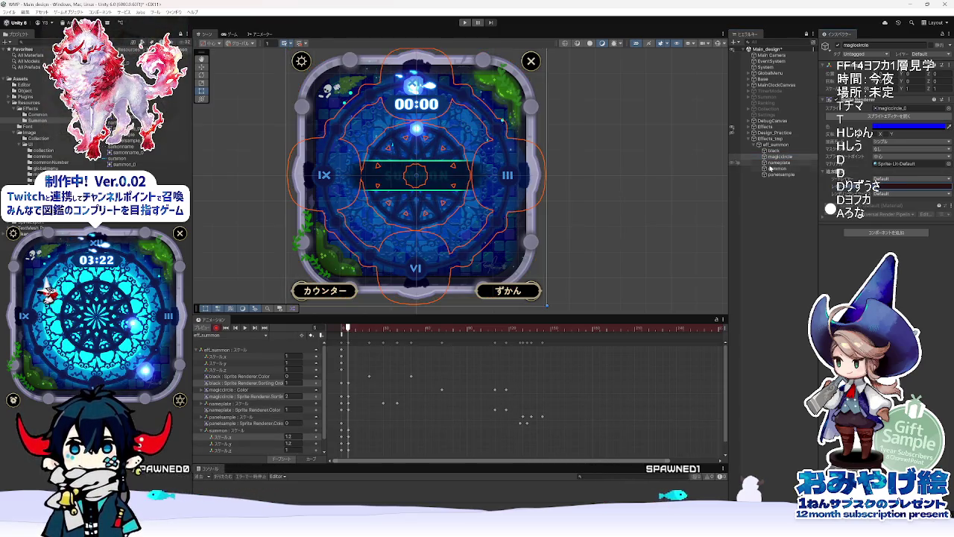
click(779, 162)
text(3)
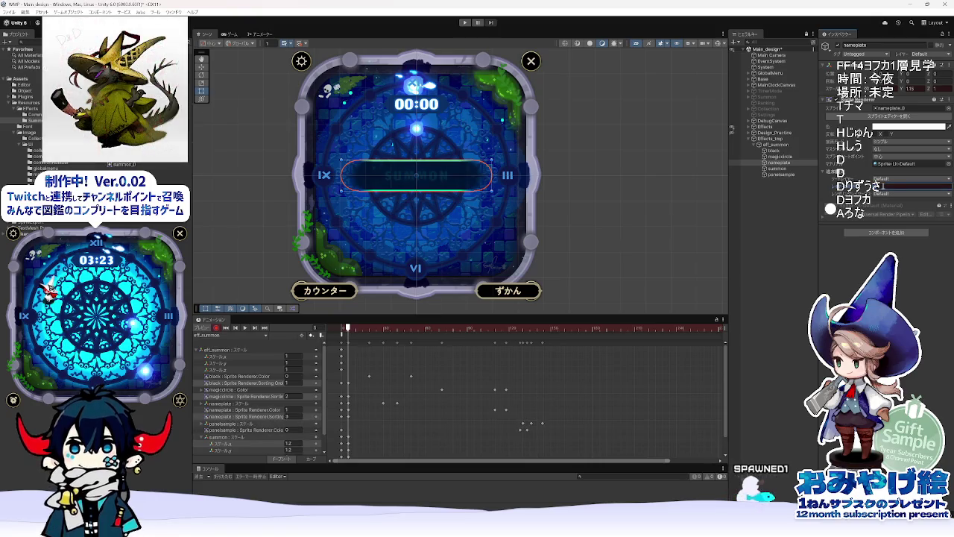
Step: Key panelsample's Order in Layer to 5 and scrub ahead to frame 63
click(790, 169)
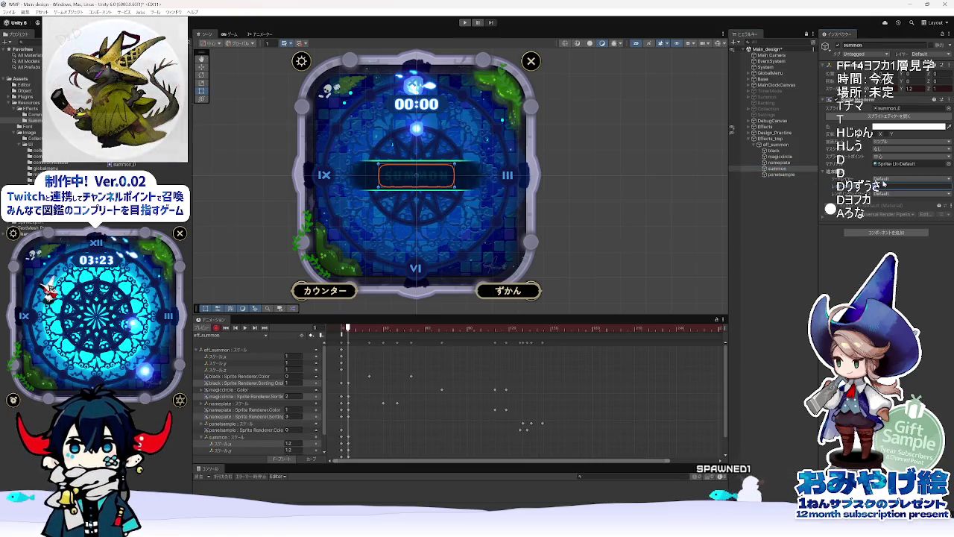
click(779, 174)
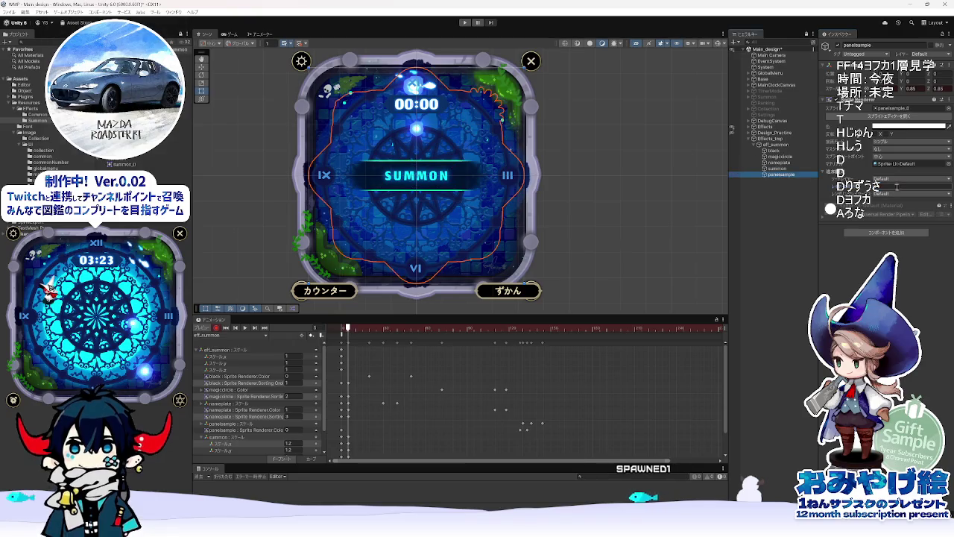
key(Return)
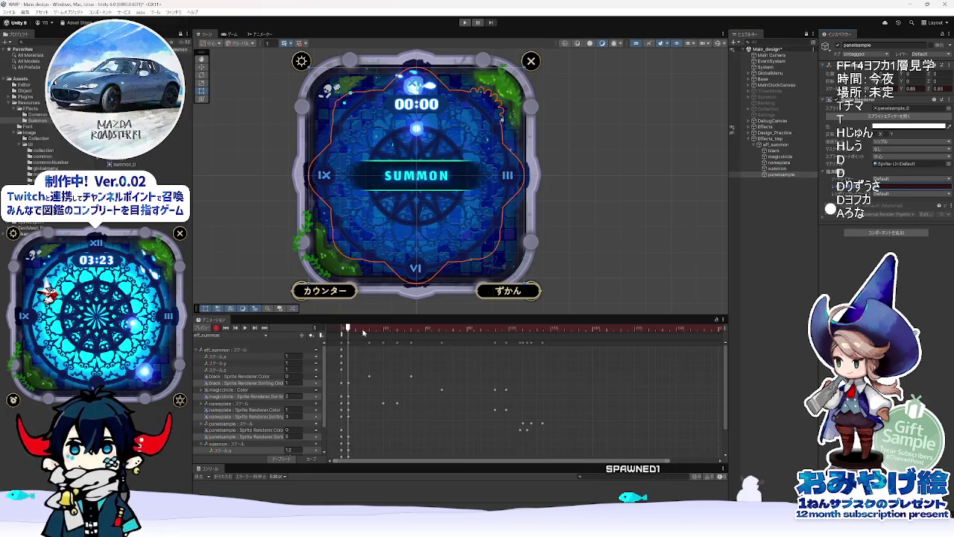
mouse_move(364, 331)
mouse_down()
mouse_move(481, 329)
mouse_move(429, 334)
mouse_up()
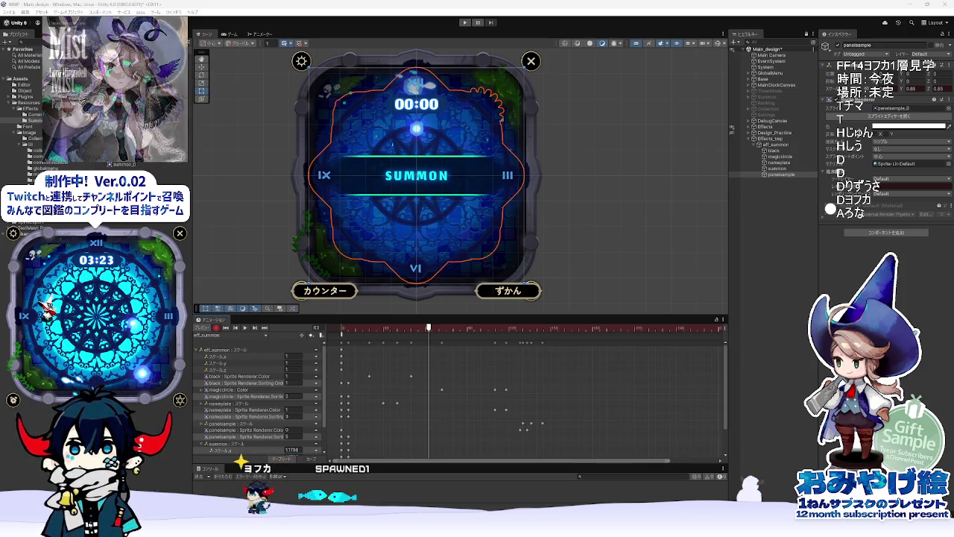
key(alt+Tab)
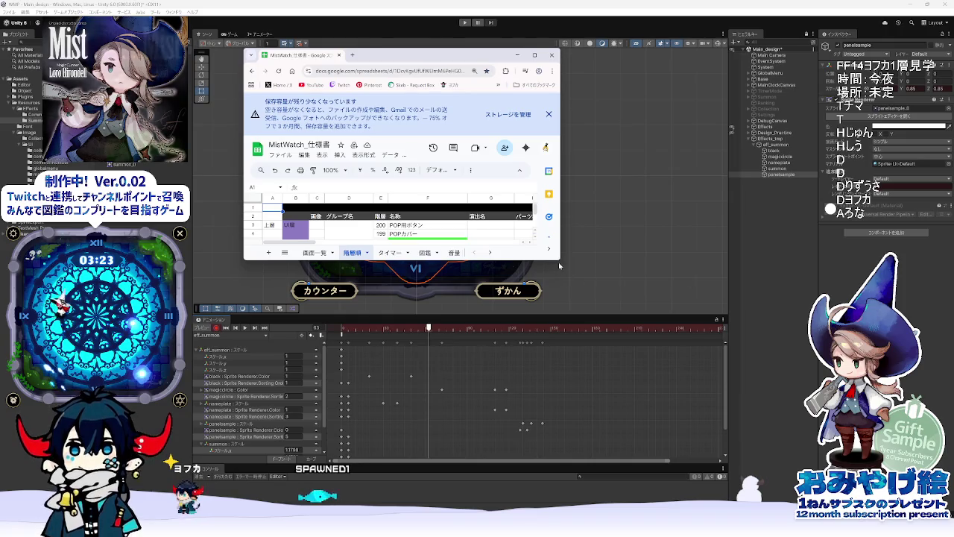
Step: Enlarge the Sheets window, dismiss the storage banner and scroll to the タイマー演出下 rows
drag(559, 261, 762, 475)
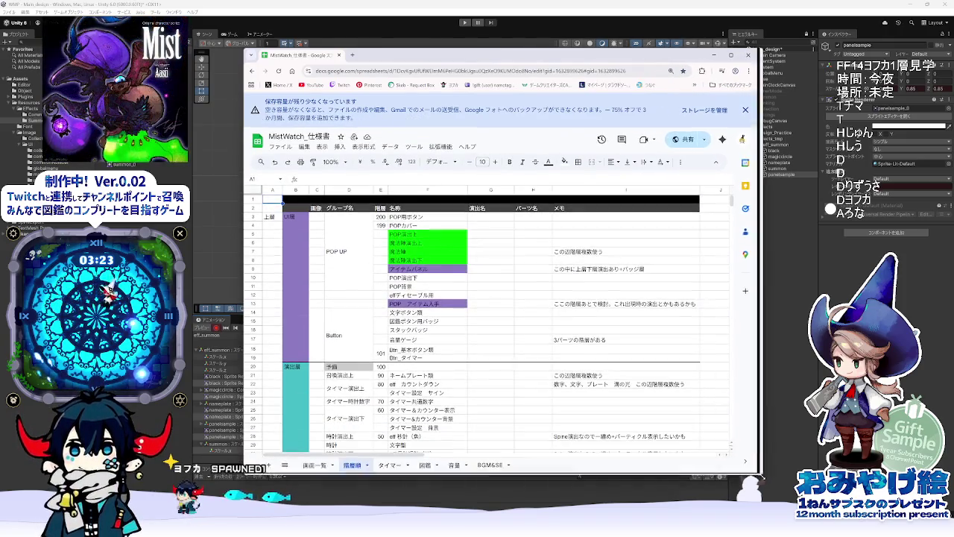
click(752, 103)
drag(522, 55, 465, 54)
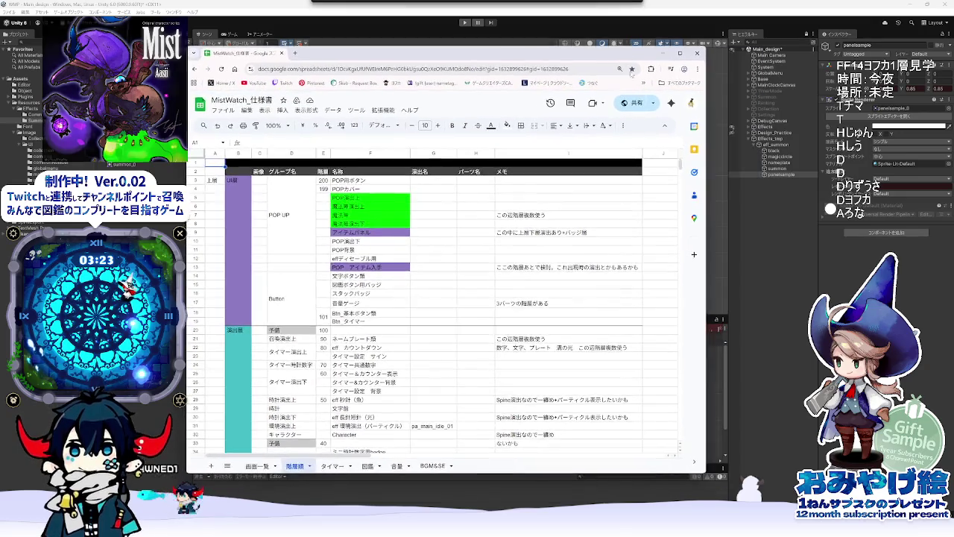
drag(704, 474, 713, 496)
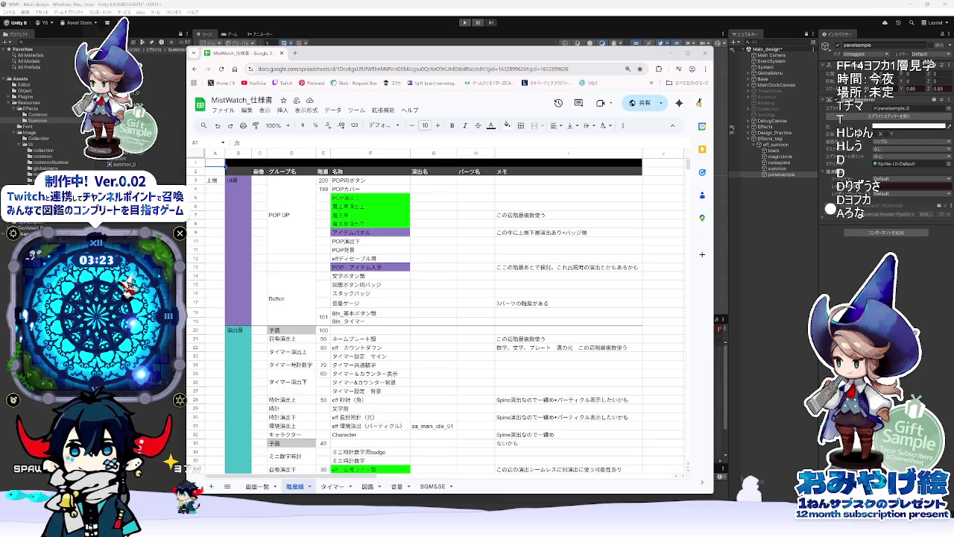
scroll(408, 412, down, 2)
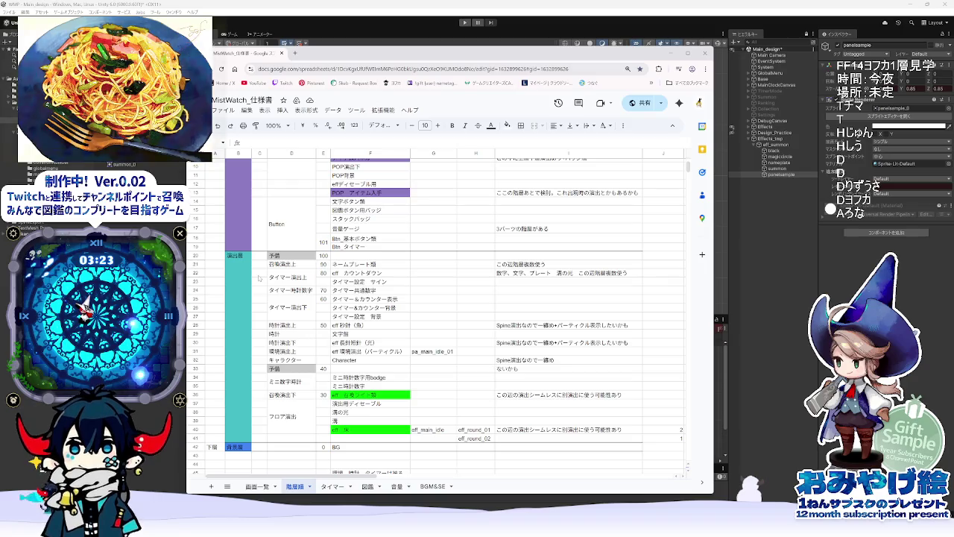
mouse_move(445, 53)
mouse_down()
mouse_move(470, 375)
mouse_move(425, 23)
mouse_move(433, 8)
mouse_move(461, 379)
mouse_move(452, 55)
mouse_up()
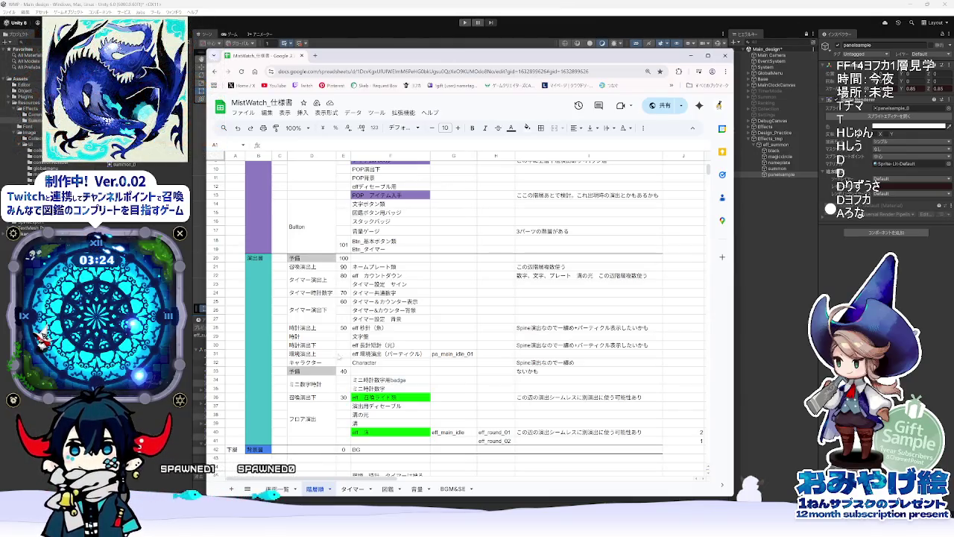
click(309, 318)
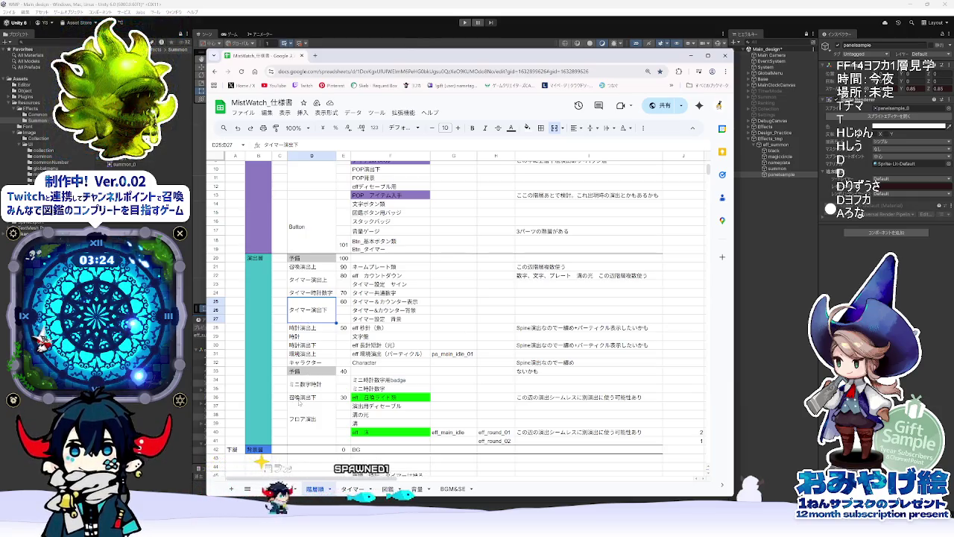
click(211, 397)
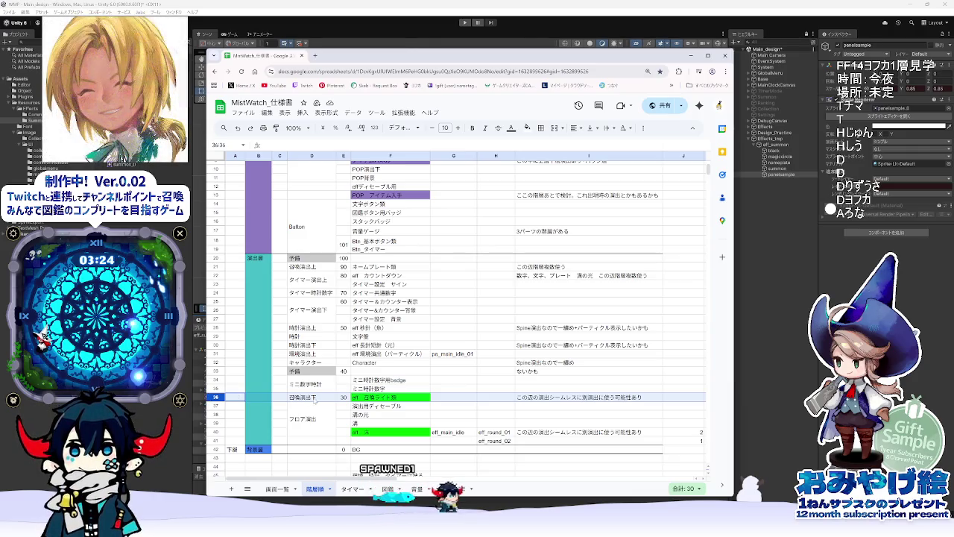
click(313, 399)
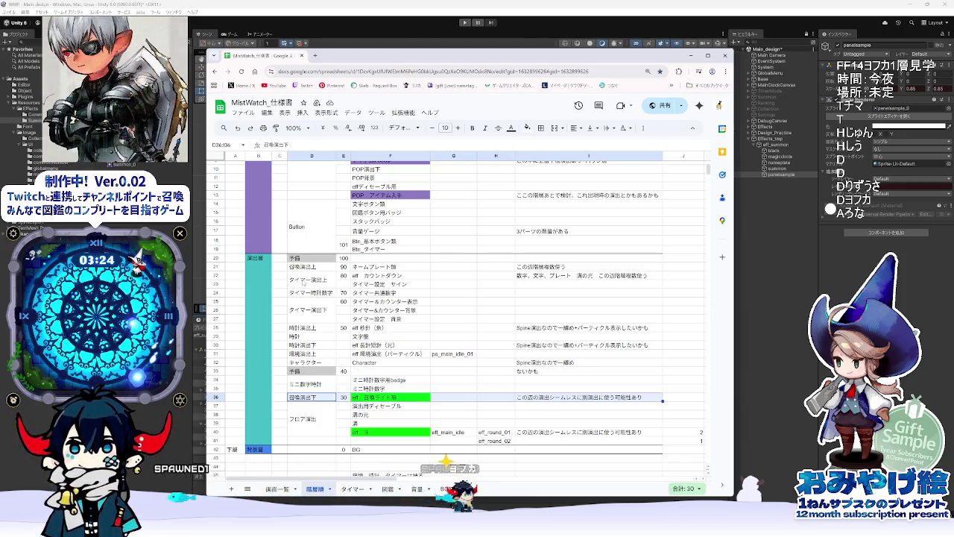
click(306, 266)
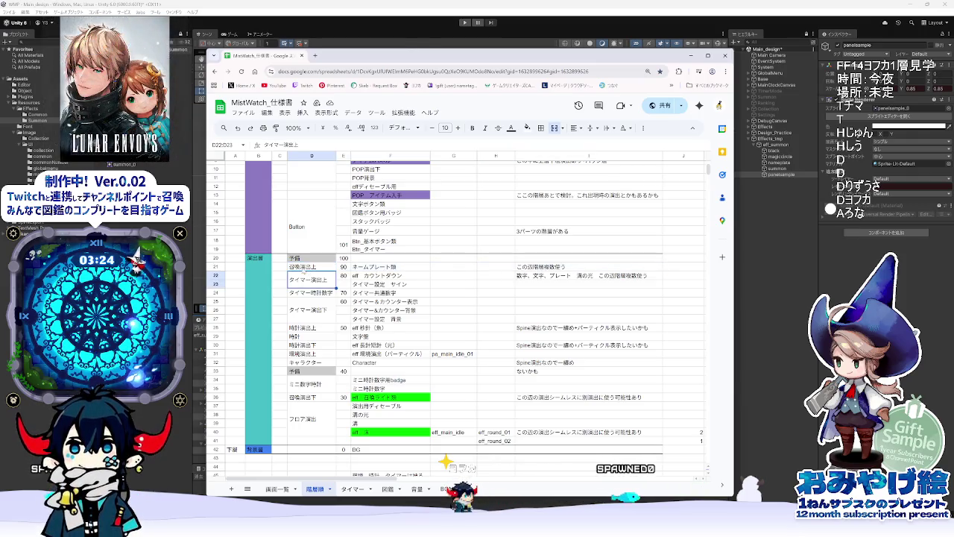
drag(306, 267, 589, 270)
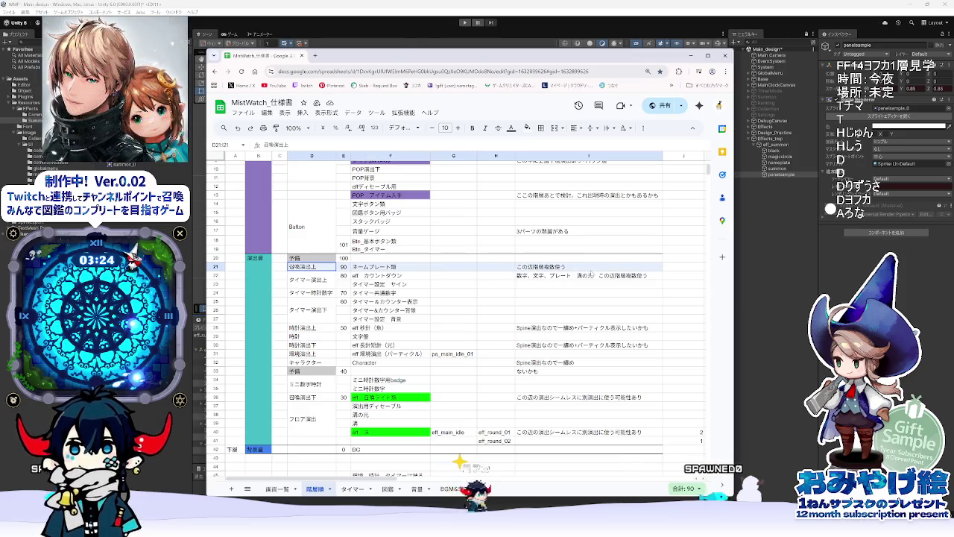
right_click(590, 271)
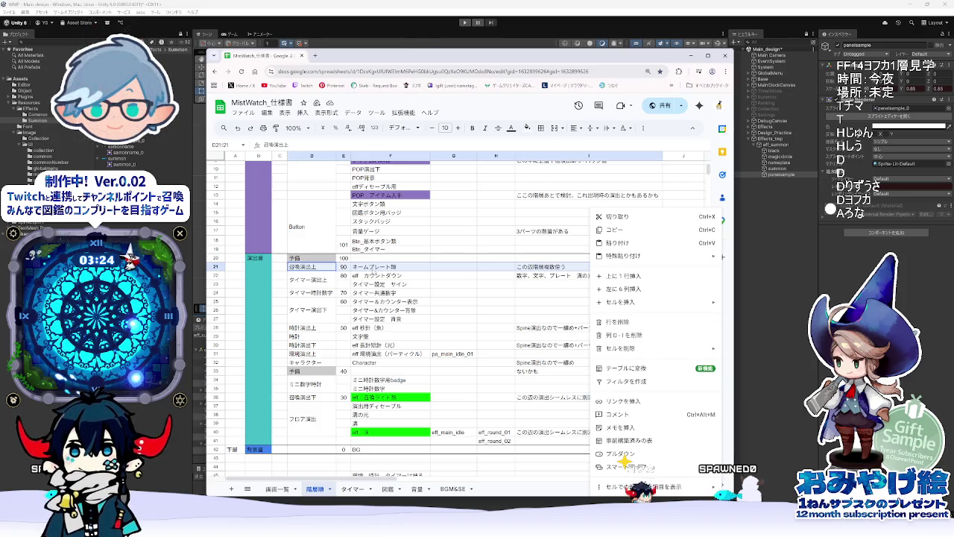
click(390, 266)
drag(302, 266, 556, 275)
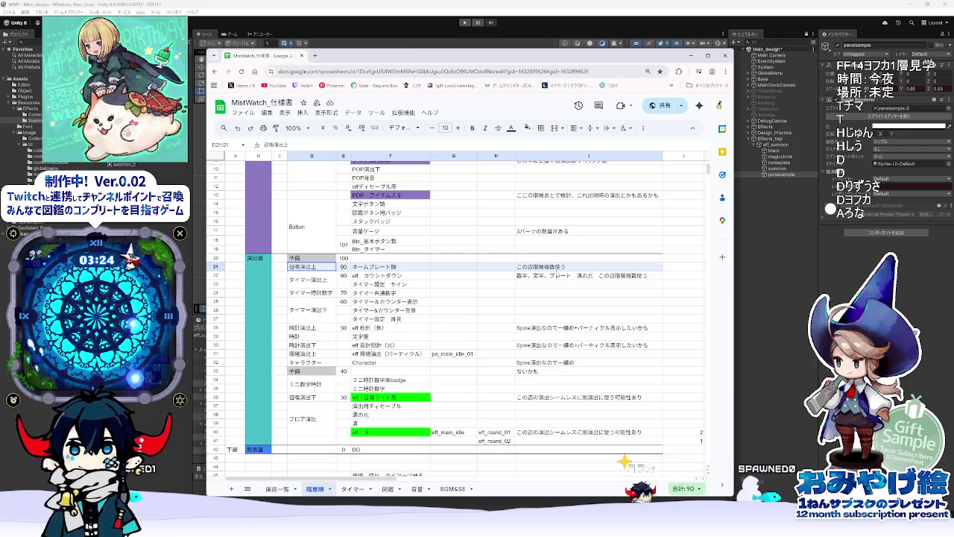
click(675, 267)
right_click(675, 267)
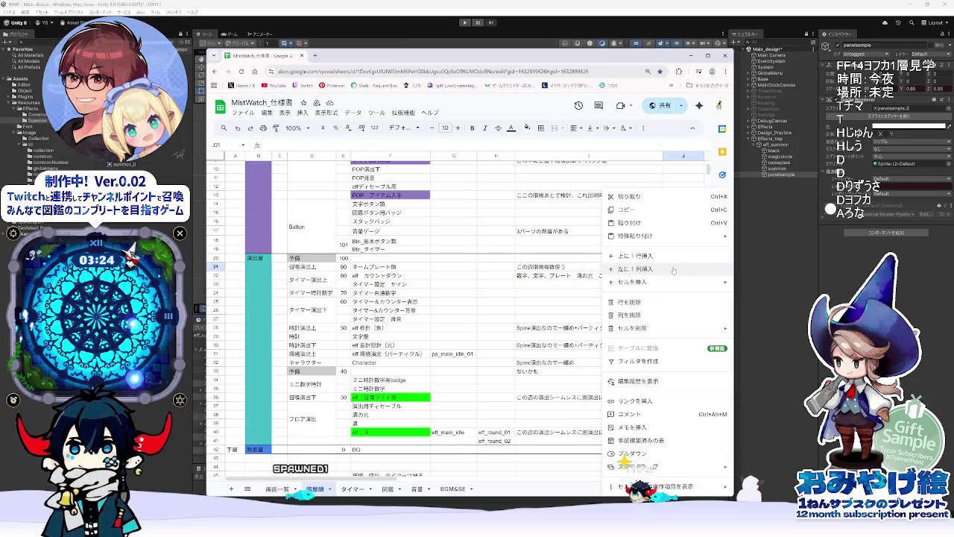
click(552, 311)
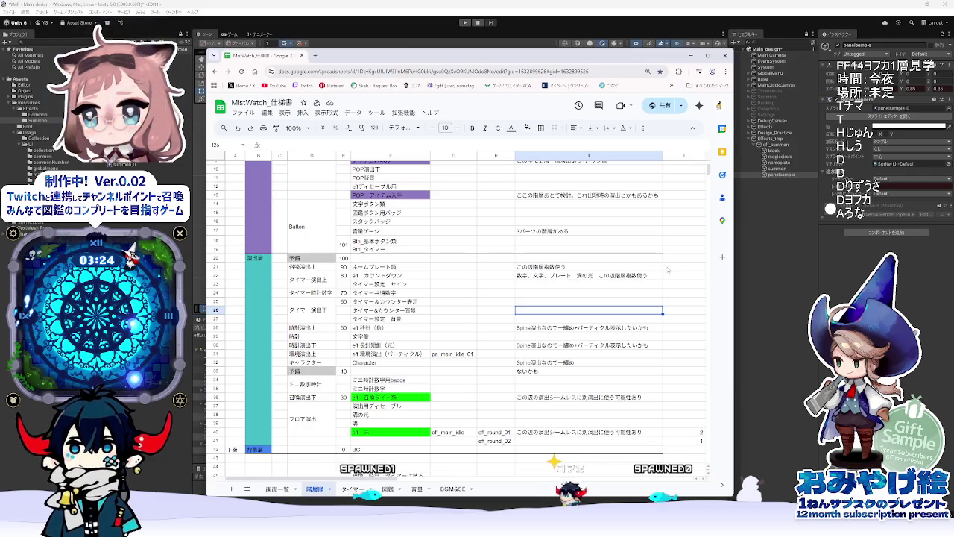
click(669, 269)
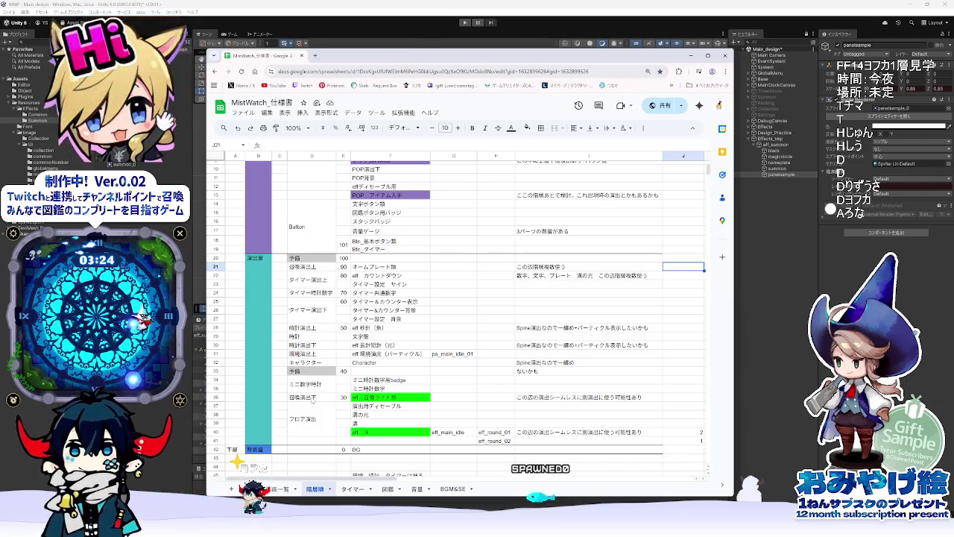
Step: Scrub the eff_summon preview to frames 81–82 and zoom the Scene view on the SUMMON banner
click(191, 403)
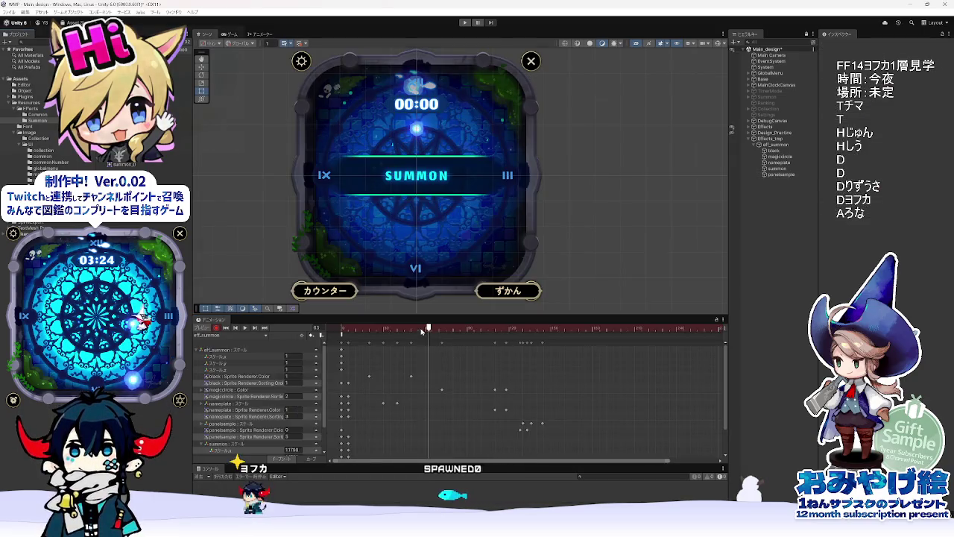
mouse_move(422, 332)
mouse_down()
mouse_move(457, 341)
mouse_move(368, 354)
mouse_move(412, 354)
mouse_move(331, 354)
mouse_move(549, 366)
mouse_move(506, 364)
mouse_up()
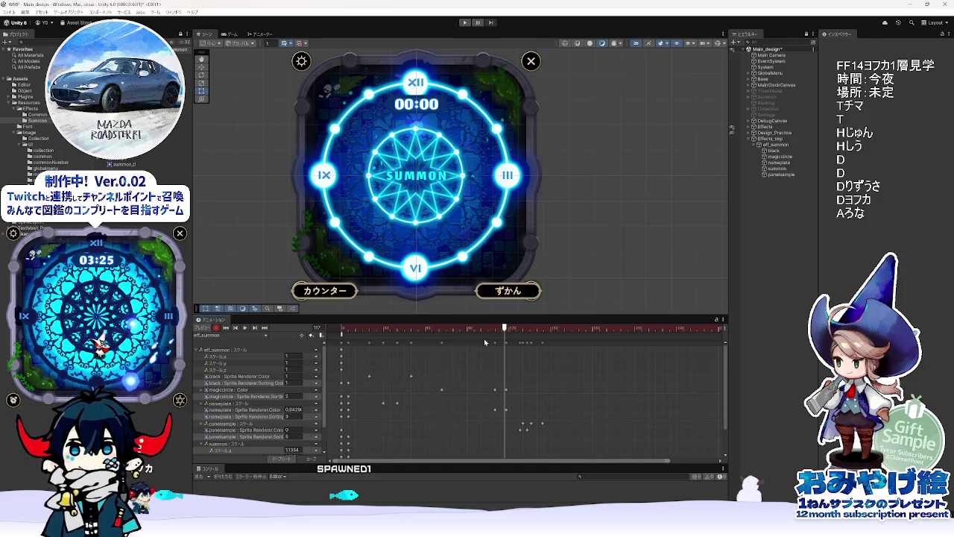
scroll(438, 291, down, 3)
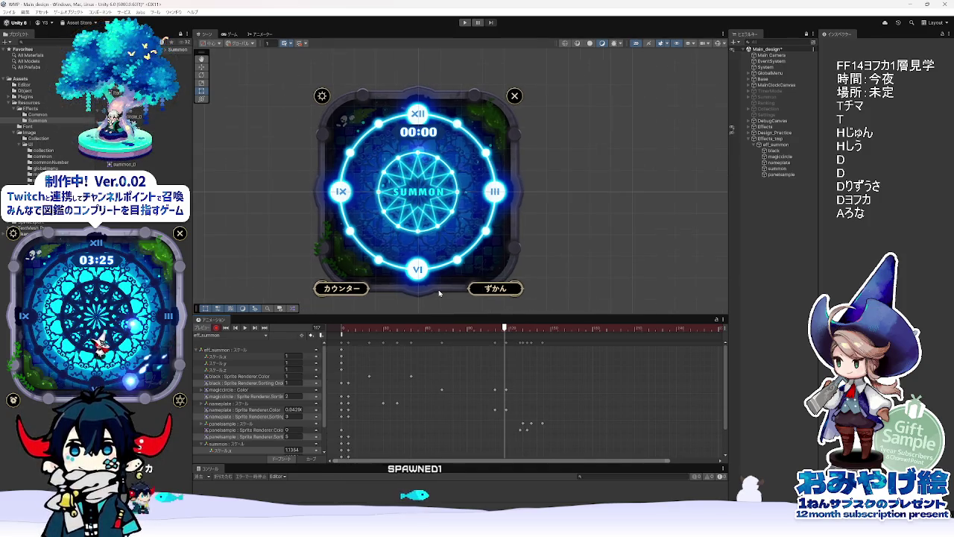
click(358, 333)
mouse_move(358, 333)
mouse_down()
mouse_move(551, 349)
mouse_move(520, 345)
mouse_up()
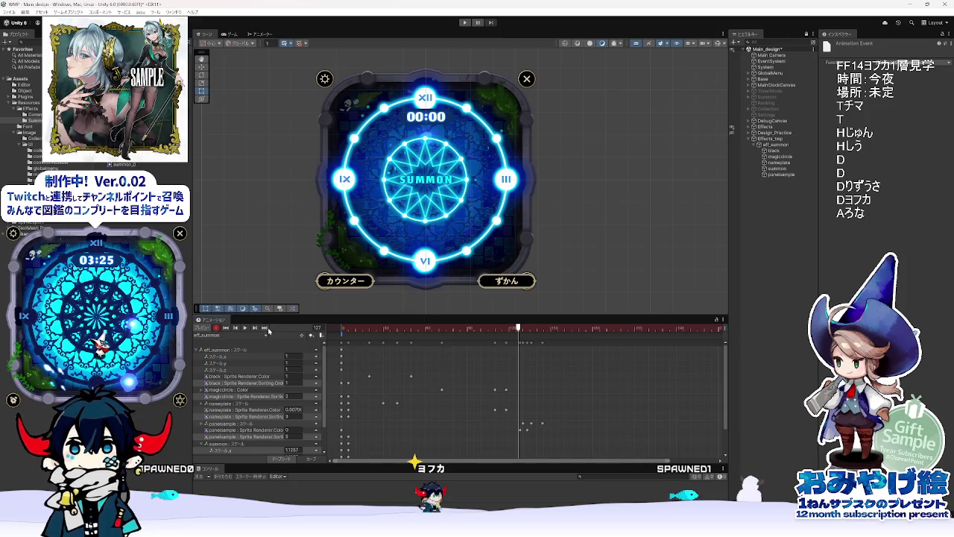
Step: Turn off animation recording, preview around frame 136, and bring the spec sheet forward
click(217, 327)
mouse_move(506, 332)
mouse_down()
mouse_move(572, 337)
mouse_move(504, 337)
mouse_up()
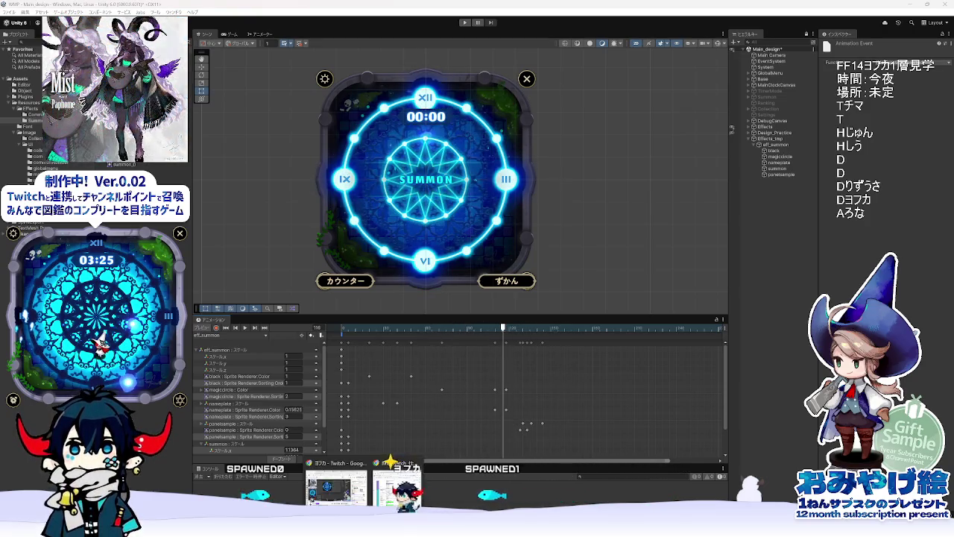
click(397, 504)
Step: Note in 召喚演出memo.txt that layer order follows the effect's sorting layers numbered from 1
mouse_move(624, 514)
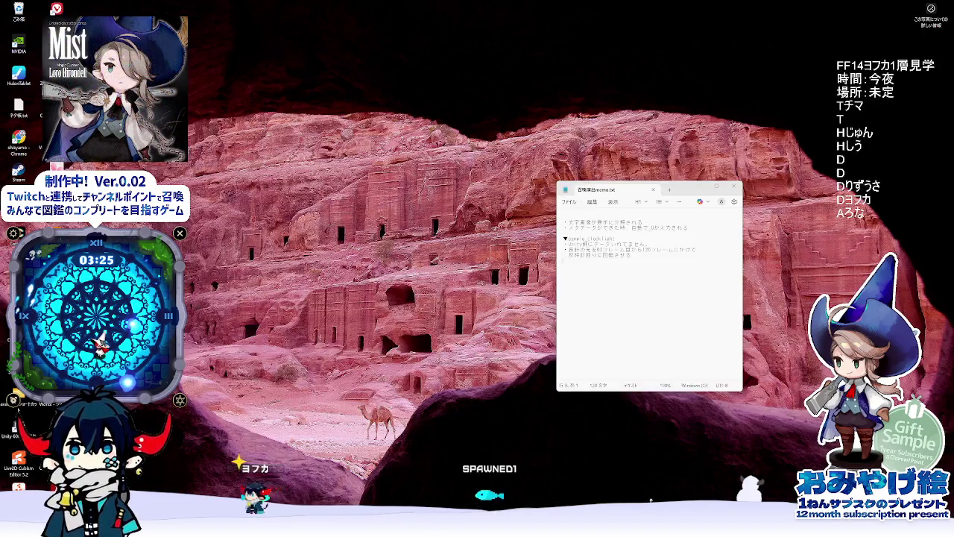
click(645, 481)
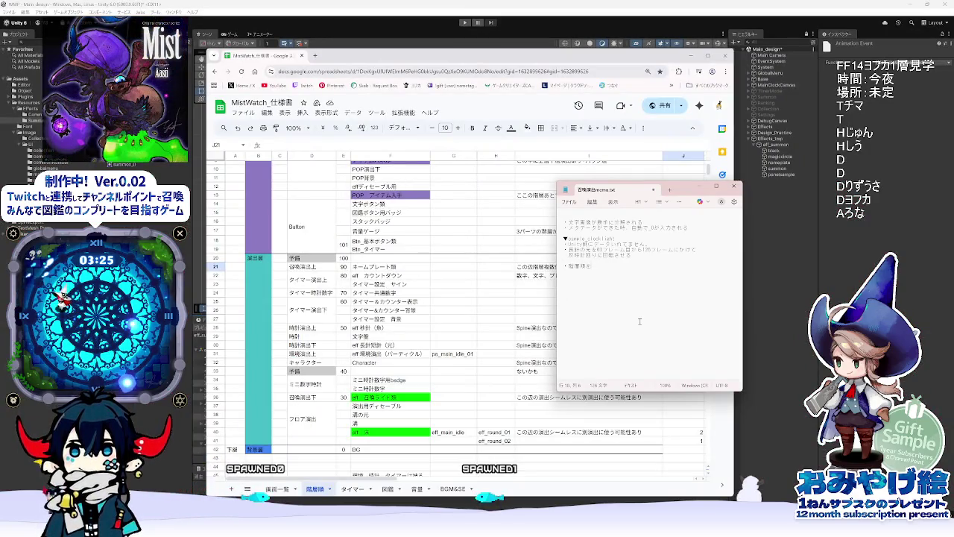
text(enshutsu)
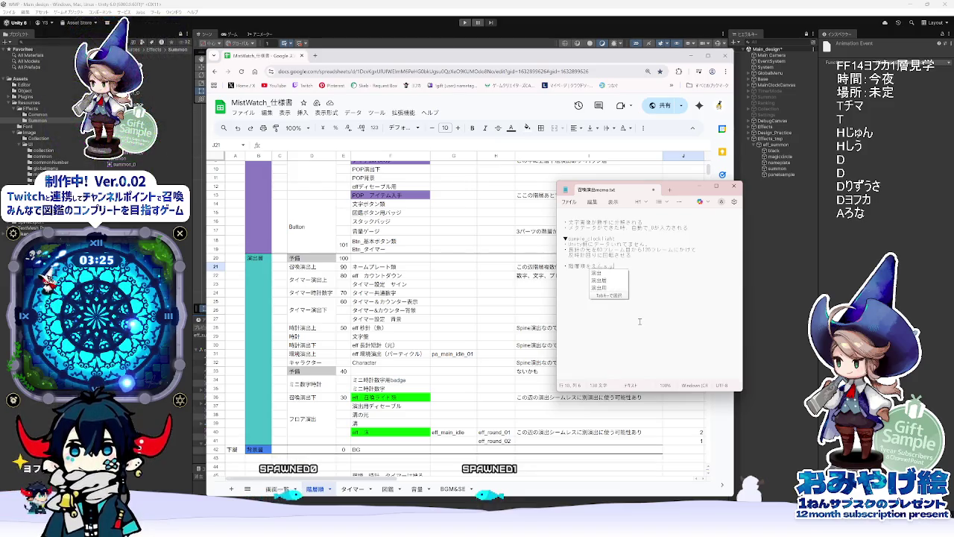
text(noso-tei)
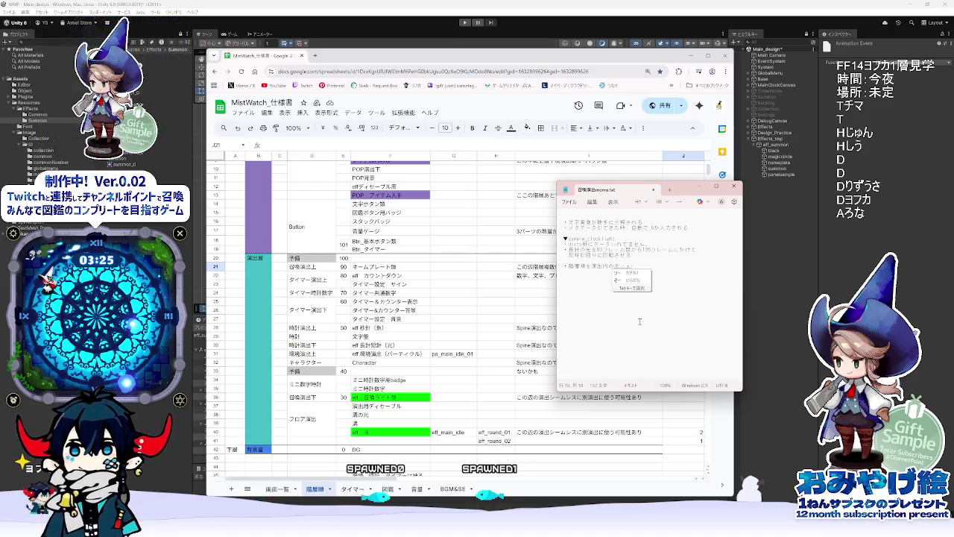
text(reiya-)
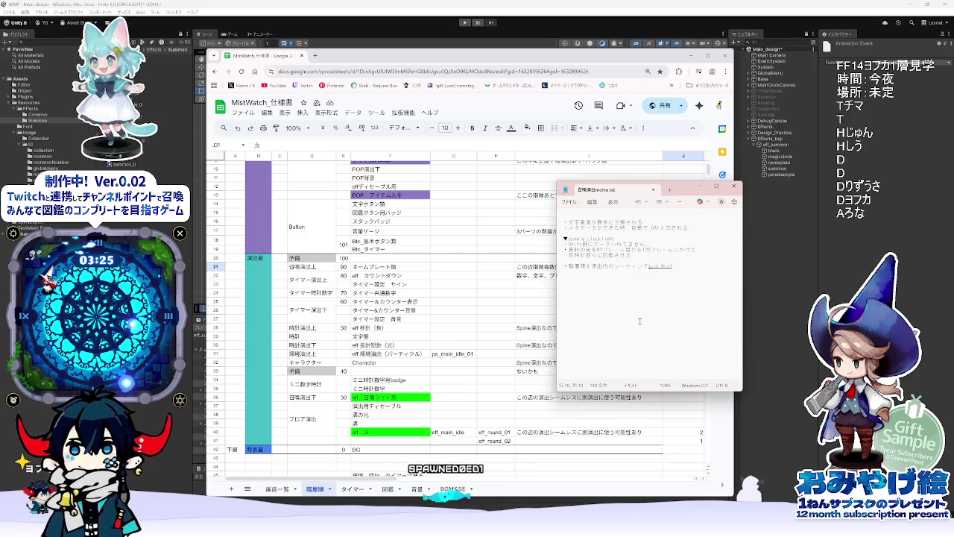
key(BackSpace)
key(BackSpace)
text(1)
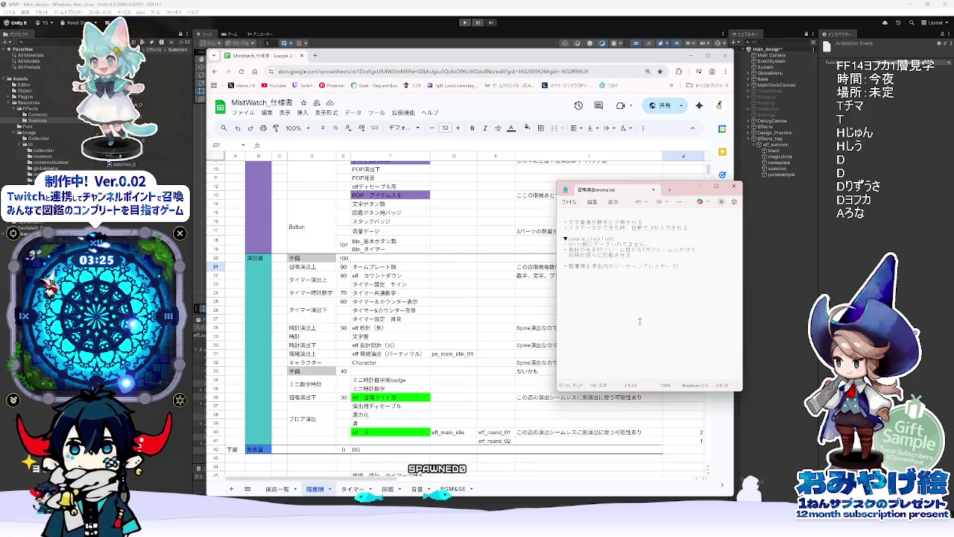
text(~)
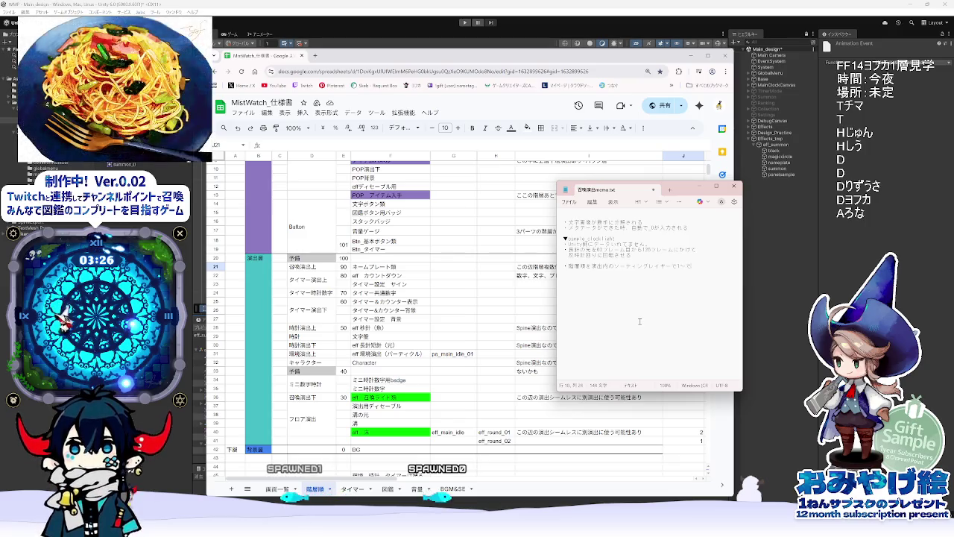
key(Return)
key(Return)
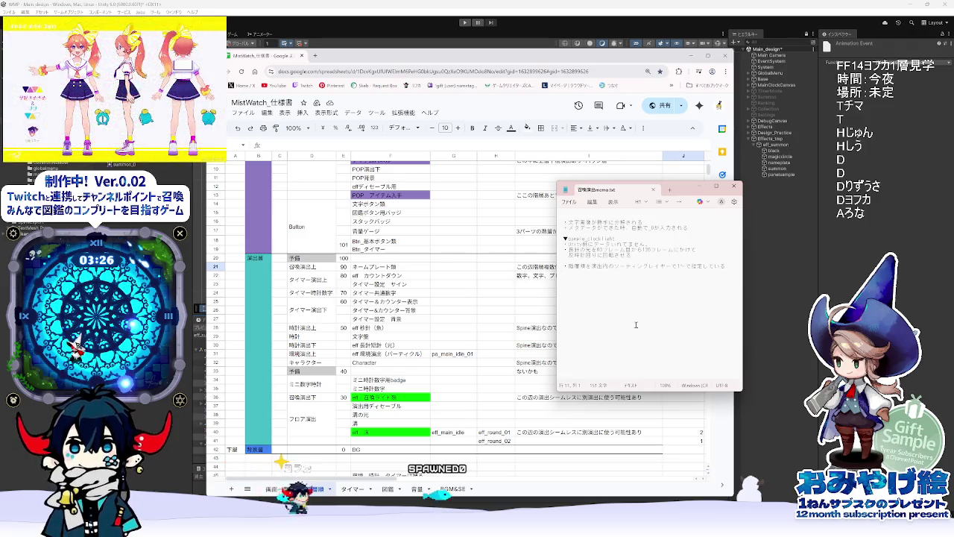
click(454, 344)
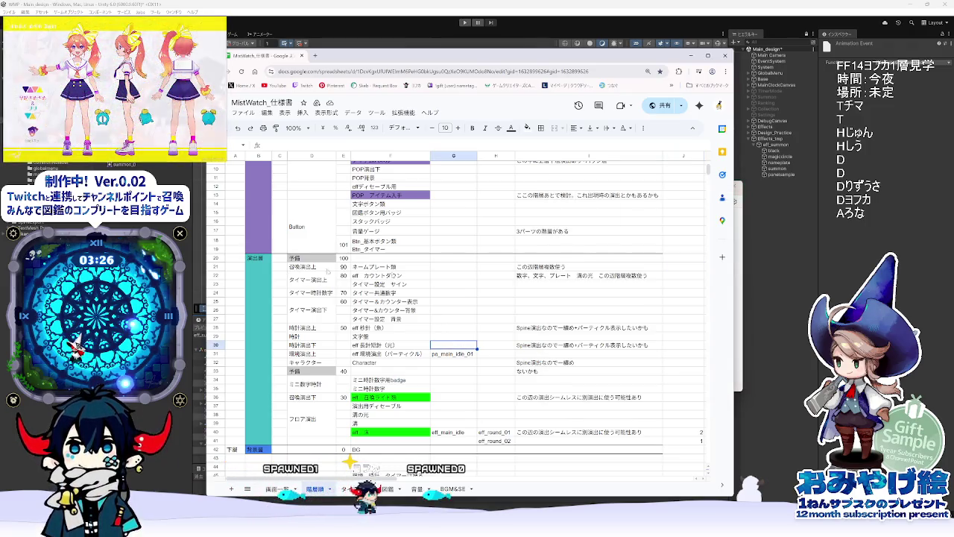
Step: Select 階層順を in the memo, then revisit the sheet's 召喚演出上 and タイマー演出上 labels
key(alt+Tab)
drag(569, 266, 599, 267)
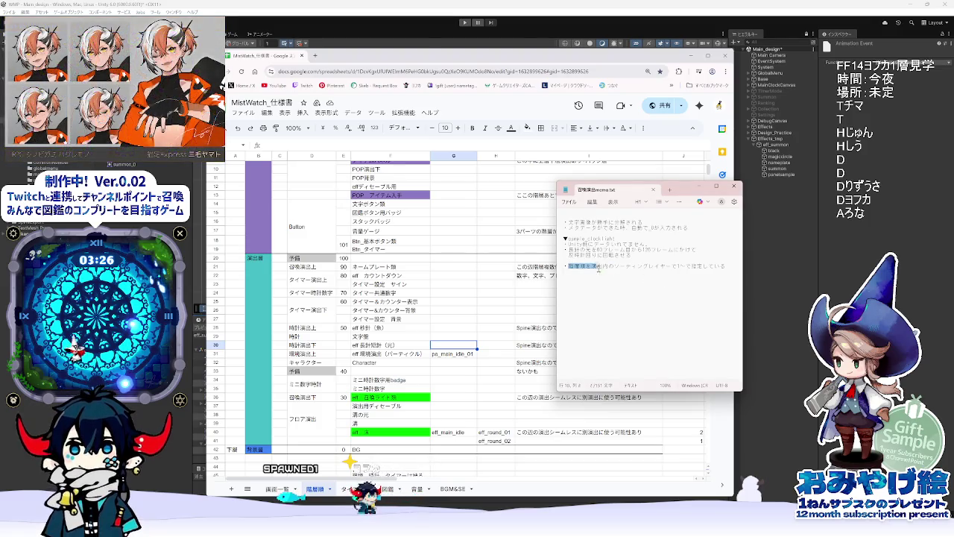
click(311, 266)
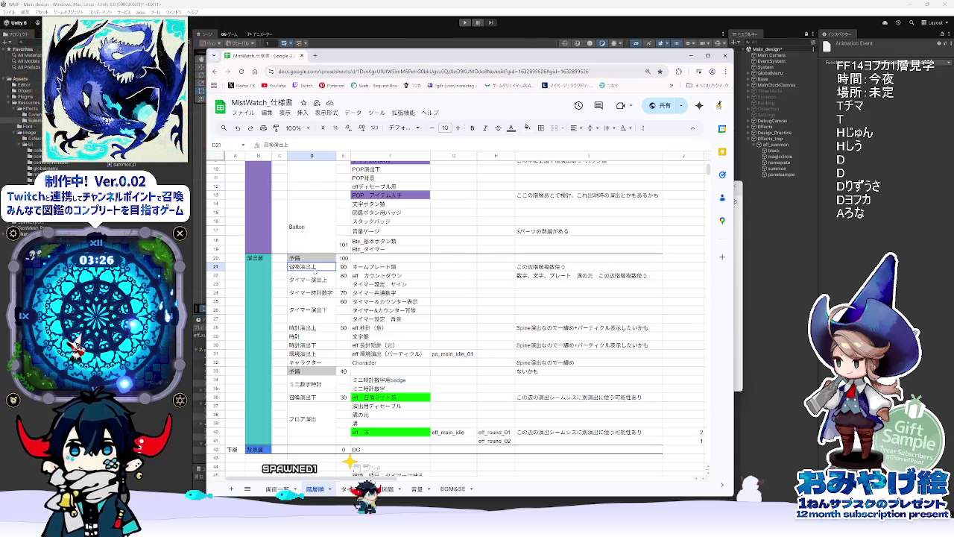
click(329, 286)
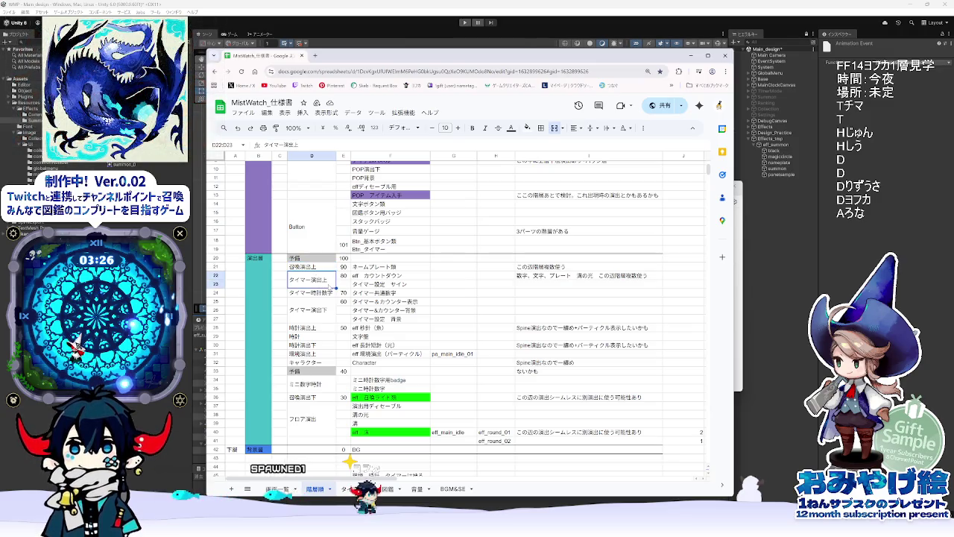
click(300, 267)
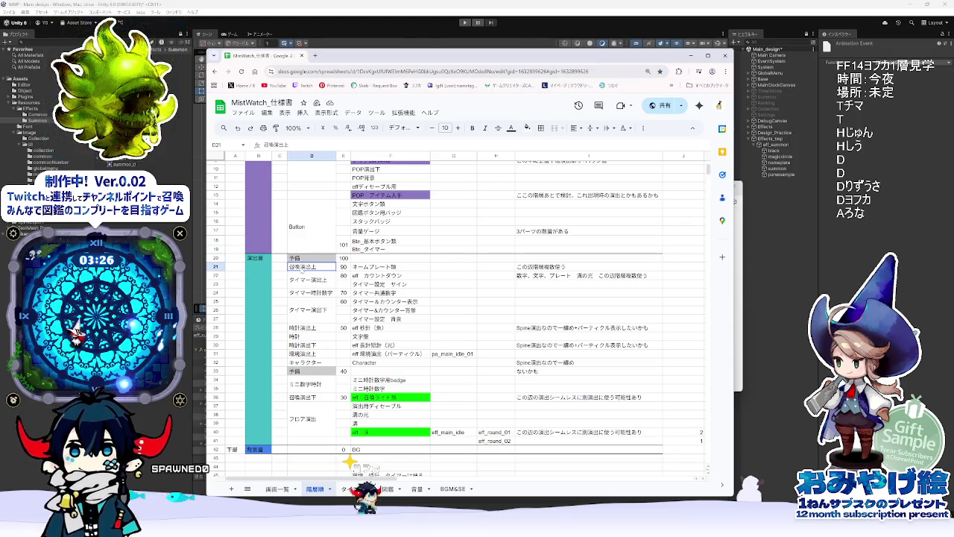
Step: Check the total of block D21:I31, then switch to the 画面一覧 screen-thumbnail sheet
drag(299, 270, 662, 350)
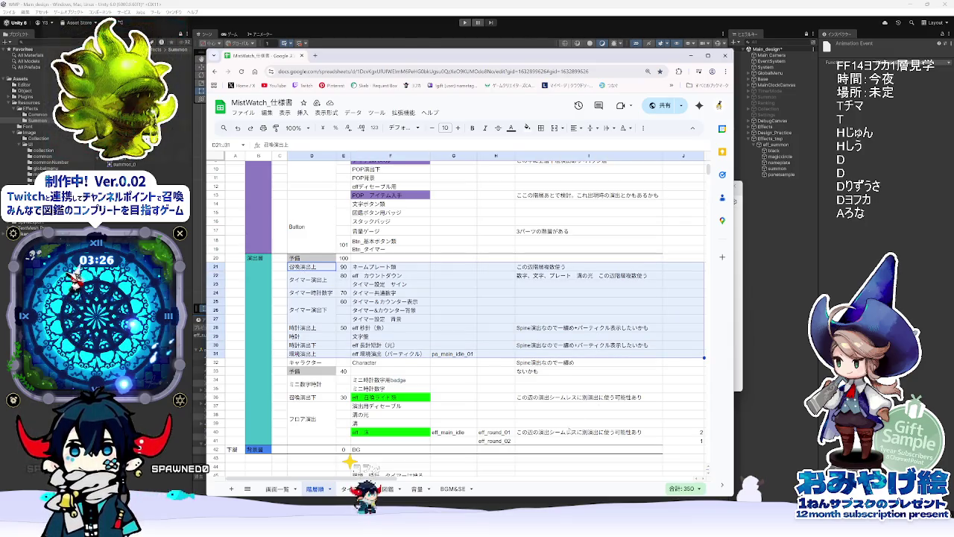
click(589, 423)
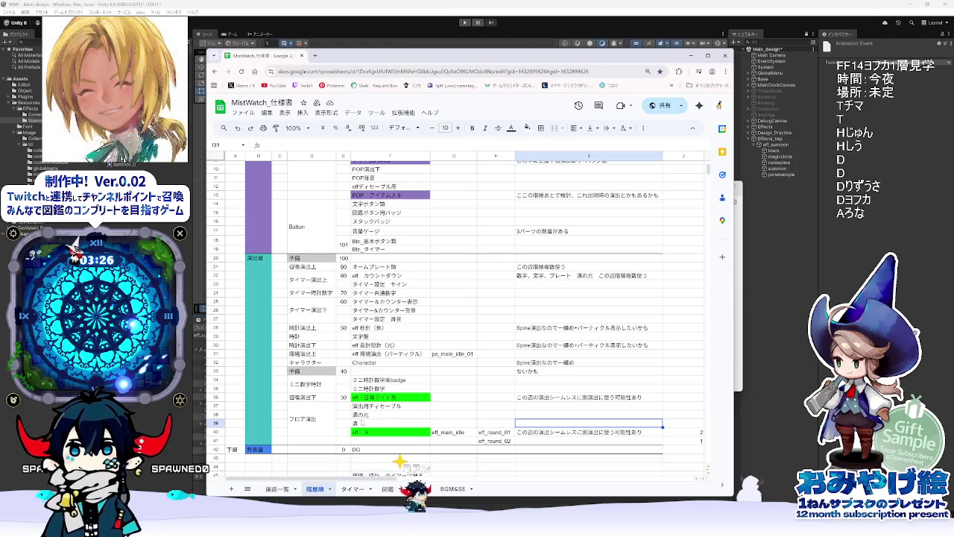
click(278, 489)
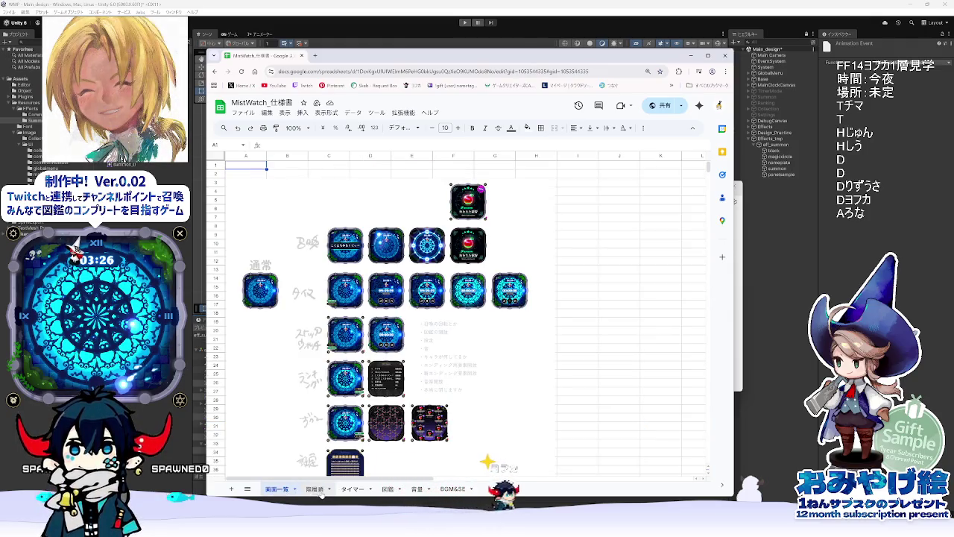
Step: Browse the タイマー, 図鑑, 音量 and BGM&SE sheets, return to 階層順, then minimize Chrome
click(354, 492)
click(388, 490)
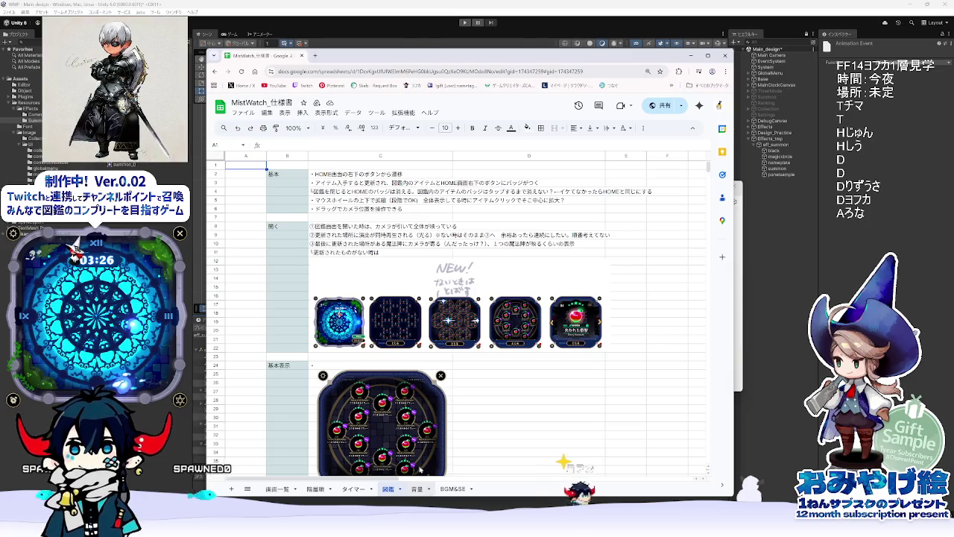
scroll(429, 459, down, 10)
scroll(439, 452, up, 5)
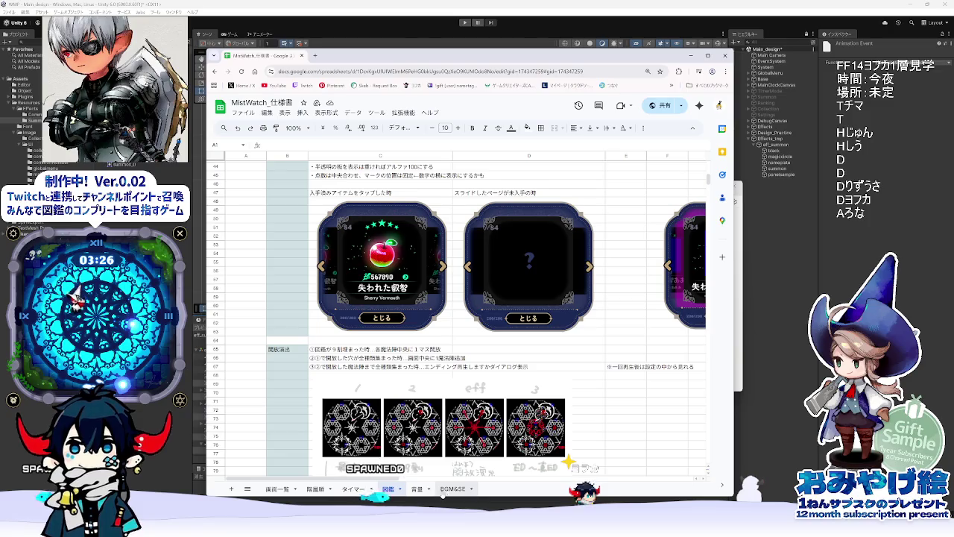
click(416, 489)
scroll(447, 454, down, 3)
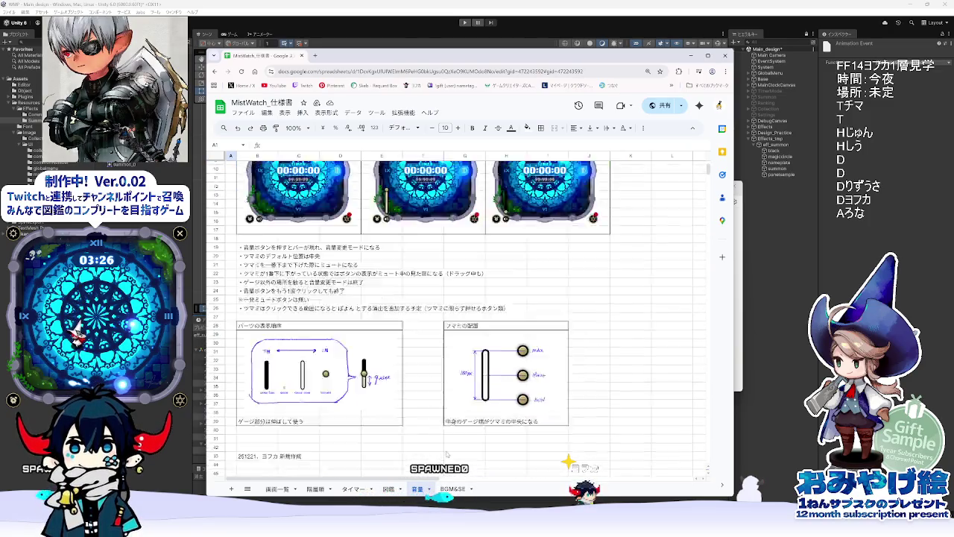
scroll(446, 454, down, 2)
click(454, 489)
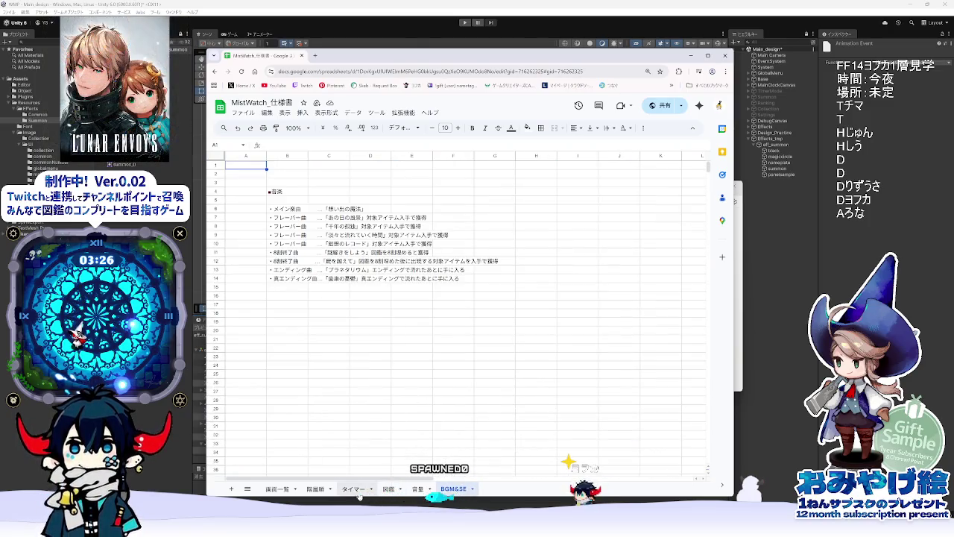
click(316, 489)
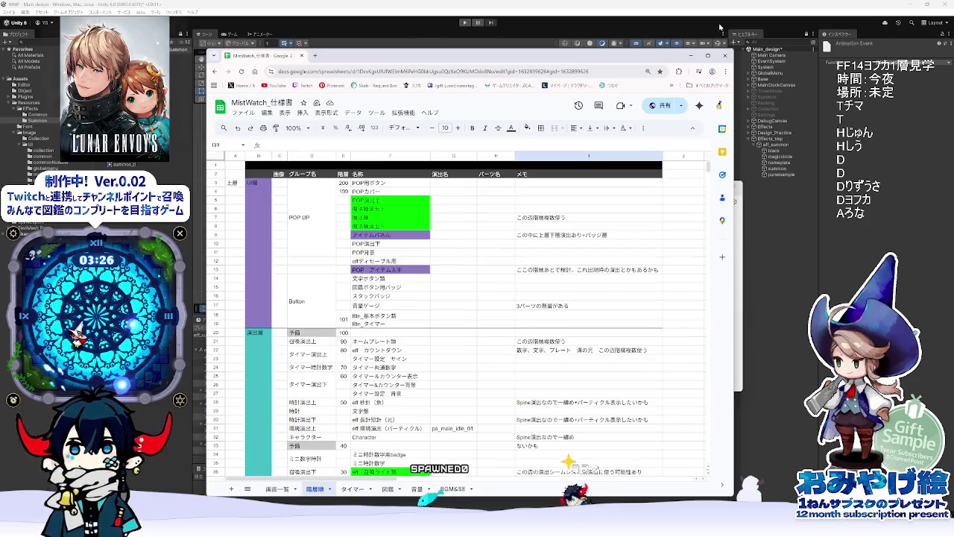
click(690, 56)
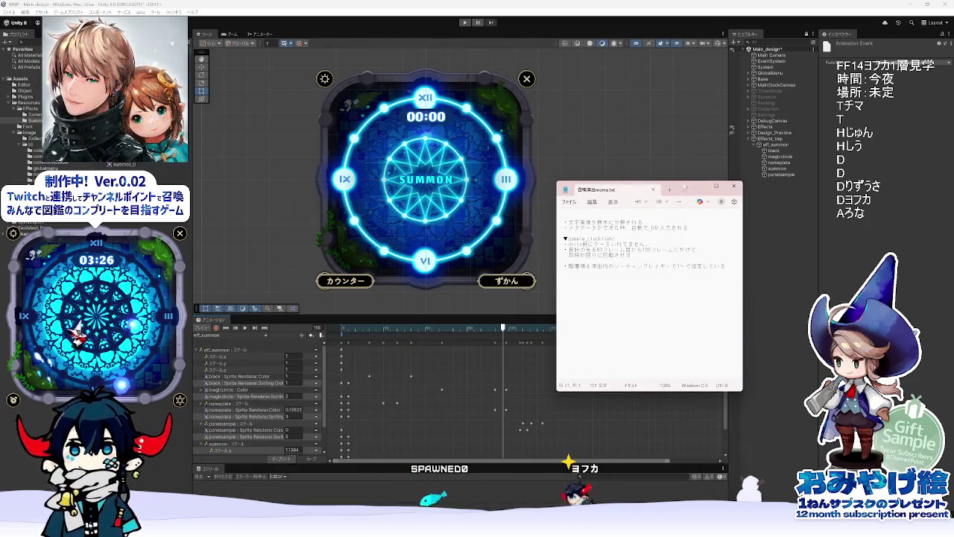
Step: Preview the eff_summon animation from frame 0 to frame 10
click(332, 334)
drag(333, 334, 356, 339)
scroll(366, 389, down, 2)
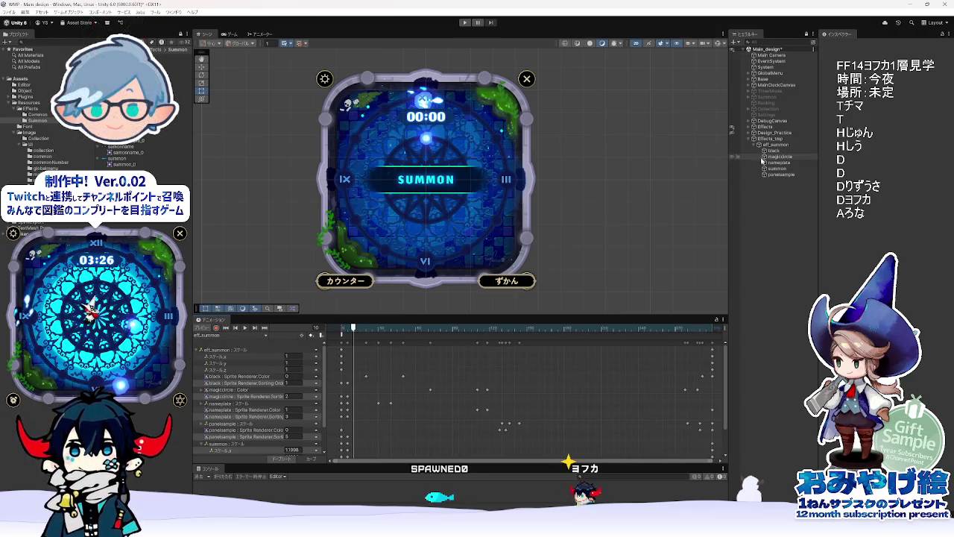
Step: Select the summon object's scale track and step the preview to frame 6
click(774, 169)
scroll(346, 439, up, 2)
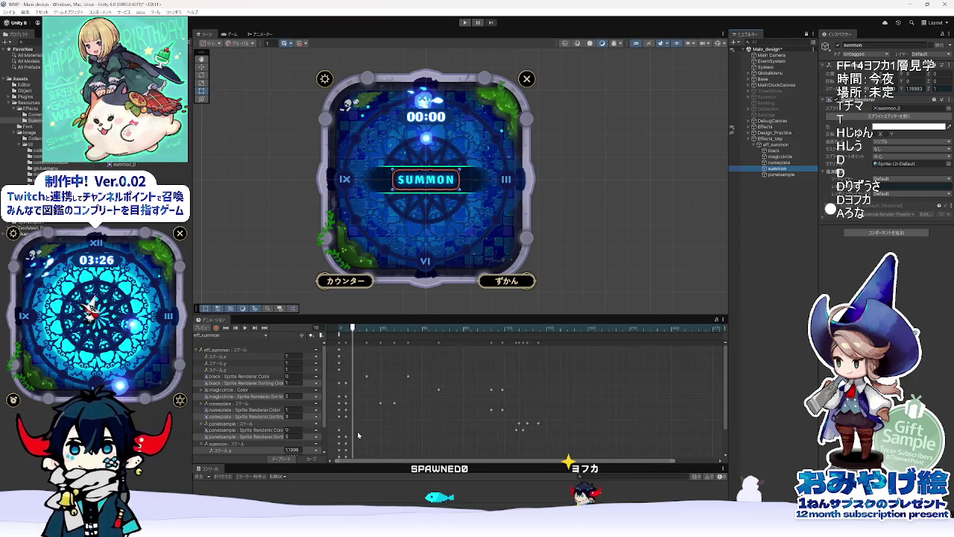
scroll(725, 402, down, 1)
scroll(725, 401, down, 2)
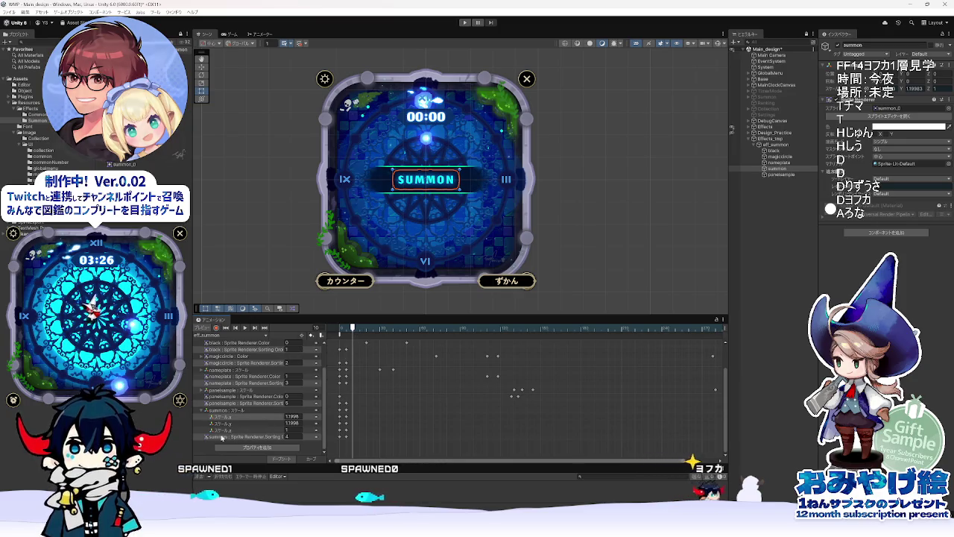
click(298, 410)
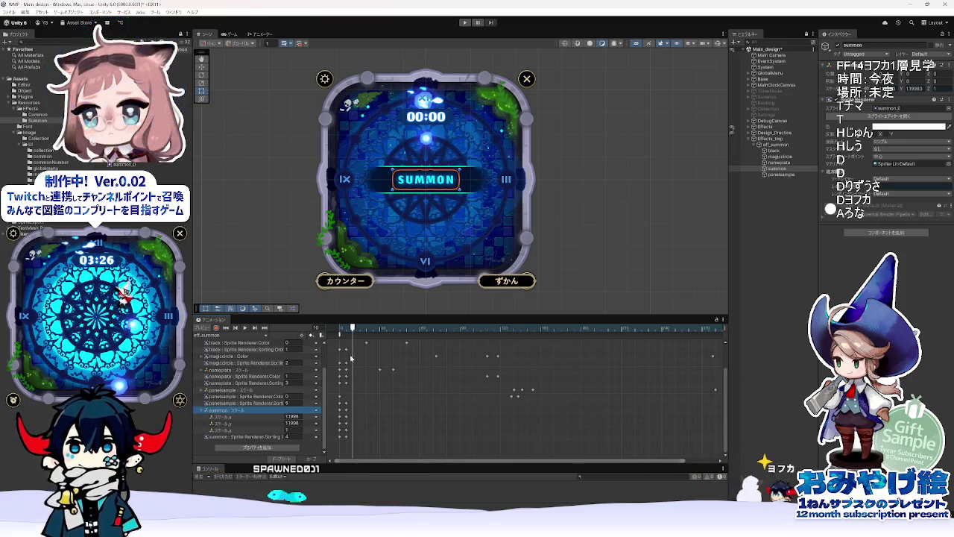
click(348, 328)
click(347, 328)
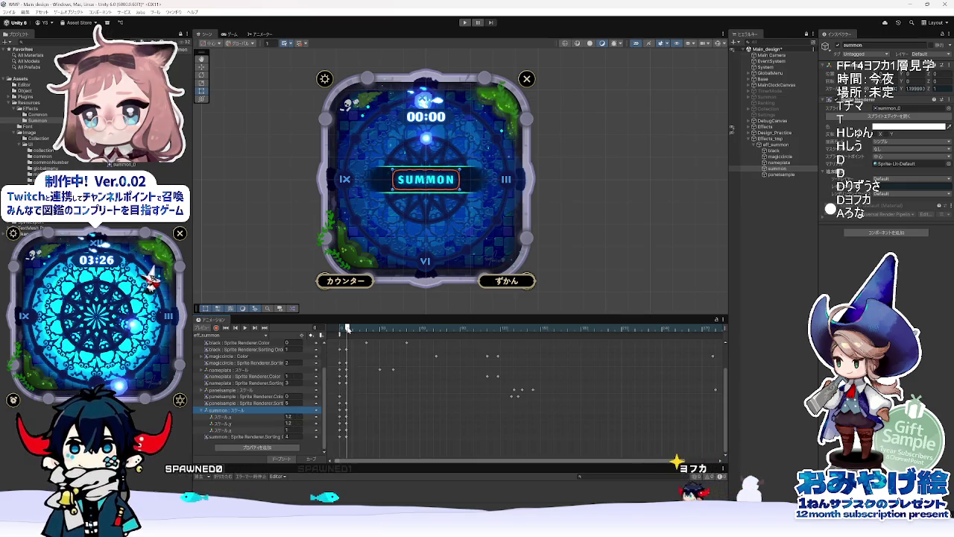
key(alt+Tab)
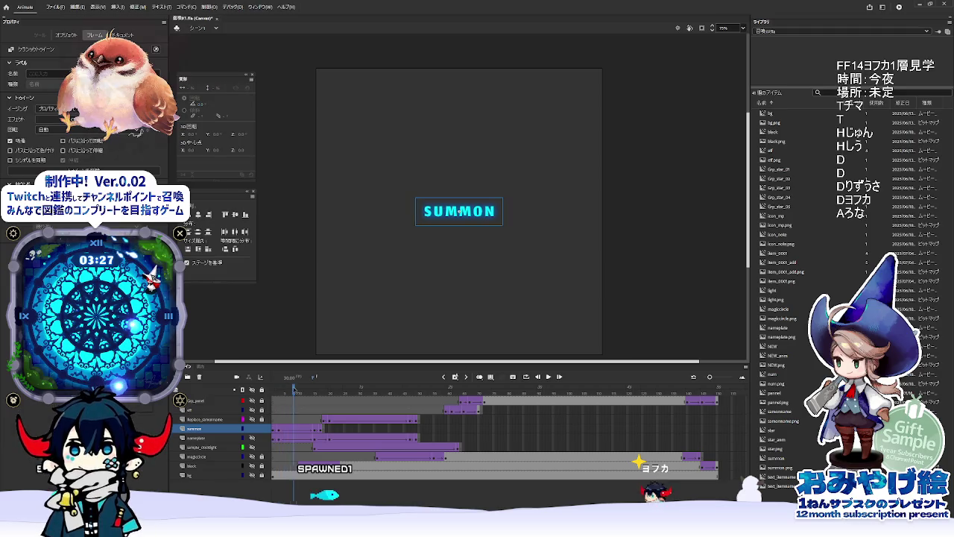
Step: Scrub SUMMON's fade in the Animate reference and inspect the summon layer's tween frame
click(311, 395)
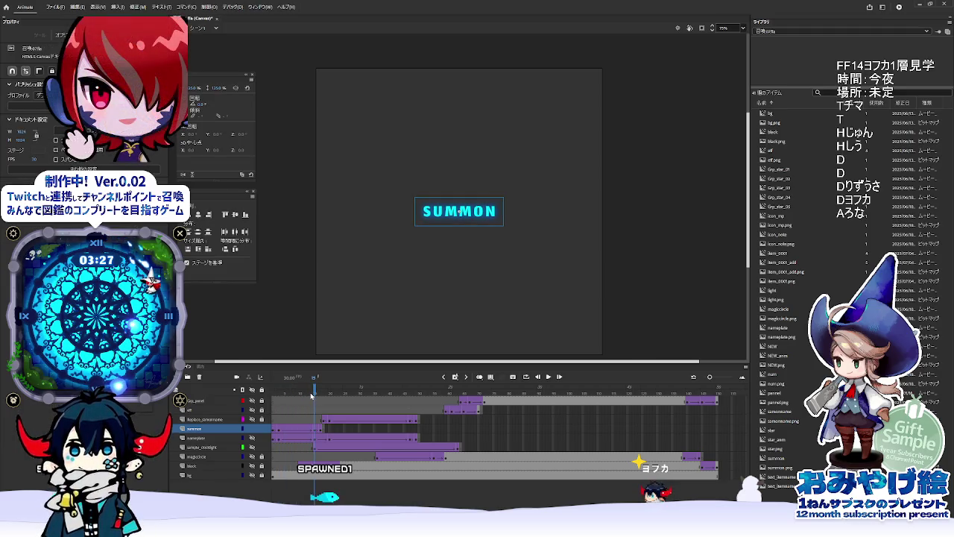
drag(310, 392, 294, 392)
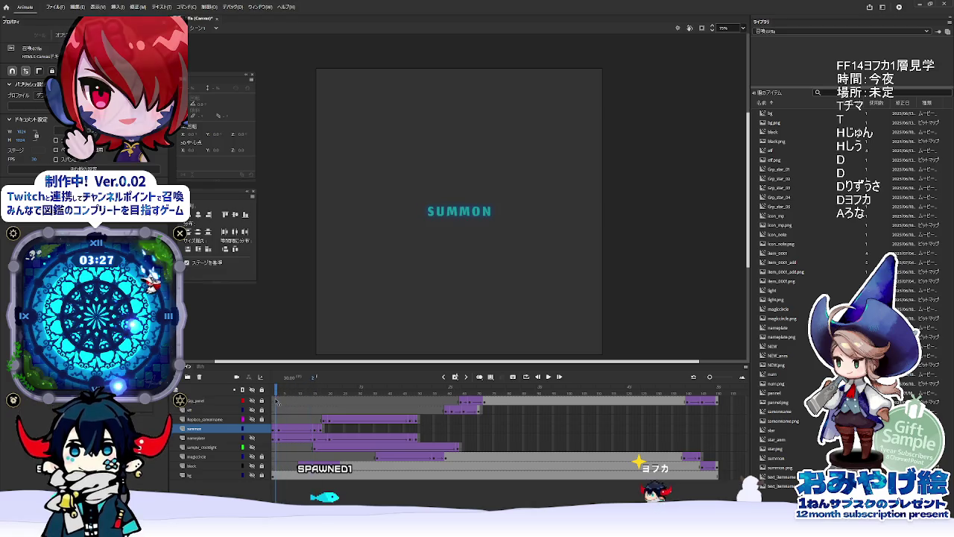
click(306, 405)
click(320, 430)
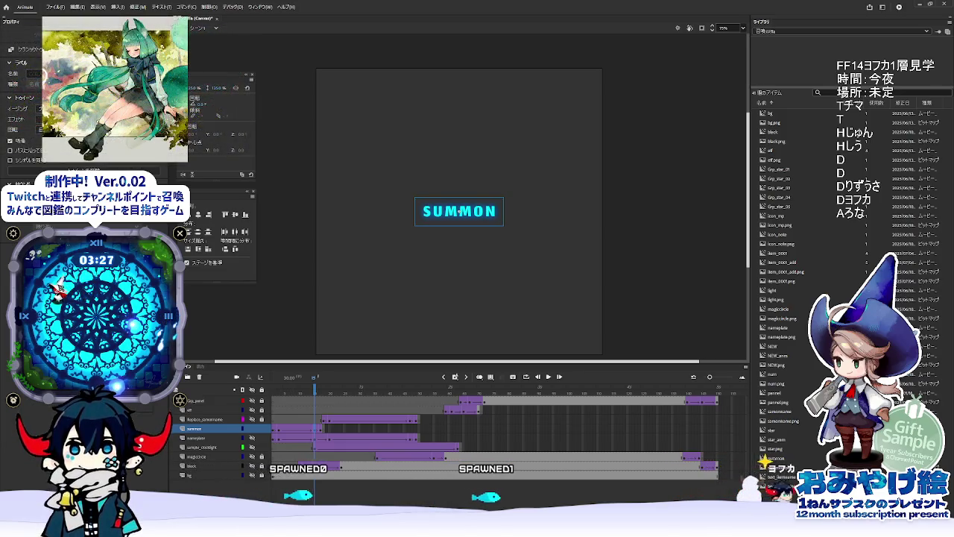
key(alt+Tab)
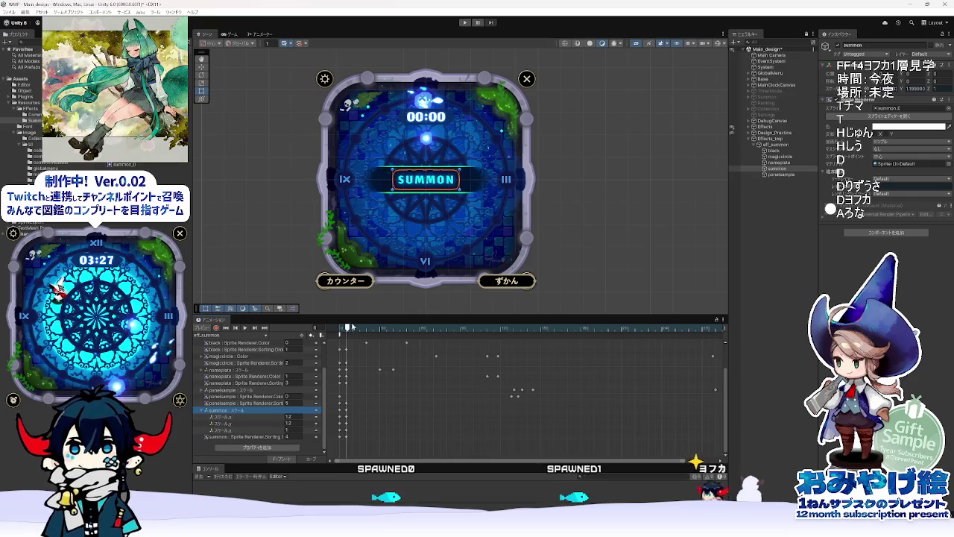
Step: With Record on at frame 30, key summon's Scale X/Y to 1.25 and Z to 1
drag(375, 329, 381, 329)
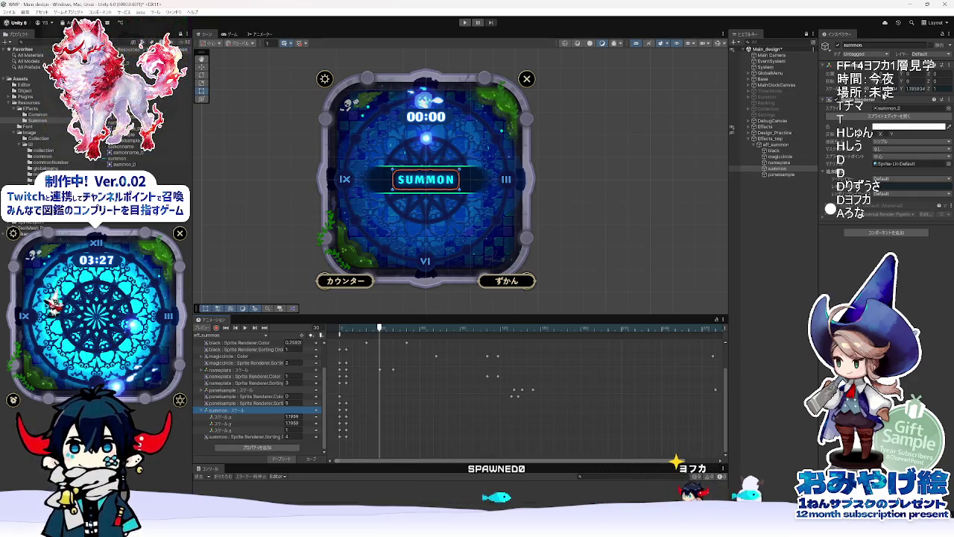
click(217, 328)
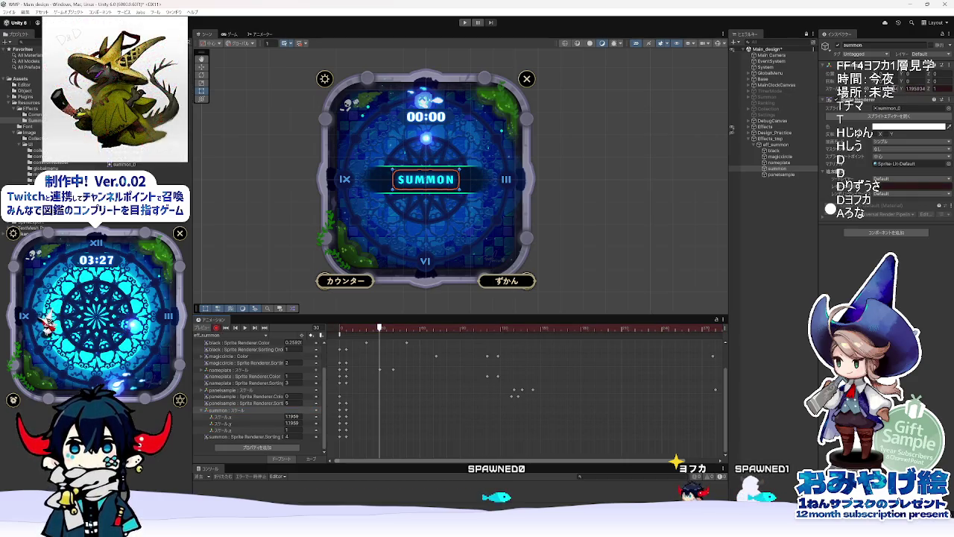
text(1.25)
key(Return)
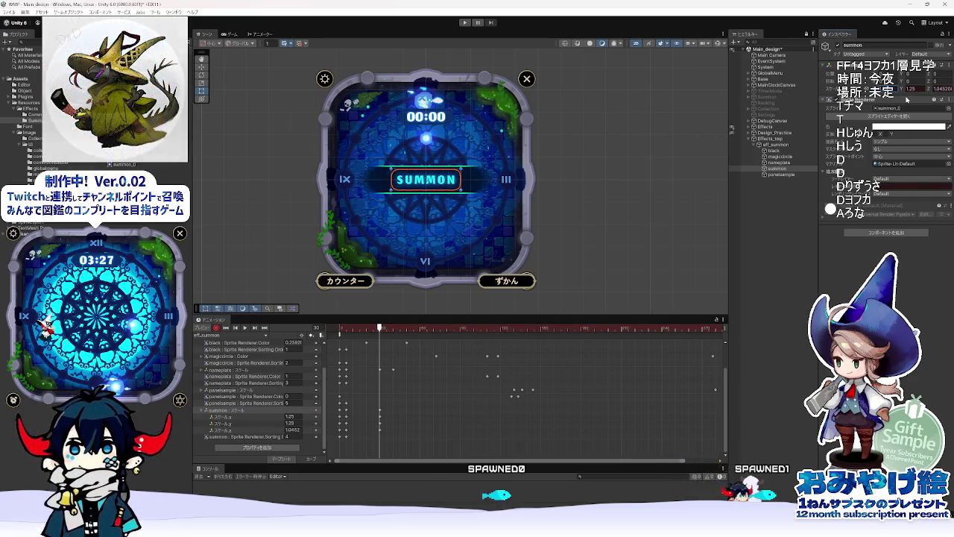
click(941, 89)
key(ctrl+z)
key(ctrl+y)
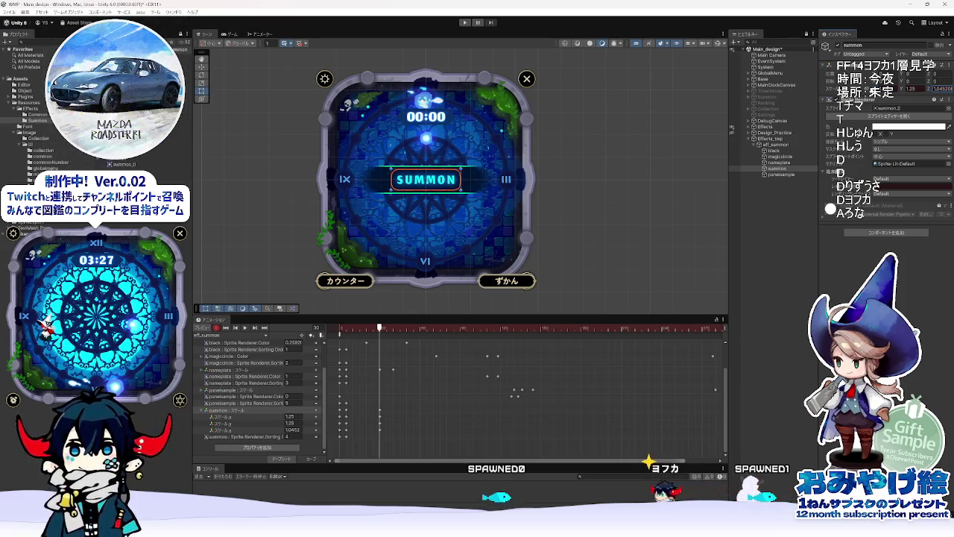
text(1)
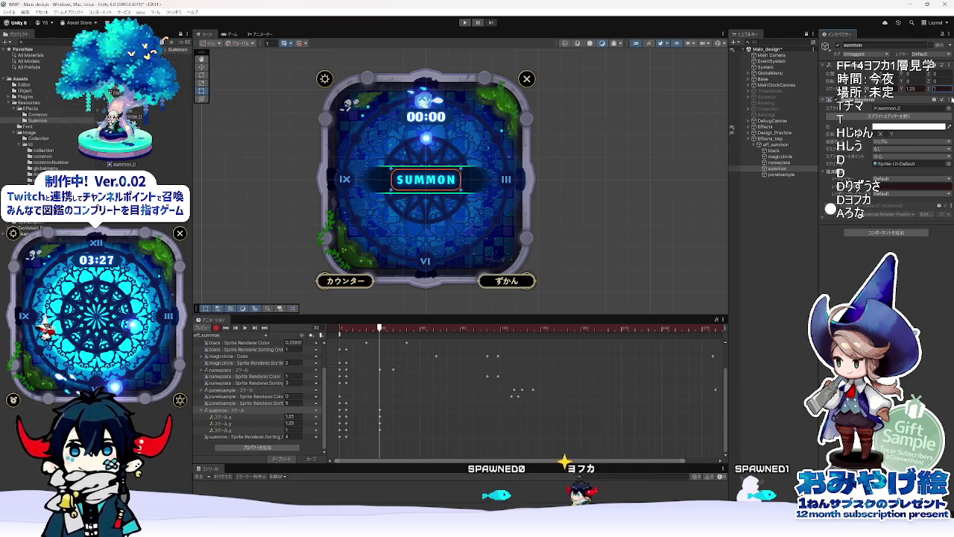
mouse_move(379, 329)
mouse_down()
mouse_move(340, 330)
mouse_move(394, 345)
mouse_up()
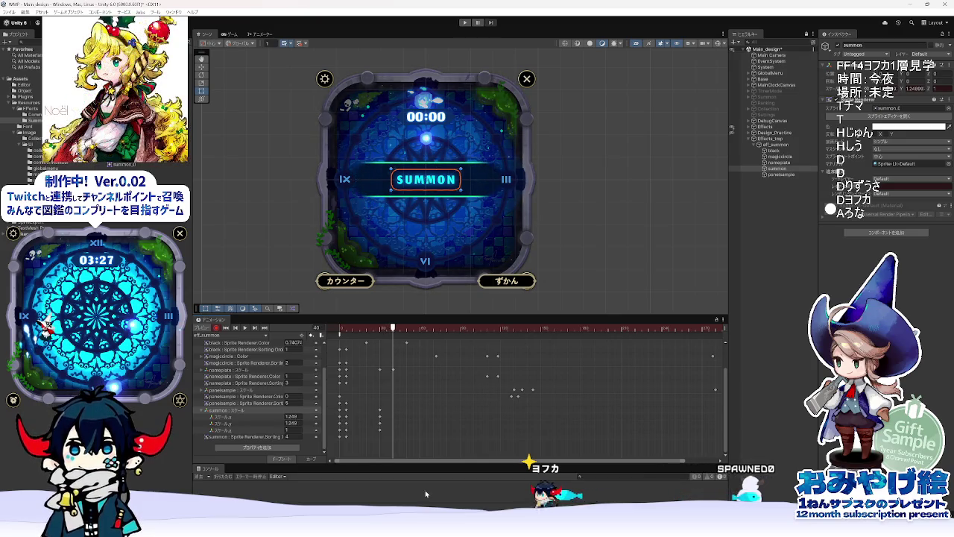
key(alt+Tab)
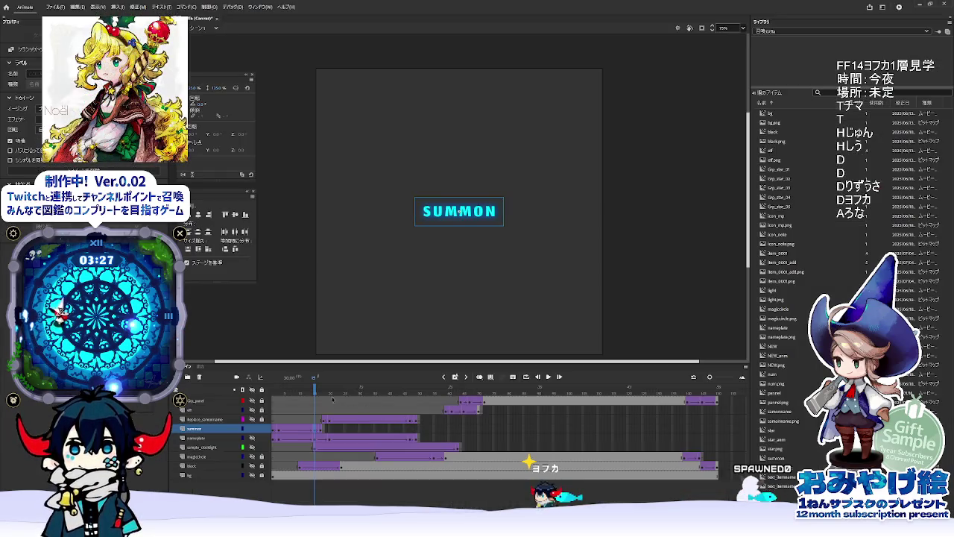
Step: Find where SUMMON disappears in the Animate reference and compute 17 × 2 = 34 in Calculator
drag(316, 385, 314, 388)
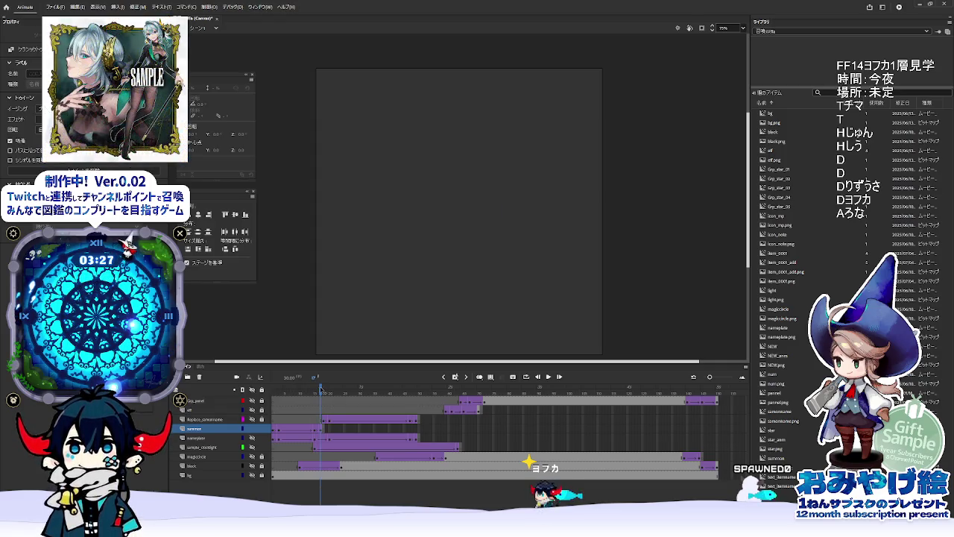
click(459, 212)
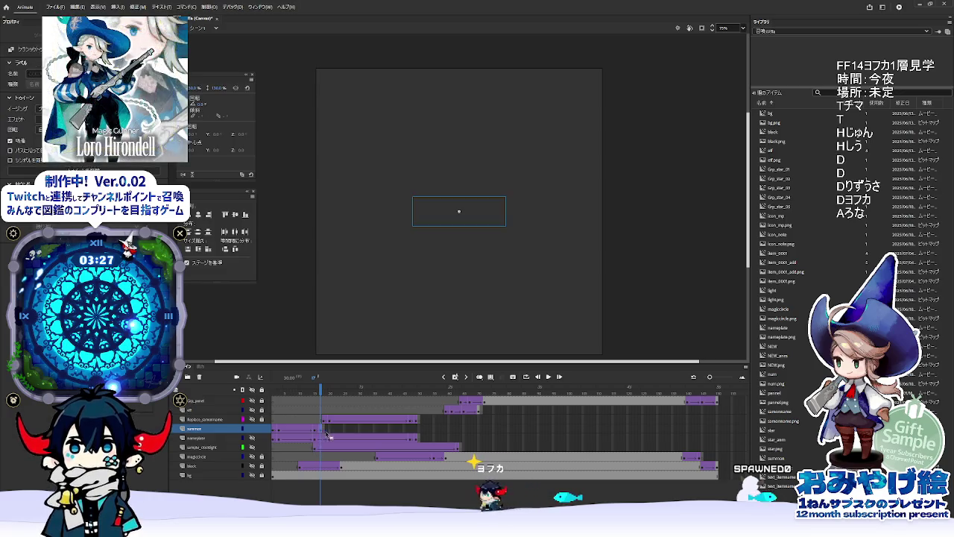
key(XF86Calculator)
key(Escape)
text(17+2)
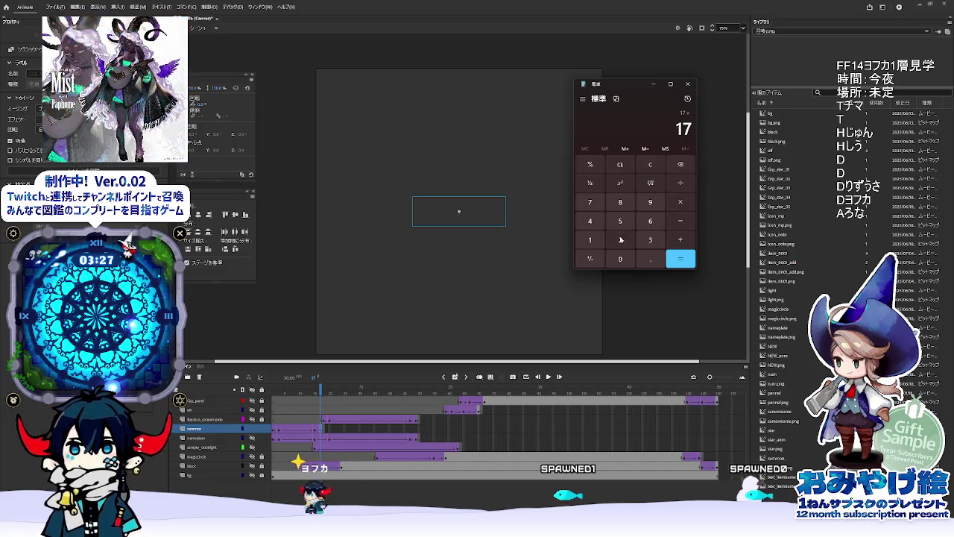
click(668, 255)
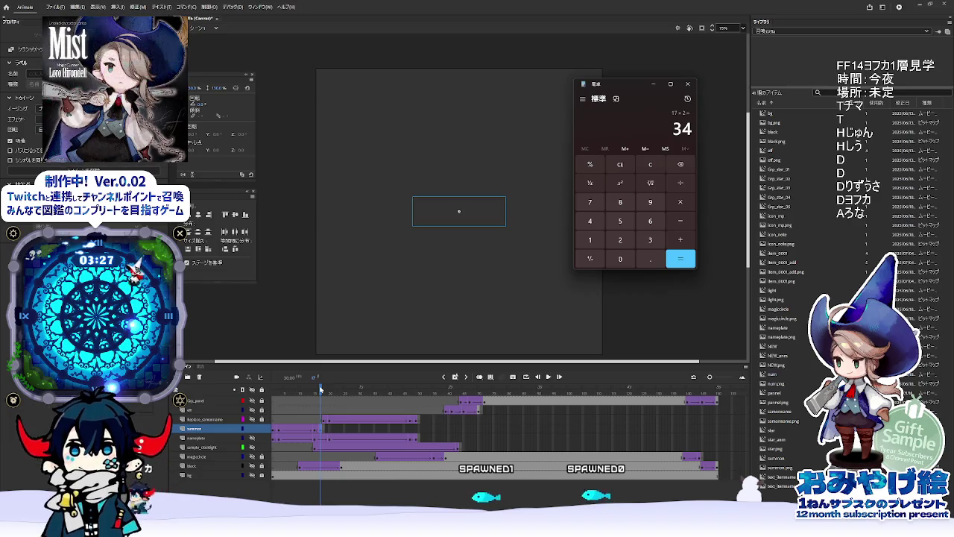
key(alt+Tab)
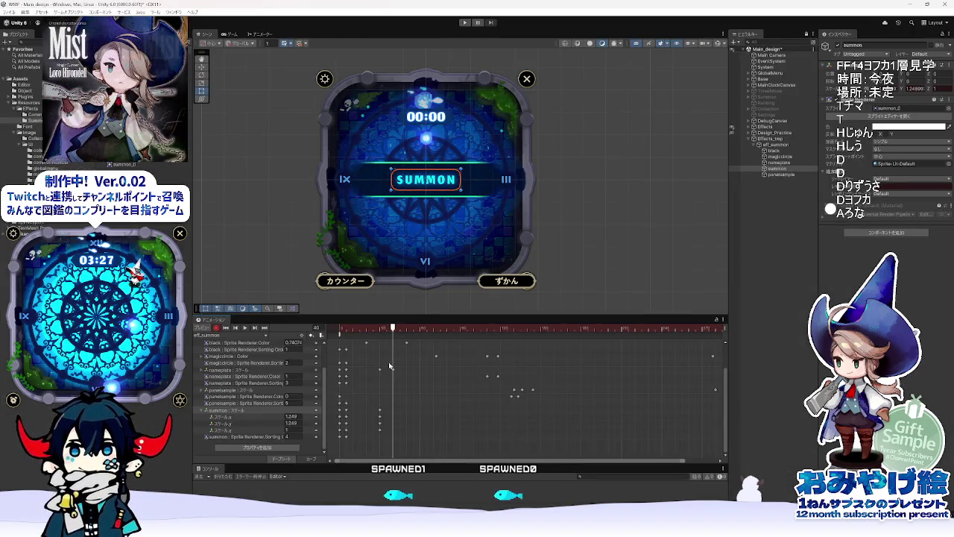
Step: At frame 34, key the summon sprite's Scale X and Y to 1.3
click(385, 328)
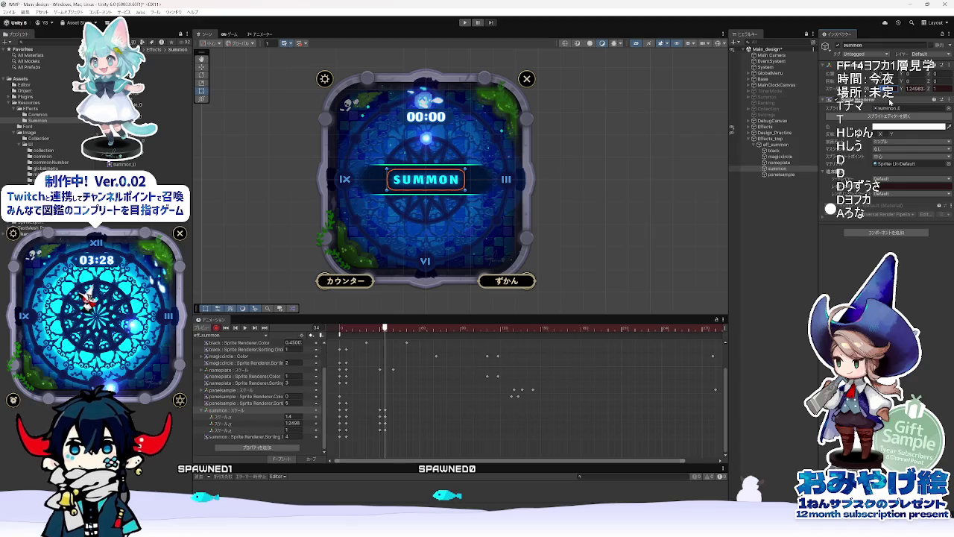
key(alt+Tab)
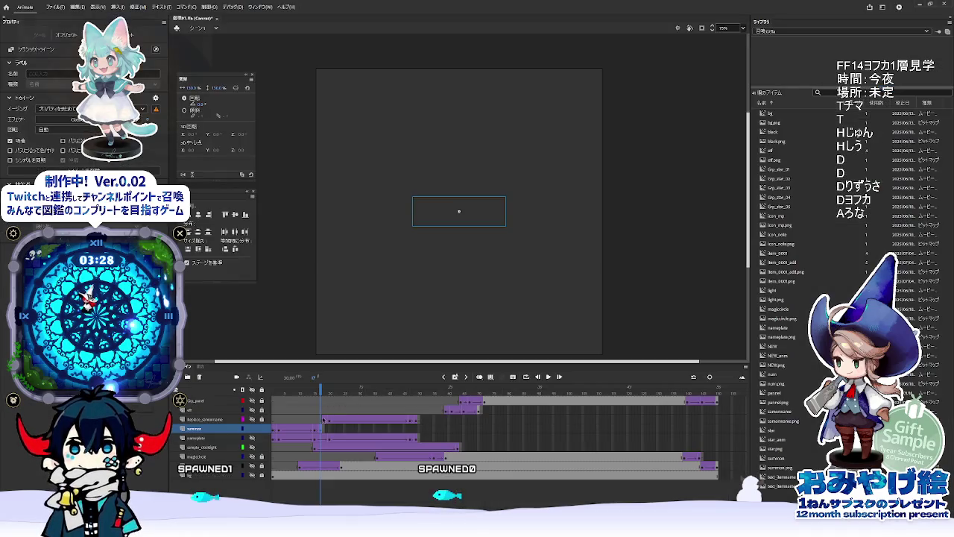
key(alt+Tab)
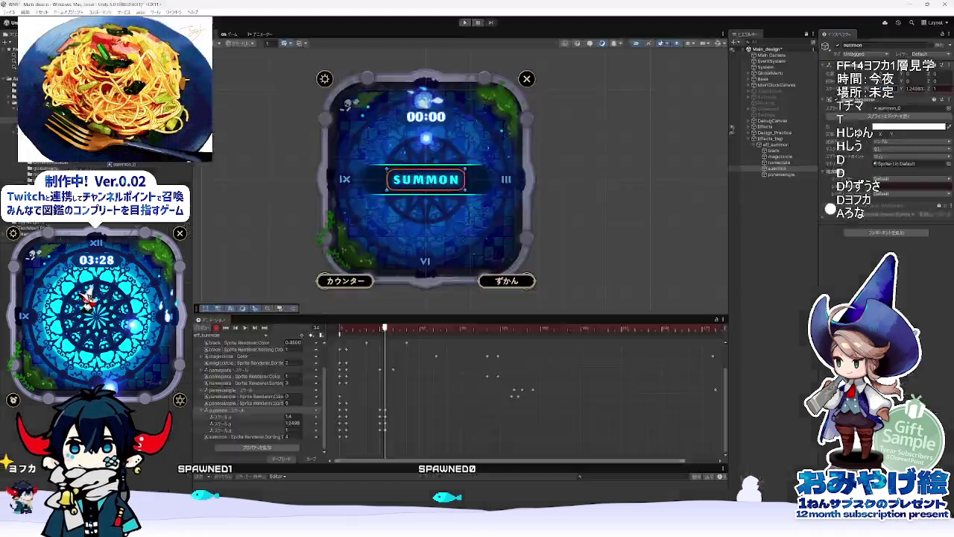
text(1.3)
key(Tab)
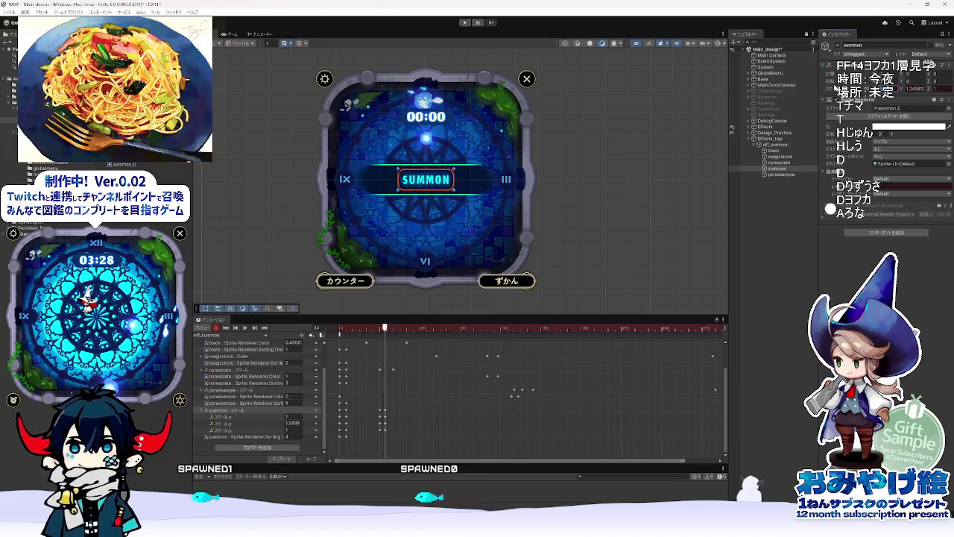
text(1.3)
key(Tab)
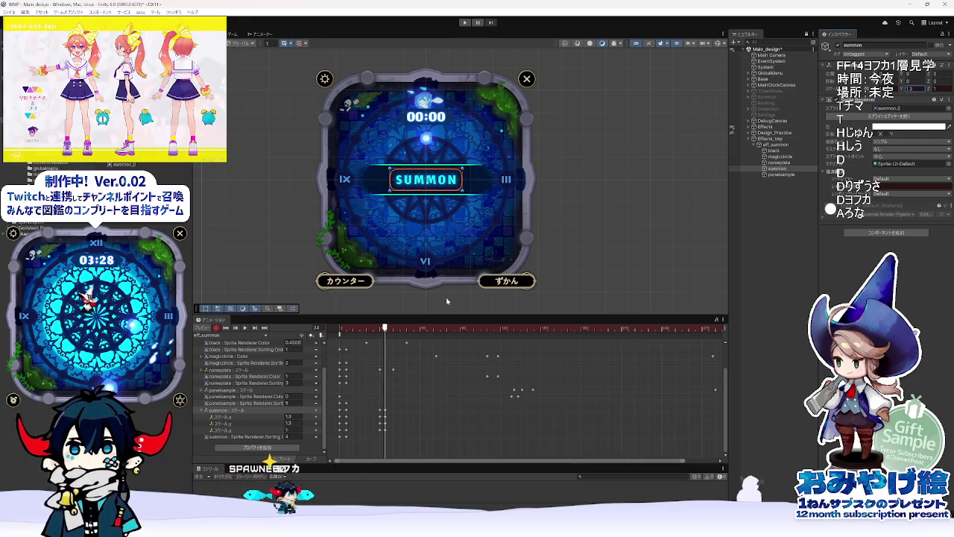
Step: Play the eff_summon animation and rewind the preview to frame 0
drag(407, 329, 335, 337)
key(space)
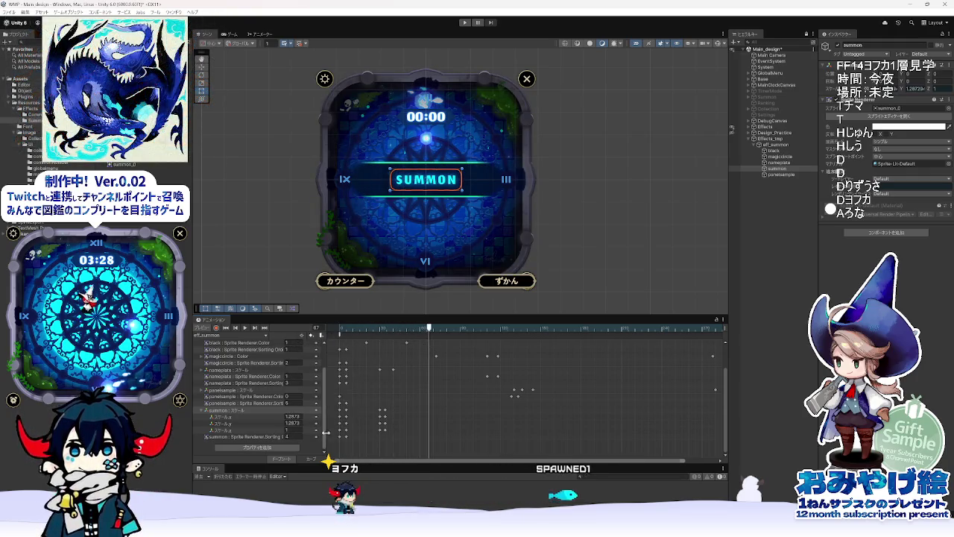
click(340, 329)
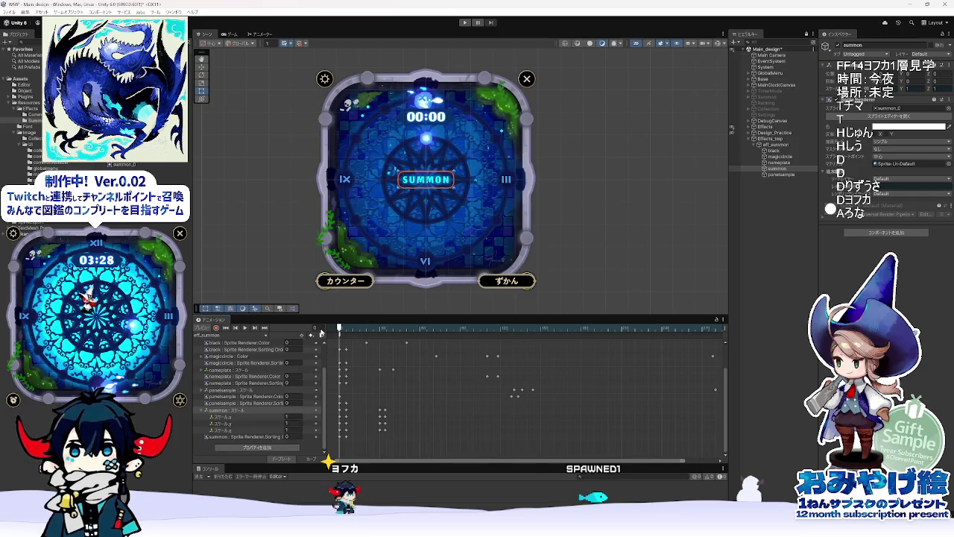
Step: Add the summon sprite's Sprite Renderer.Color property and expand it into channels
click(276, 447)
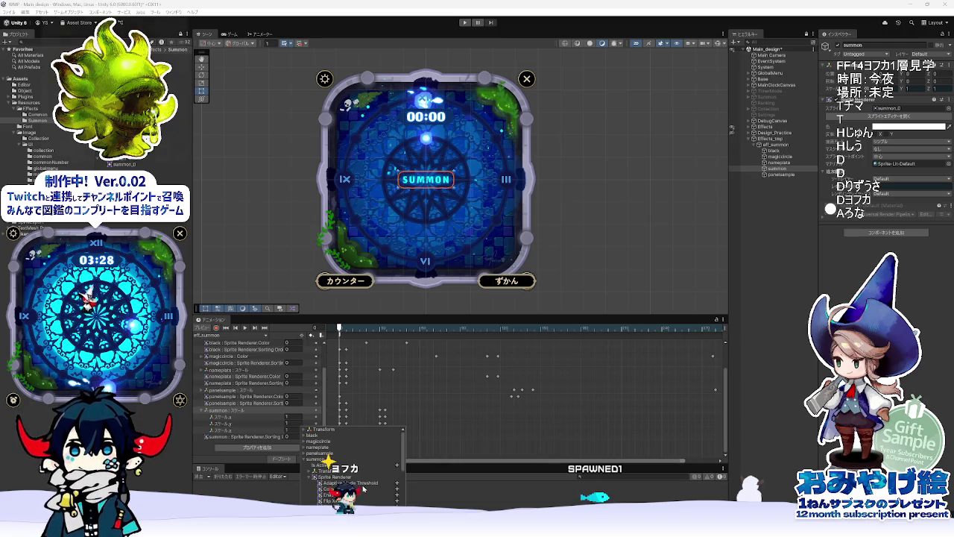
click(397, 489)
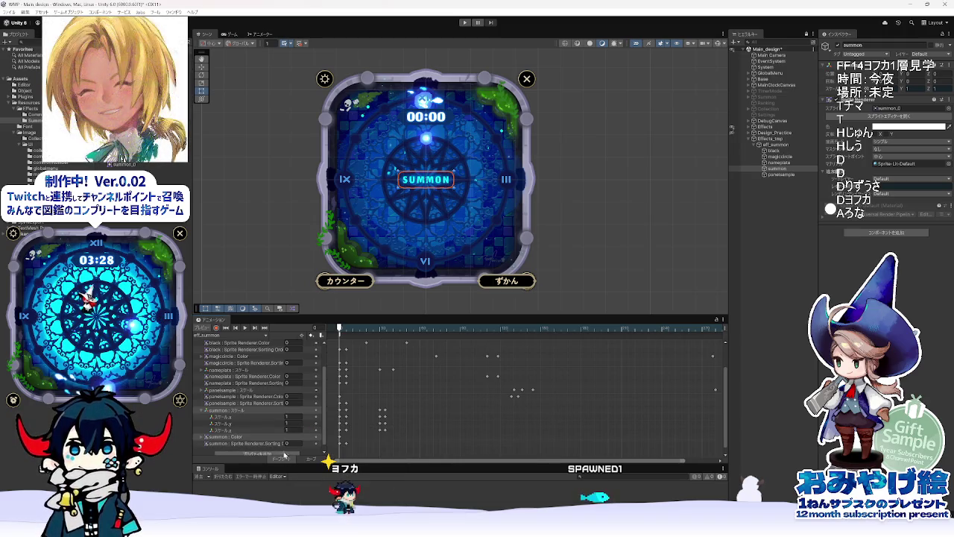
scroll(274, 429, down, 1)
click(205, 432)
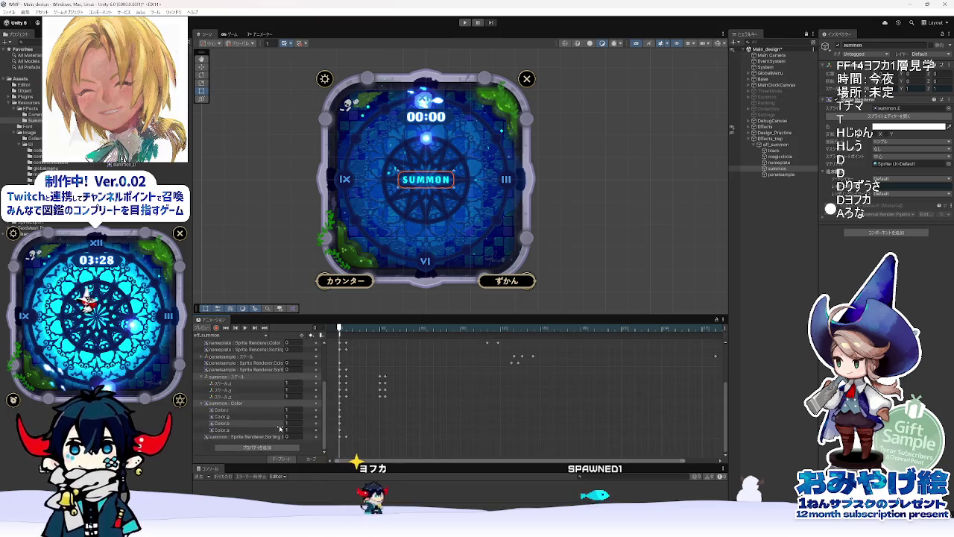
scroll(317, 418, up, 1)
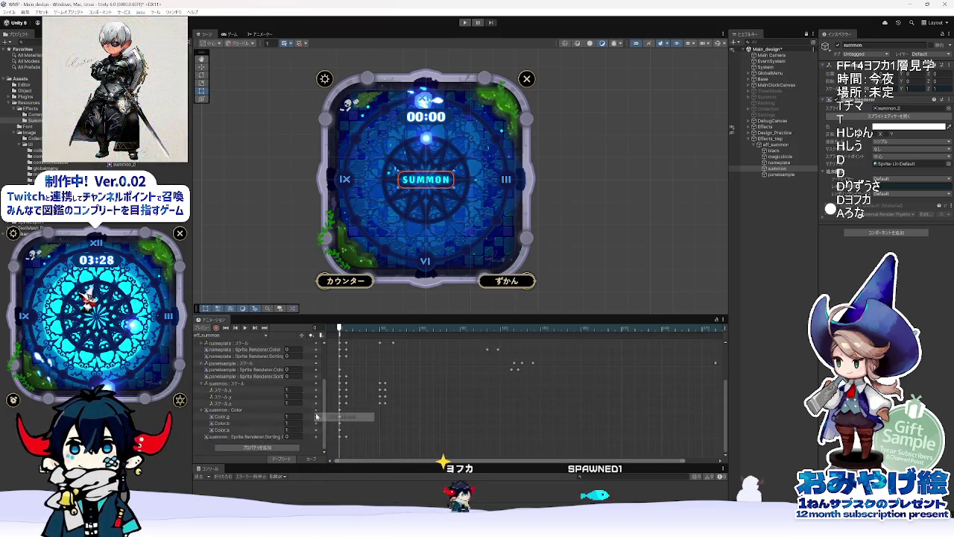
Step: Remove the unwanted summon Color channels, starting with Color.g, via Remove Properties
click(319, 416)
key(Delete)
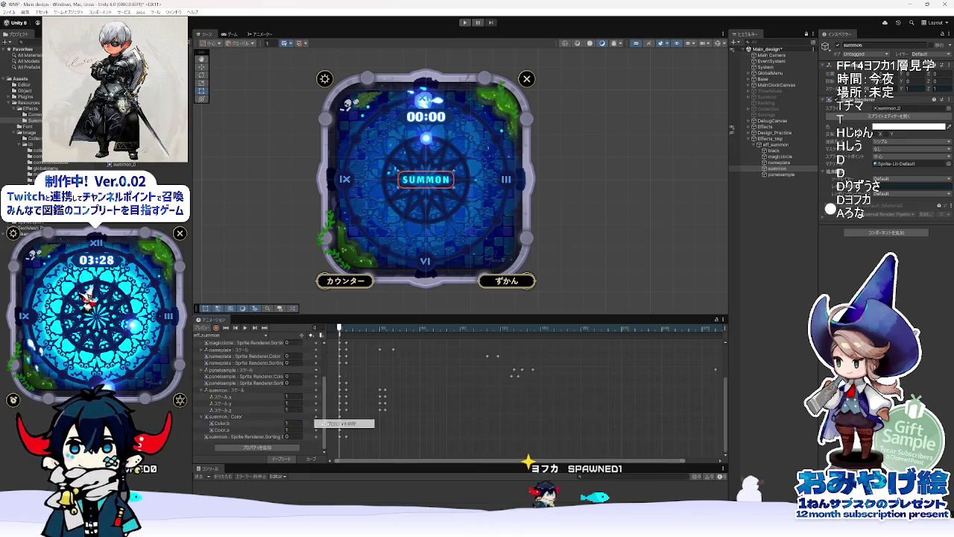
right_click(317, 431)
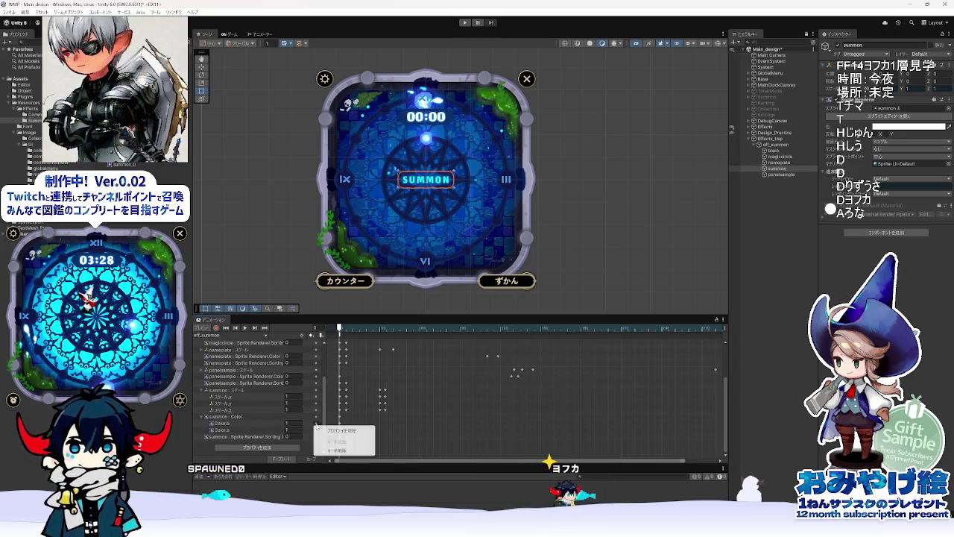
click(332, 431)
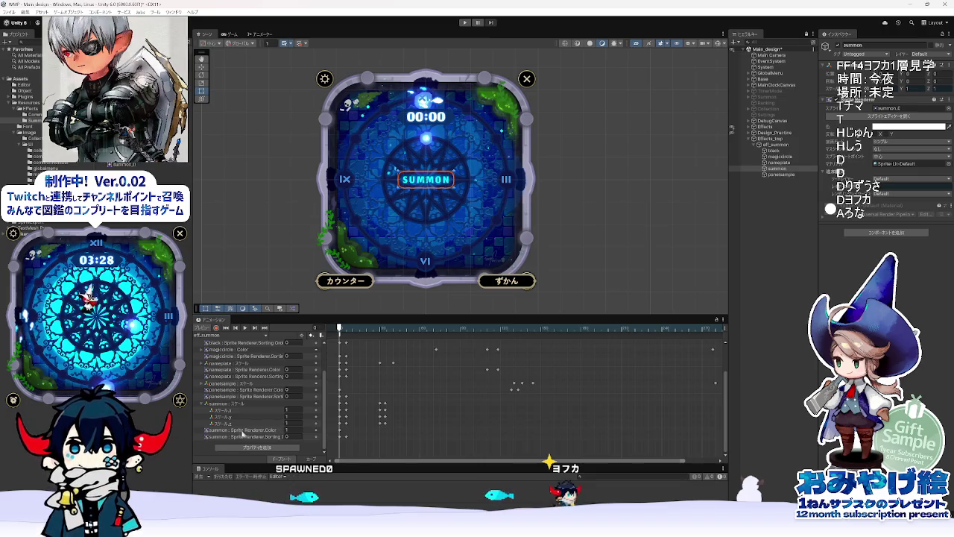
key(ctrl+z)
right_click(317, 439)
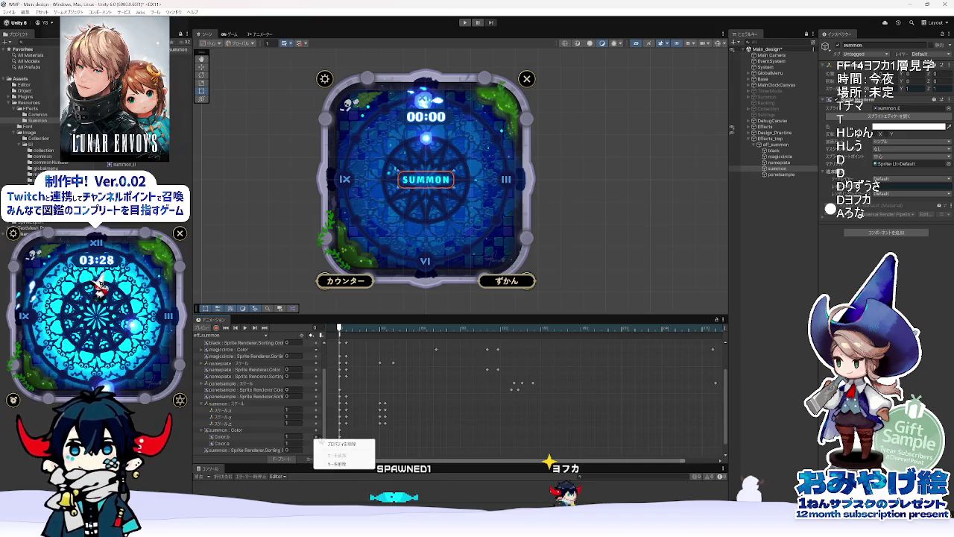
click(332, 444)
click(256, 429)
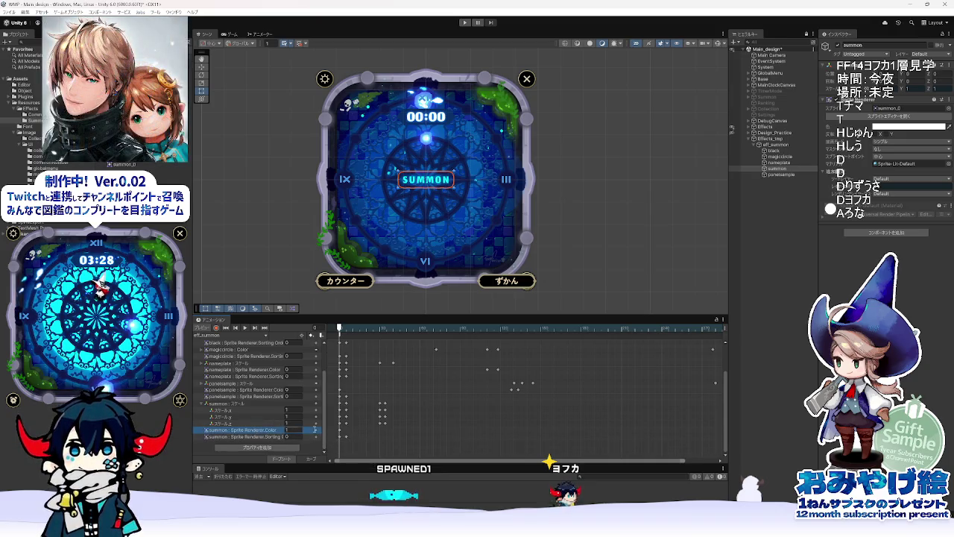
Step: Delete the summon Sprite Renderer.Sorting Order track from eff_summon
click(204, 403)
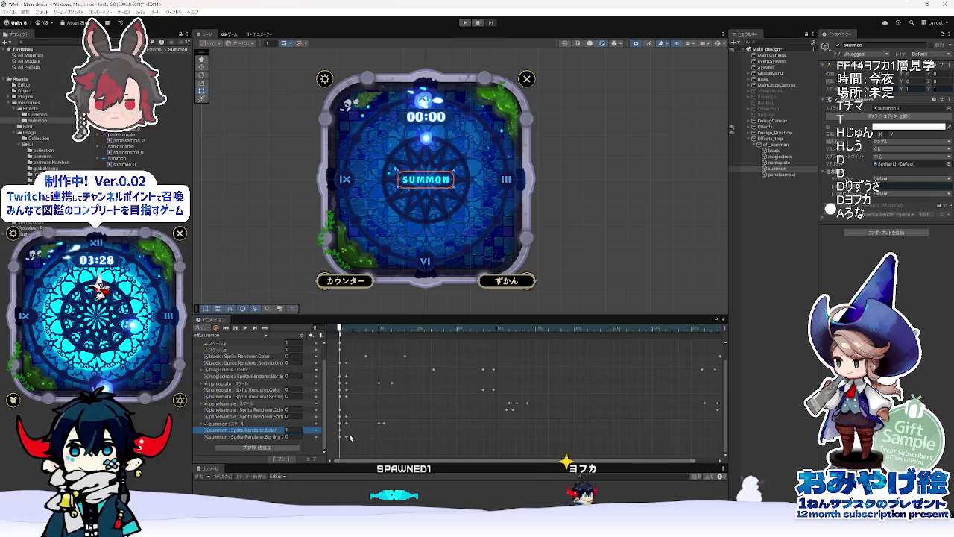
drag(326, 427, 356, 427)
click(285, 437)
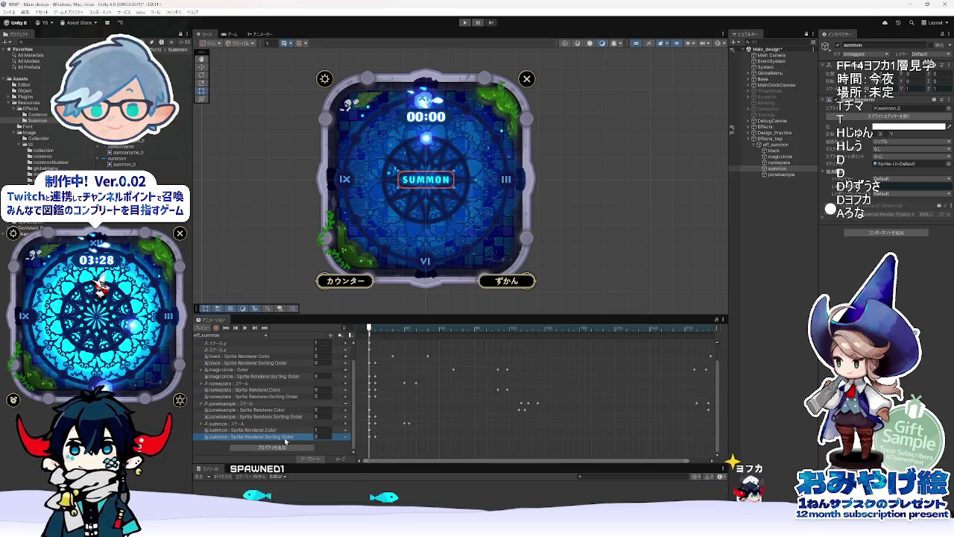
key(Delete)
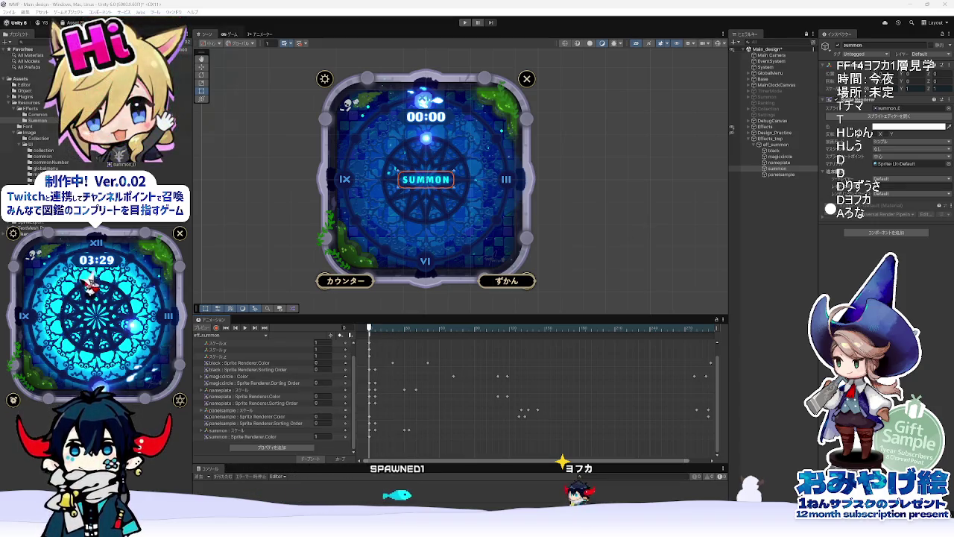
key(alt+Tab)
Step: Scrub the Animate reference to frame 1, then step to frame 3 where SUMMON appears
drag(316, 384, 268, 396)
click(279, 396)
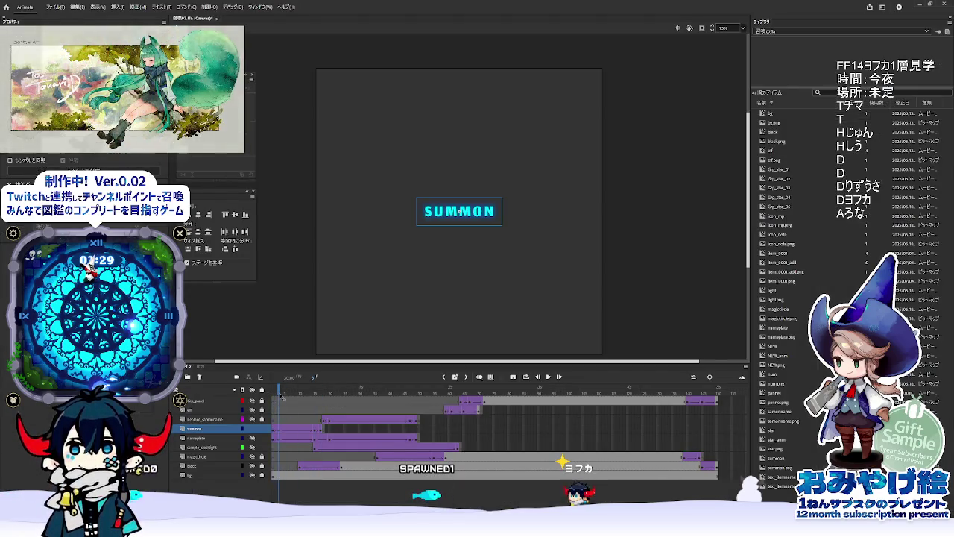
click(282, 426)
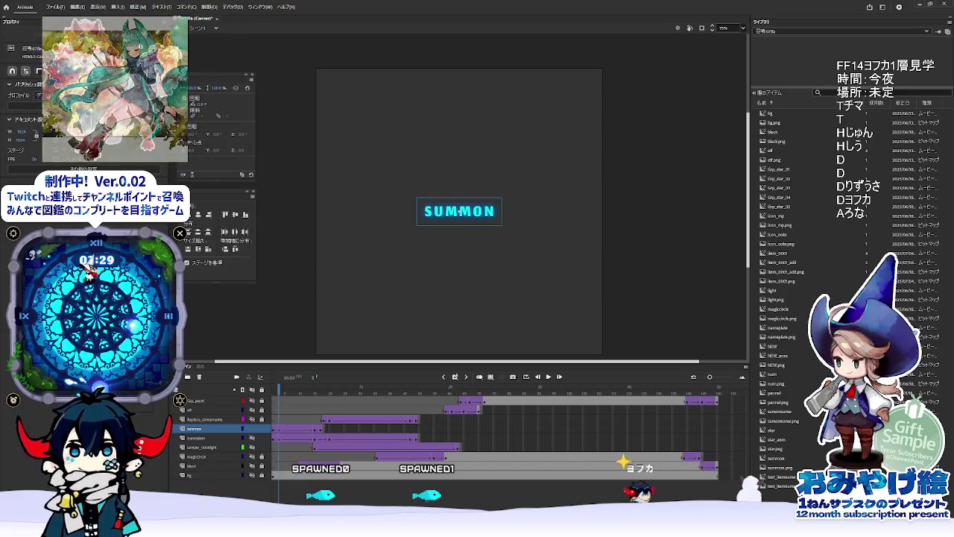
key(alt+Tab)
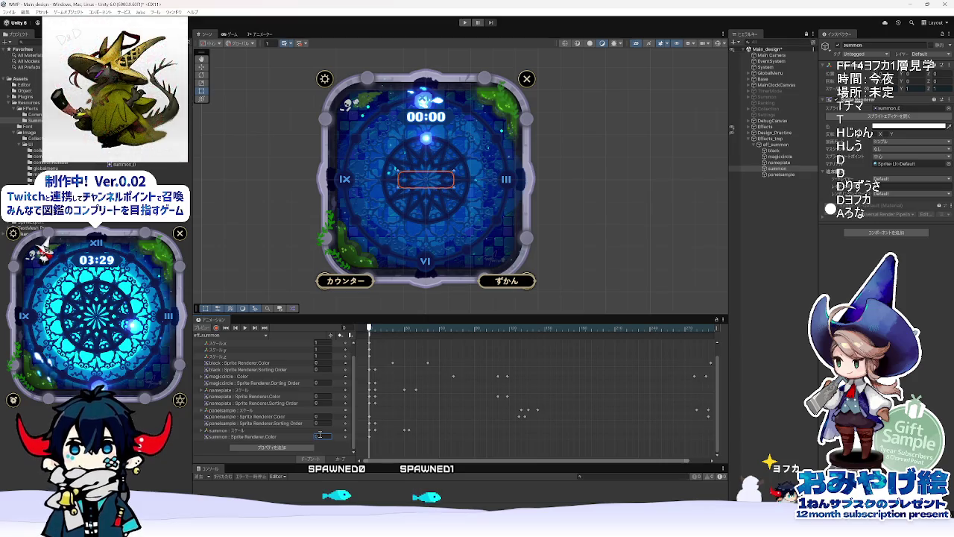
Step: Scrub the eff_summon preview forward, then back to frame 0
click(374, 329)
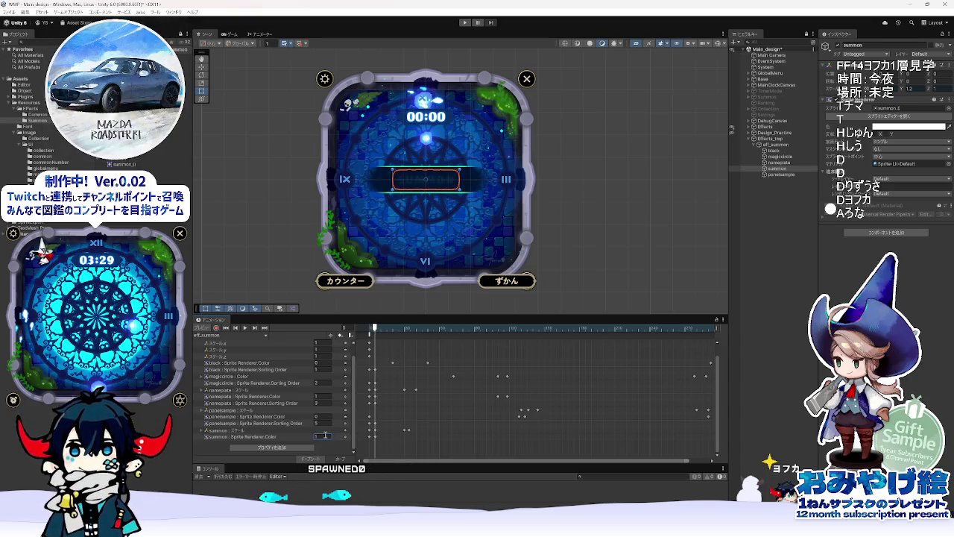
mouse_move(377, 333)
mouse_down()
mouse_move(367, 332)
mouse_move(375, 333)
mouse_up()
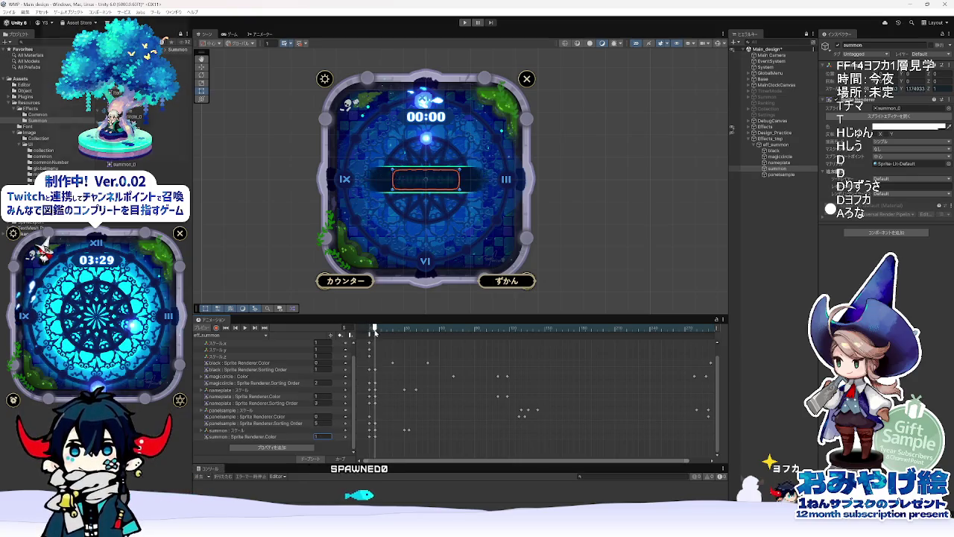
drag(375, 333, 368, 334)
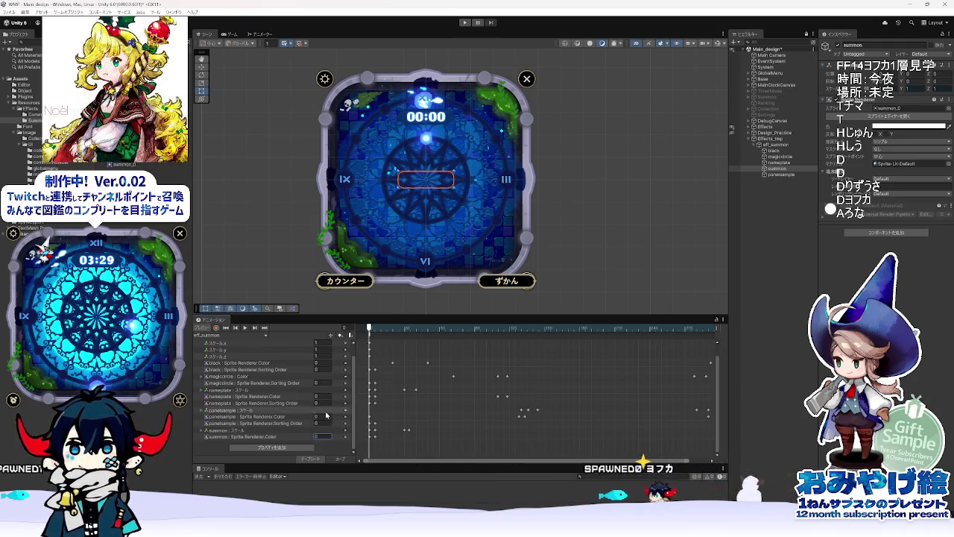
Step: Delete the Sorting Order tracks of panelsample, nameplate, magiccircle and black
click(296, 424)
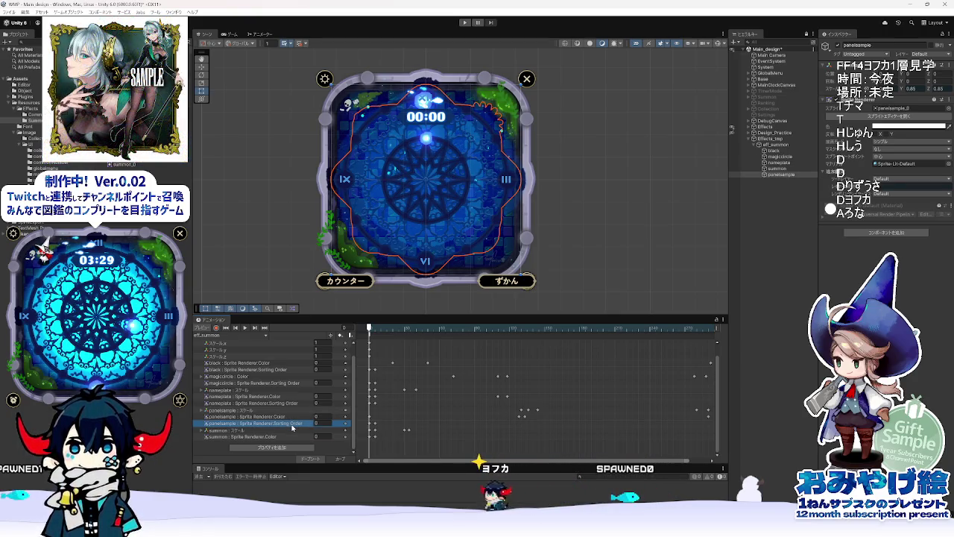
key(Delete)
click(287, 408)
key(Delete)
click(292, 399)
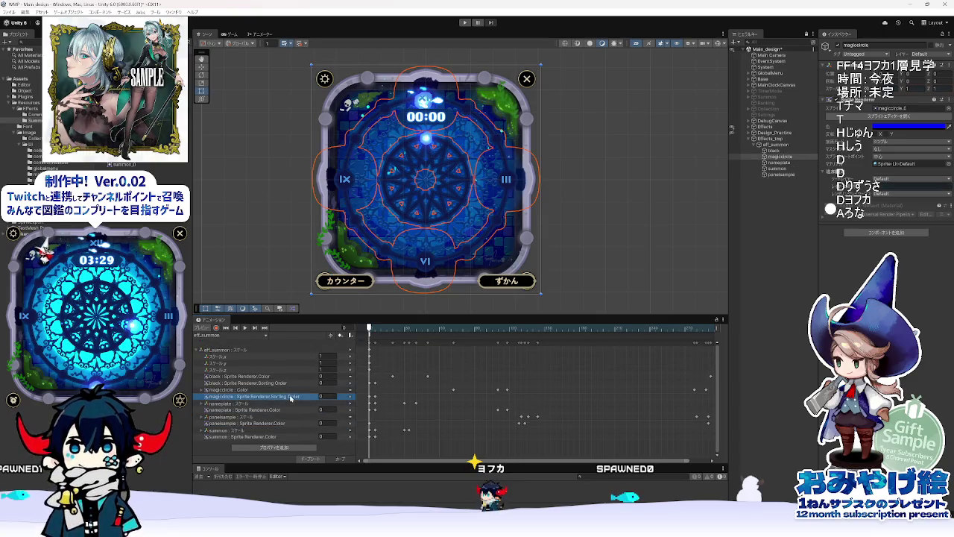
key(Delete)
click(292, 384)
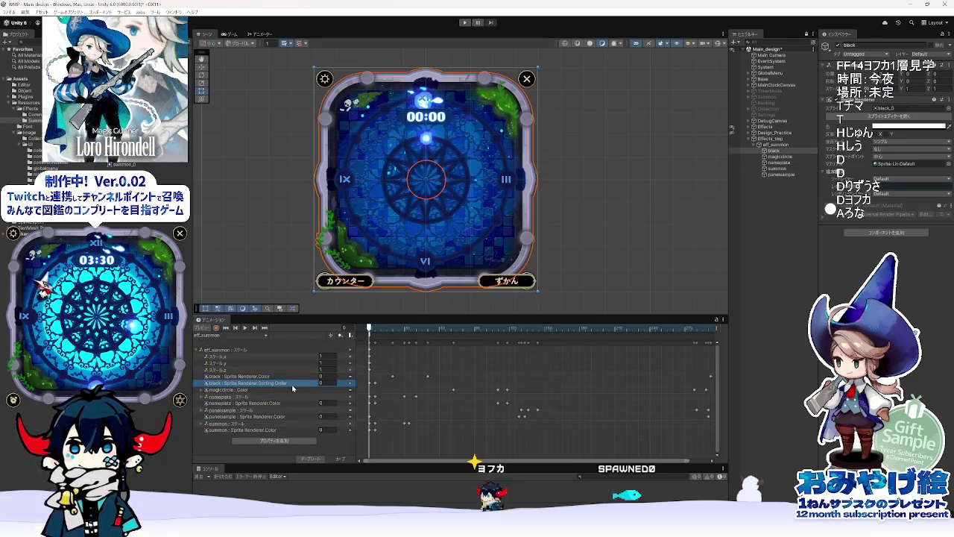
key(Delete)
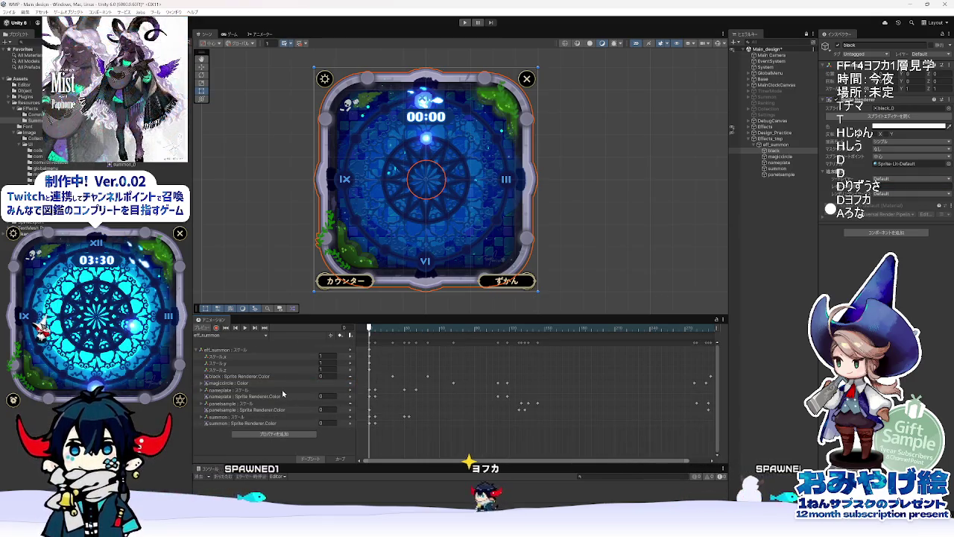
Step: Step through black, magiccircle and nameplate in the Hierarchy to check their renderers
click(784, 152)
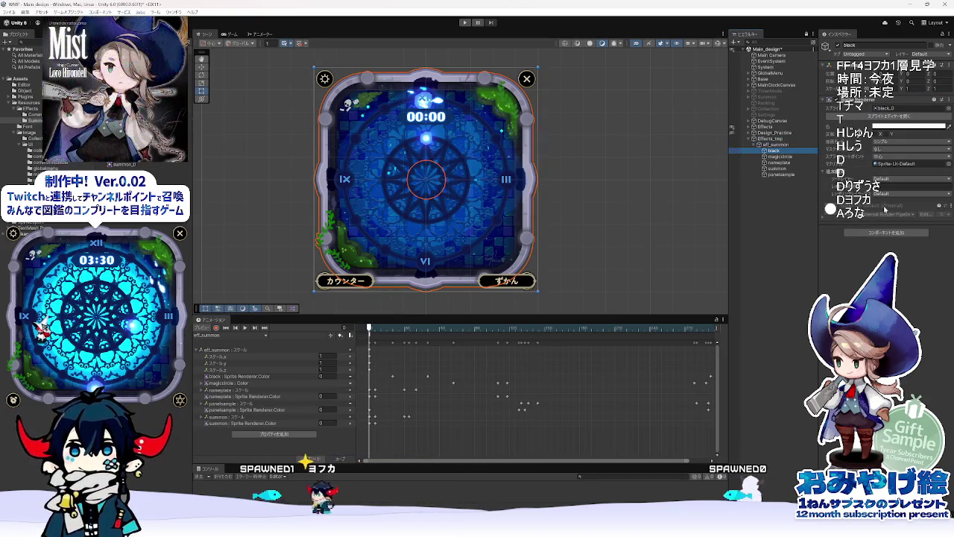
click(884, 185)
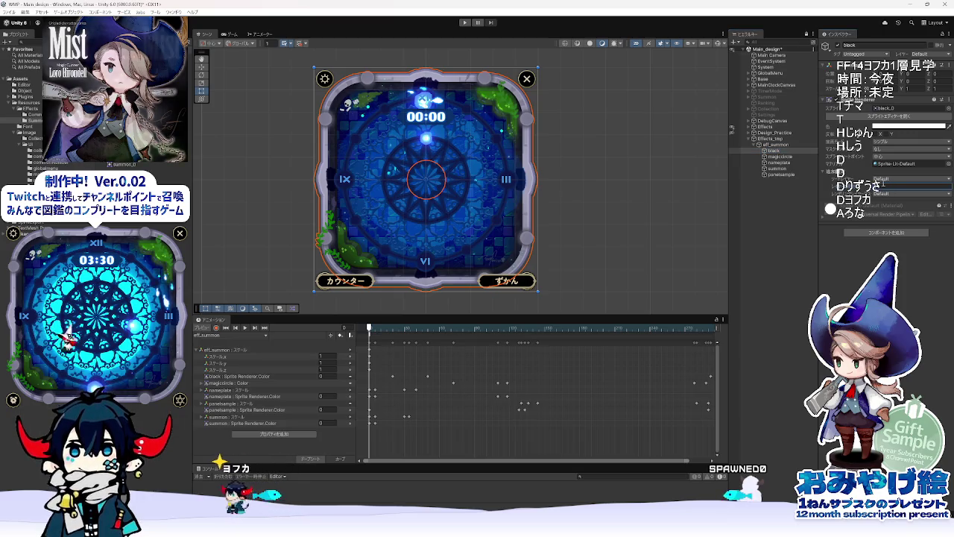
click(795, 156)
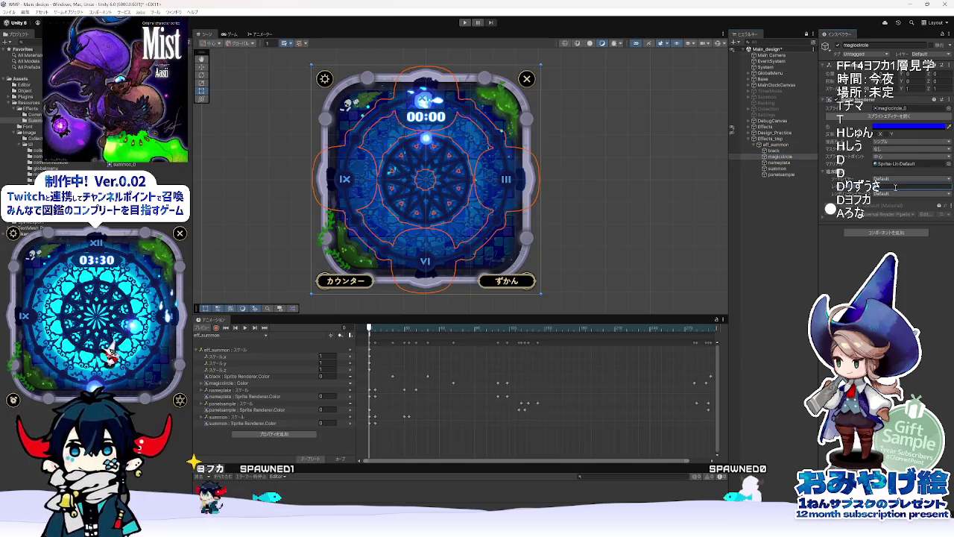
key(Down)
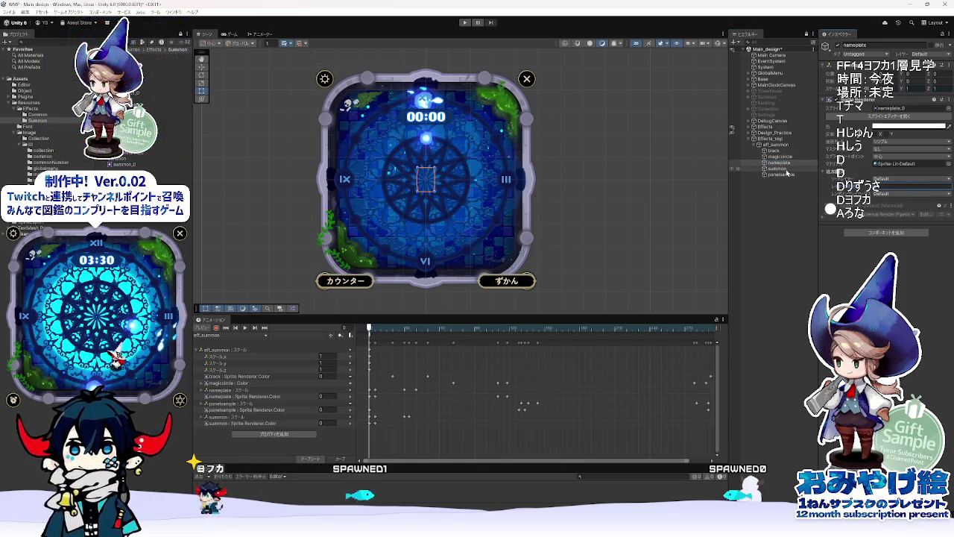
Step: Scrub eff_summon to about frame 169 for the card reveal, then pick the summon : Scale track
key(Down)
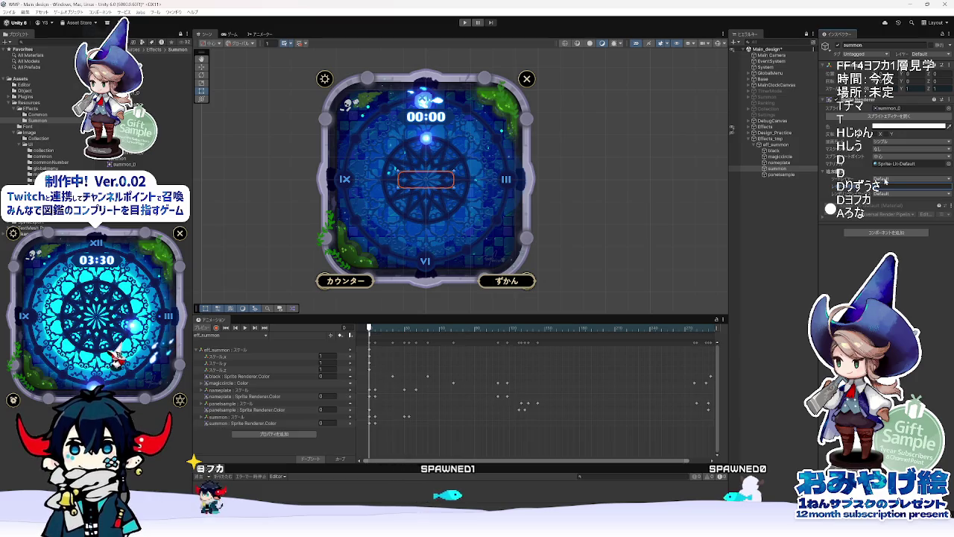
click(790, 176)
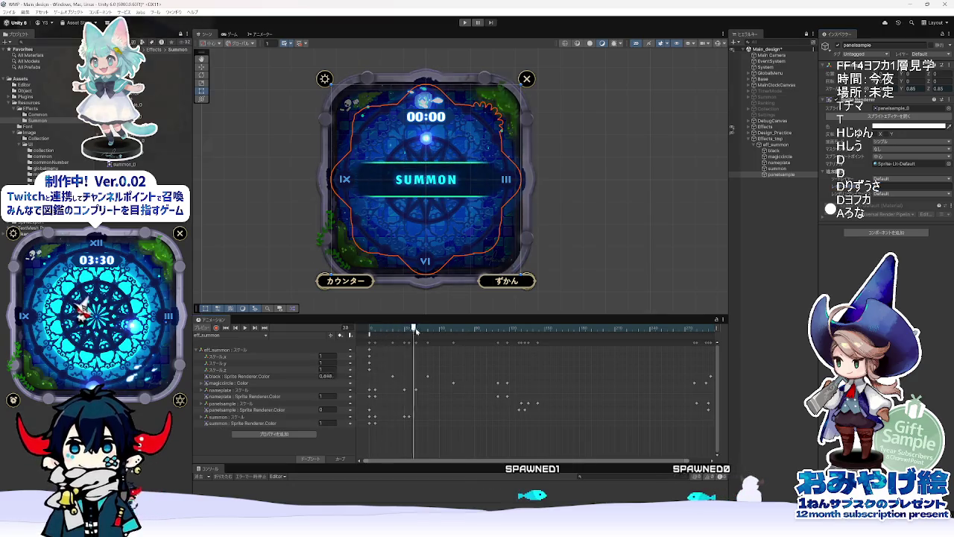
mouse_move(371, 329)
mouse_down()
mouse_move(567, 346)
mouse_move(457, 355)
mouse_move(575, 393)
mouse_up()
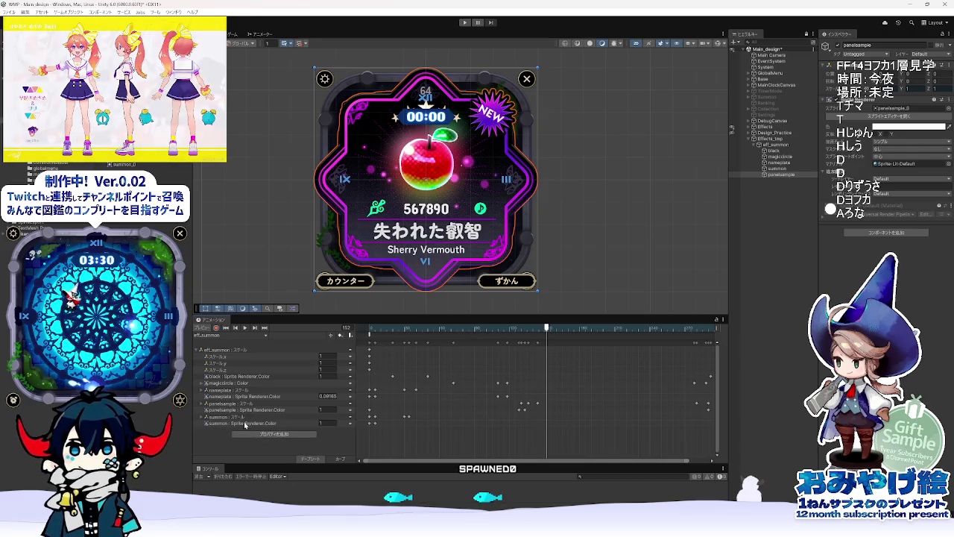
click(223, 416)
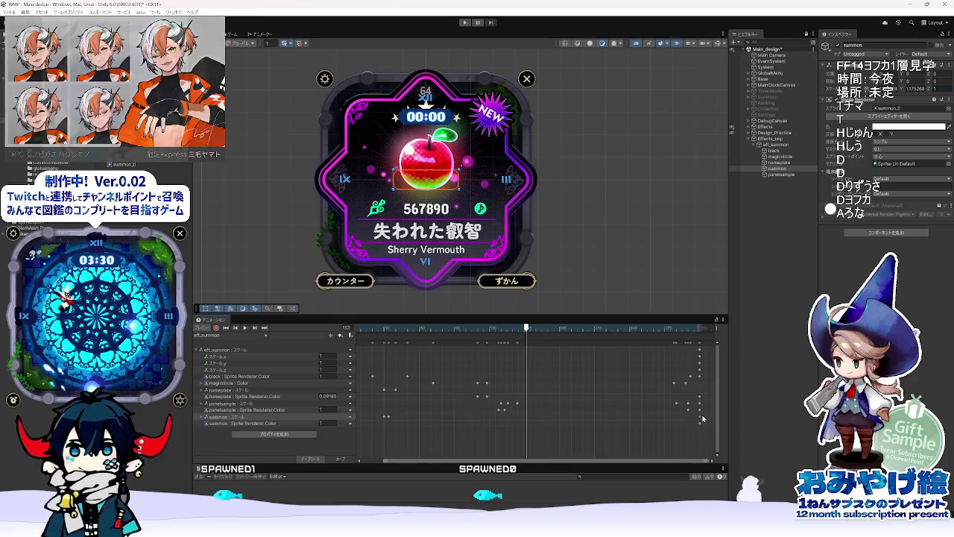
Step: Expand summon : Scale and delete the stray scale keyframes at the clip's end
click(201, 417)
click(279, 410)
click(219, 418)
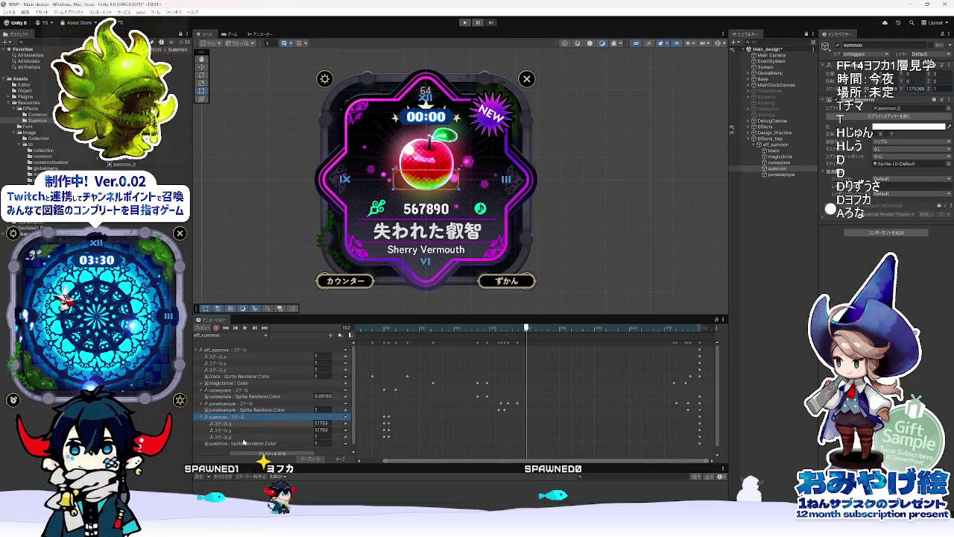
click(224, 436)
click(243, 423)
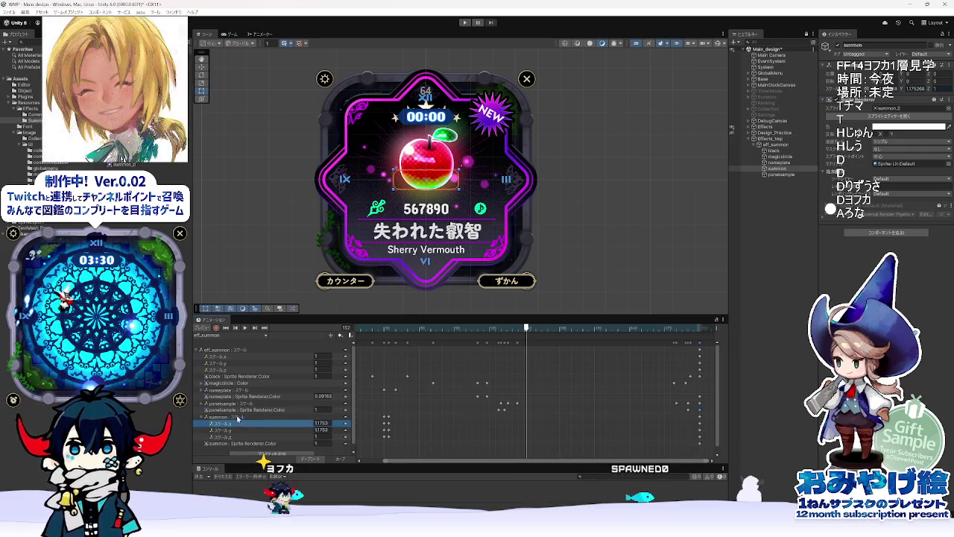
click(241, 417)
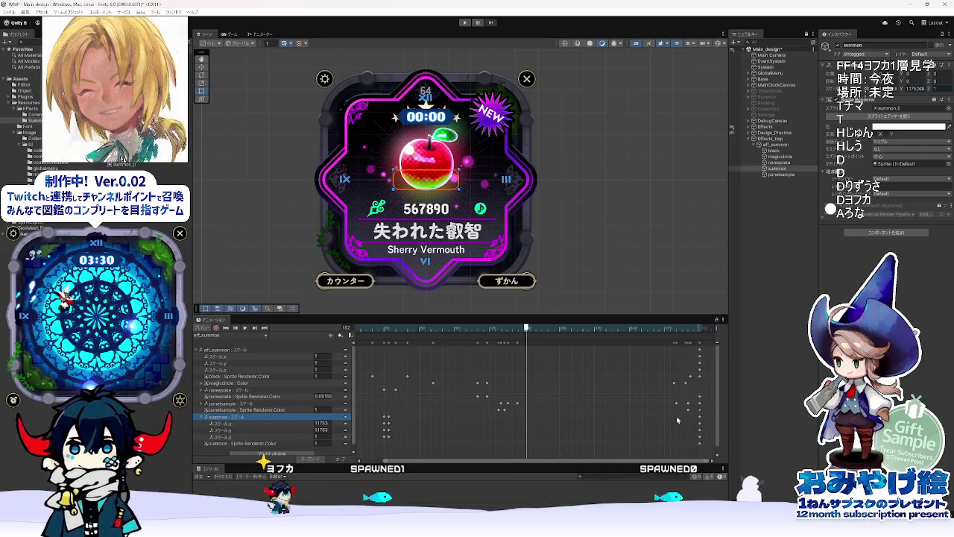
mouse_move(709, 414)
mouse_down()
mouse_move(681, 434)
mouse_move(707, 439)
mouse_move(677, 409)
mouse_up()
key(Delete)
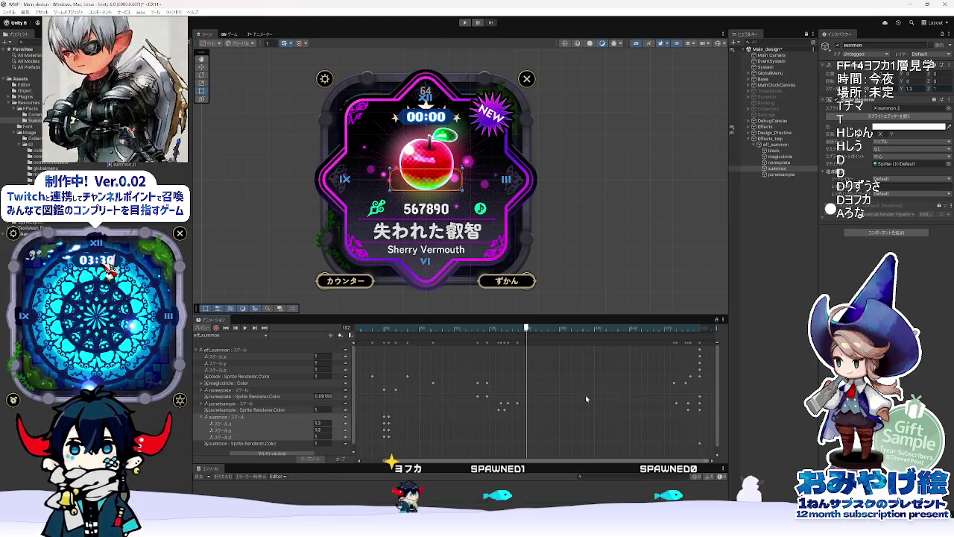
Step: Scrub the preview through the card reveal, then back to frame 4
click(413, 342)
mouse_move(413, 341)
mouse_down()
mouse_move(745, 353)
mouse_move(179, 343)
mouse_up()
click(374, 328)
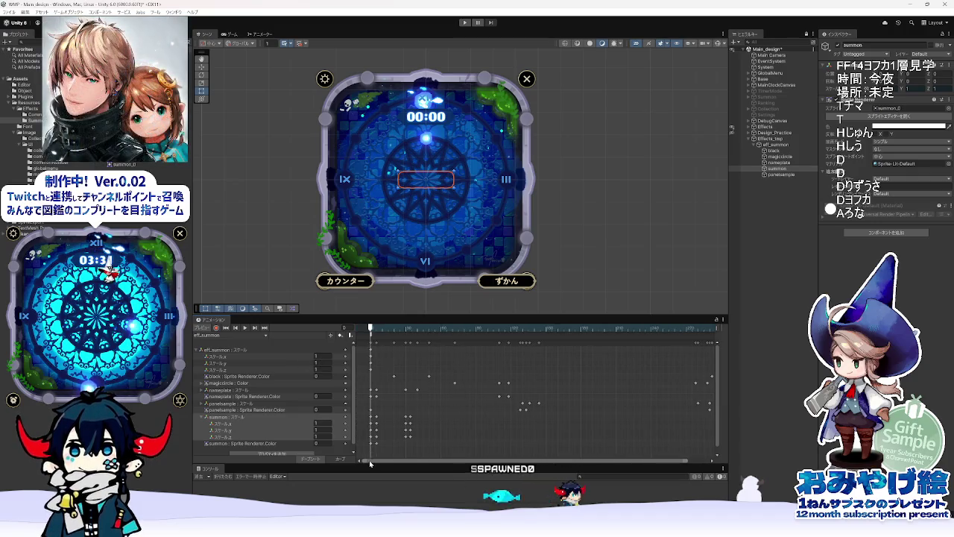
Step: At frame 34, set the summon sprite's colour value to 0, check the fade, then switch to Animate
drag(375, 329, 407, 334)
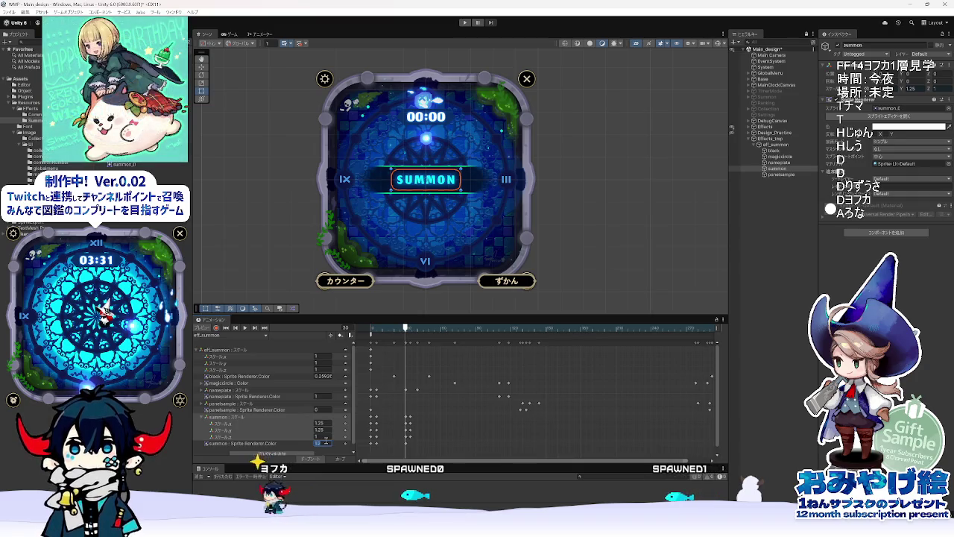
key(period)
key(period)
key(period)
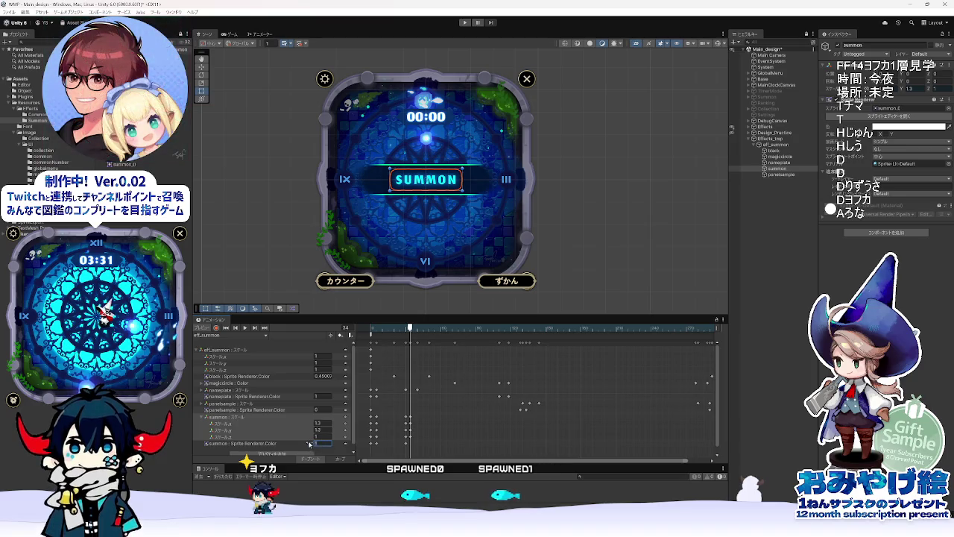
text(0)
drag(409, 329, 420, 339)
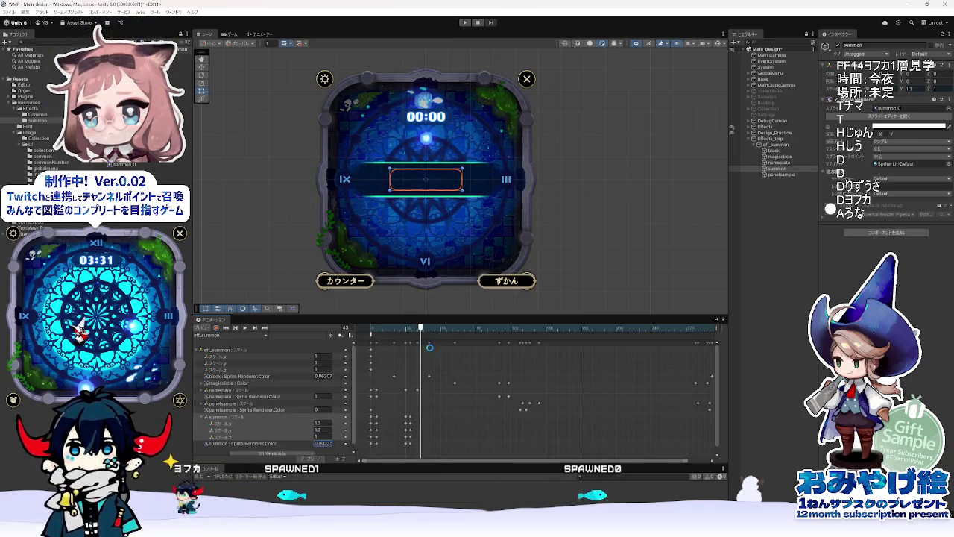
key(alt+Tab)
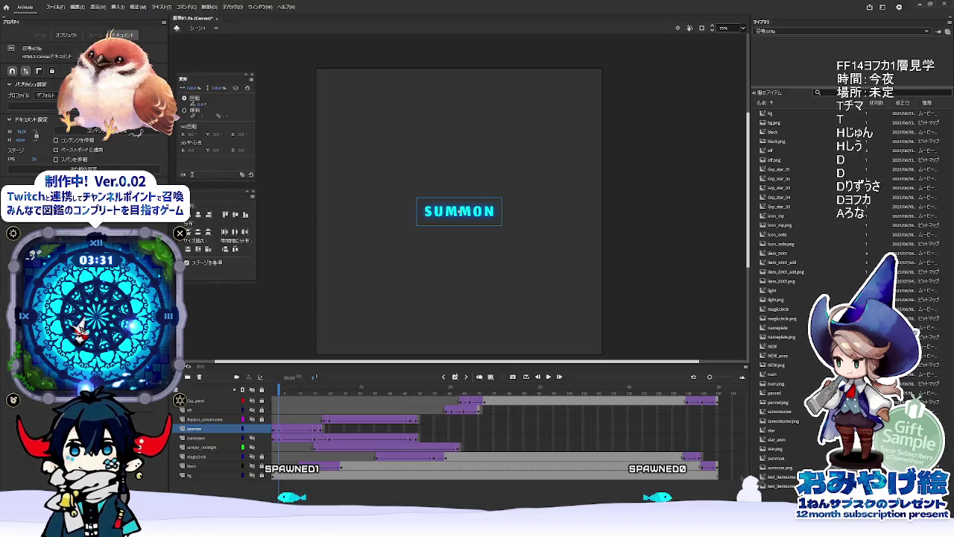
Step: Scrub the Animate timeline to find the frame where the SUMMON text fades out
drag(282, 395, 324, 397)
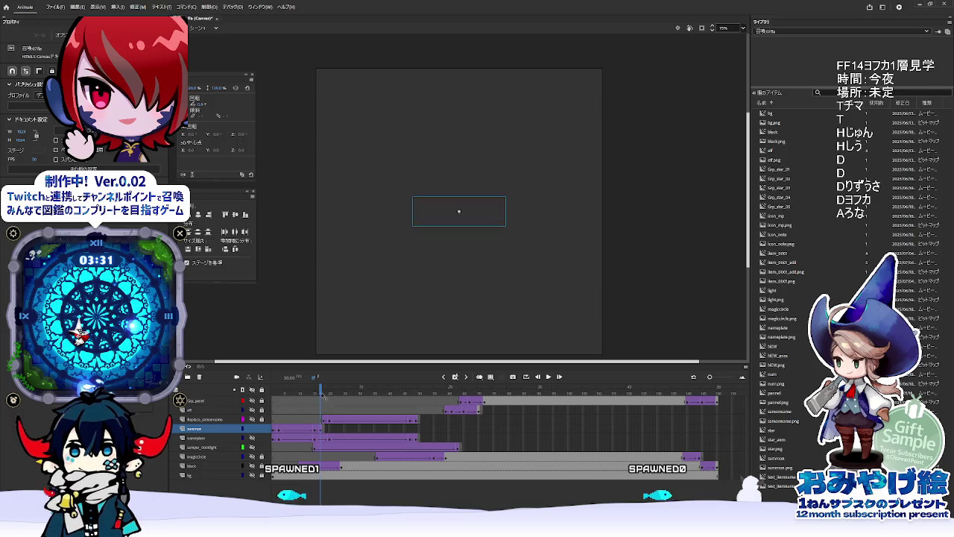
click(319, 431)
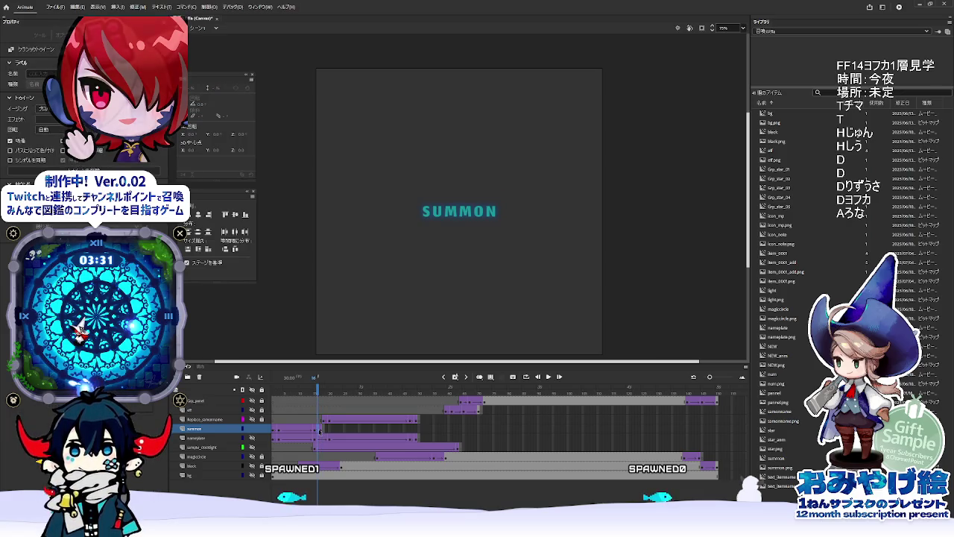
click(322, 432)
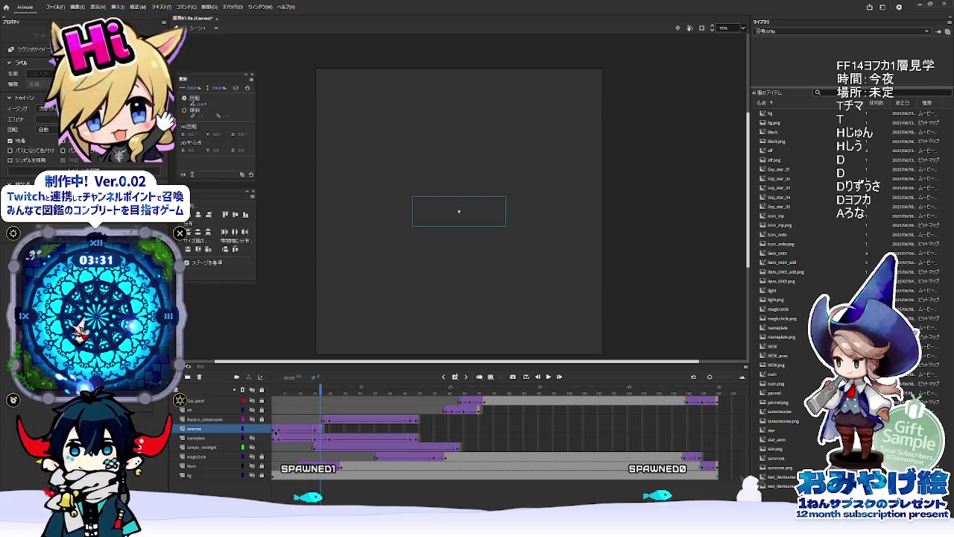
click(260, 422)
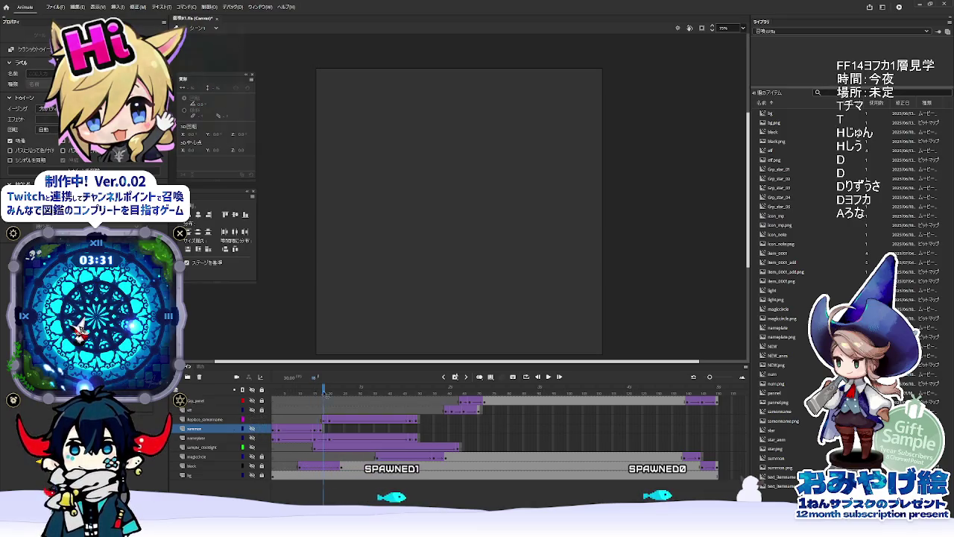
click(270, 390)
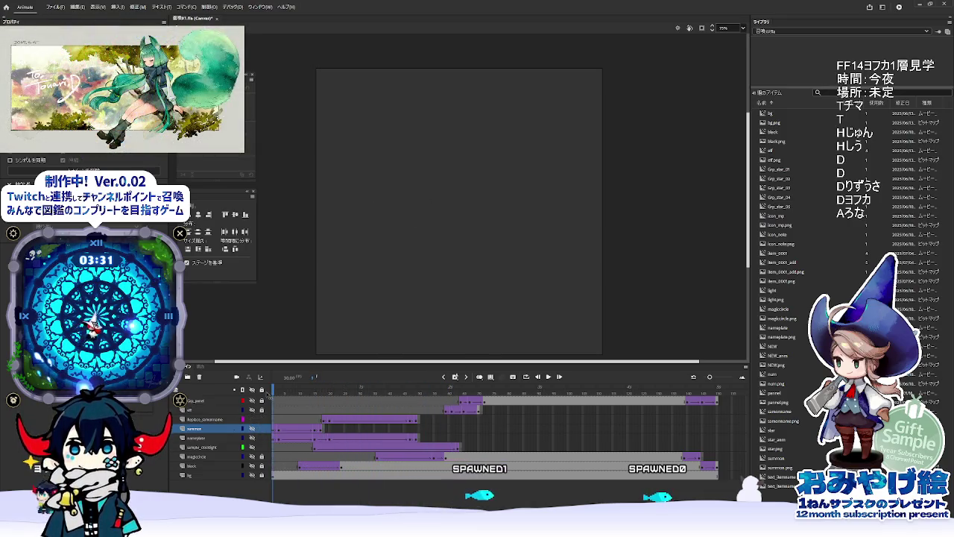
Step: Find where the summon-name text starts and inspect its tween, then return to Unity
click(330, 423)
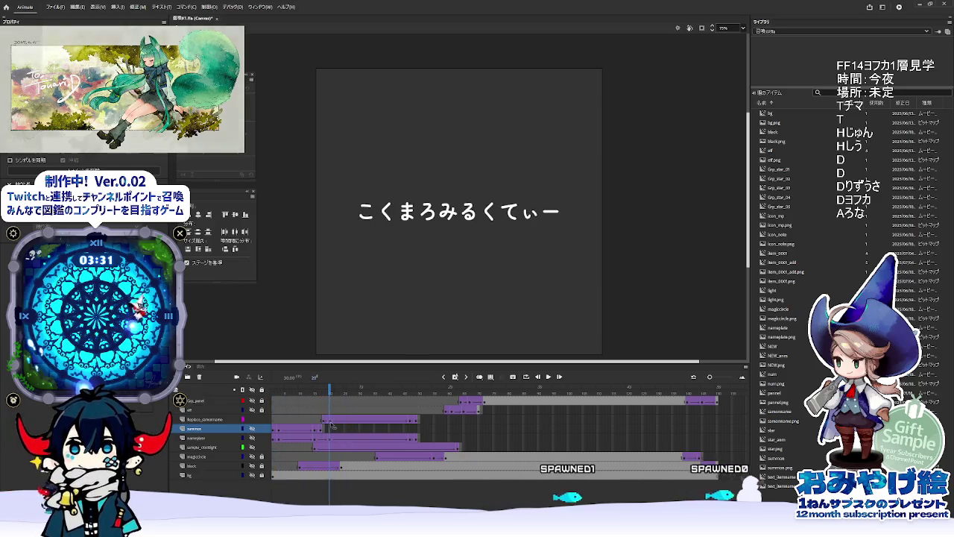
click(324, 422)
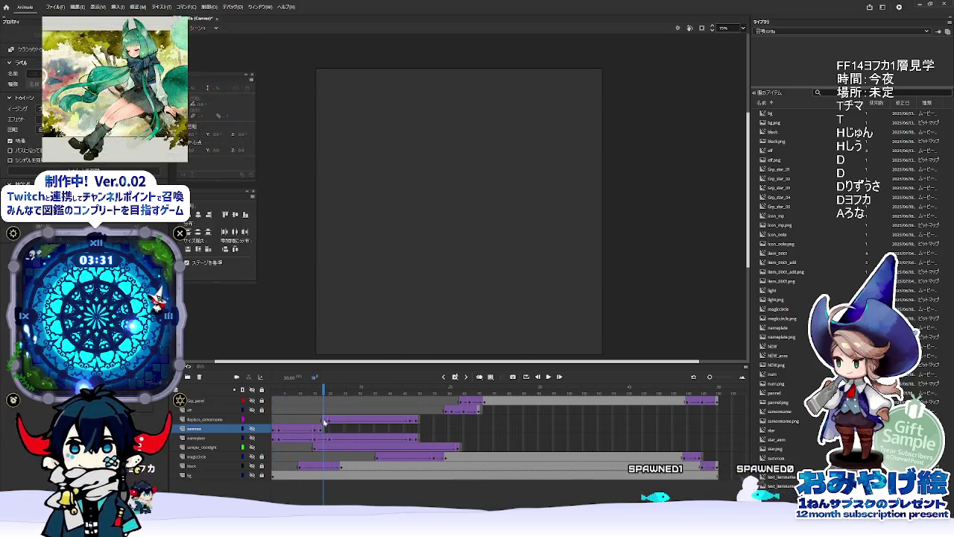
click(324, 421)
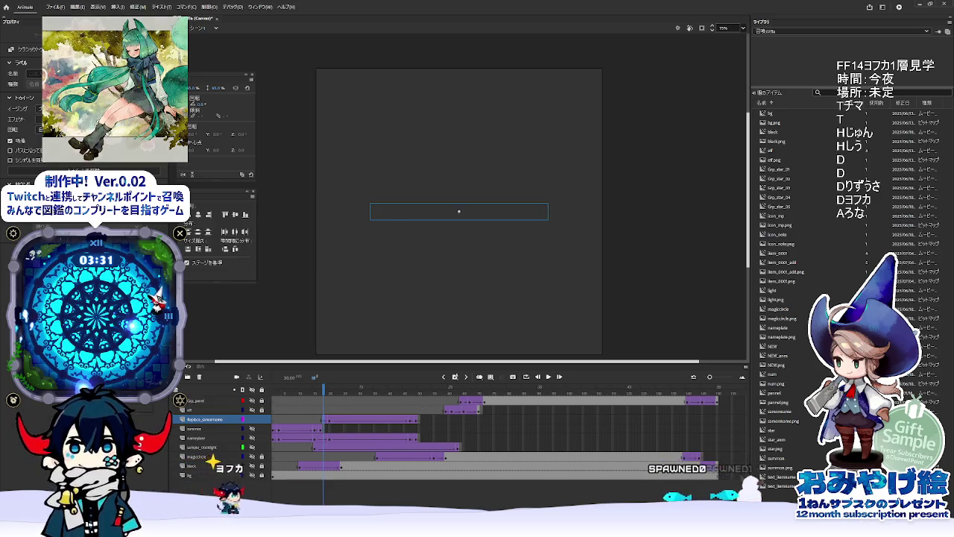
mouse_move(461, 530)
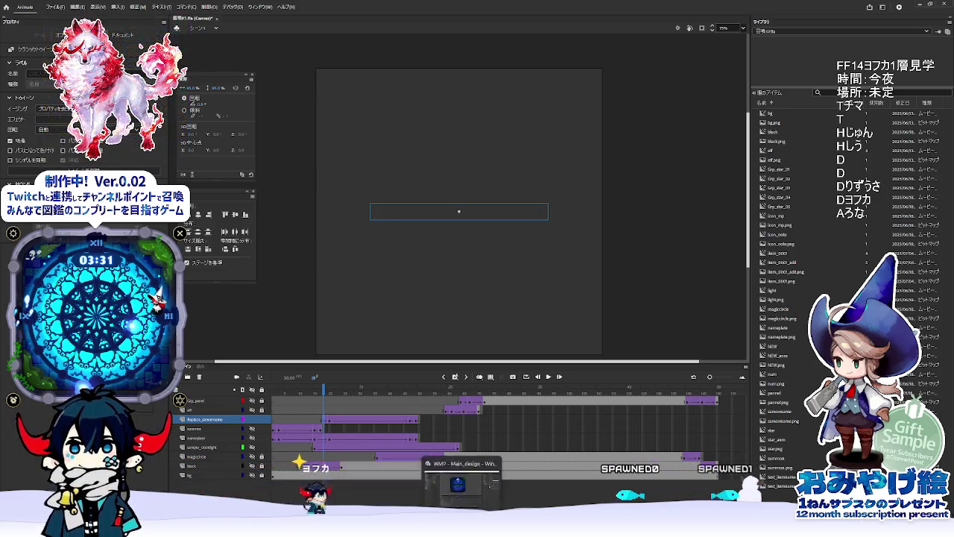
click(461, 481)
click(420, 362)
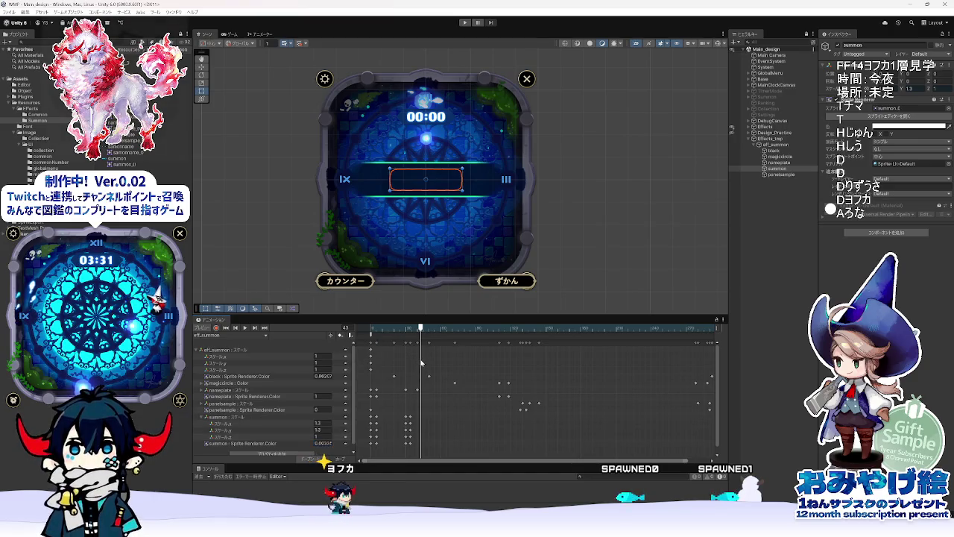
Step: Rewind to frame 1, collapse summon : Scale, and open the samonname sprite's import settings
mouse_move(415, 336)
mouse_down()
mouse_move(371, 334)
mouse_move(407, 338)
mouse_up()
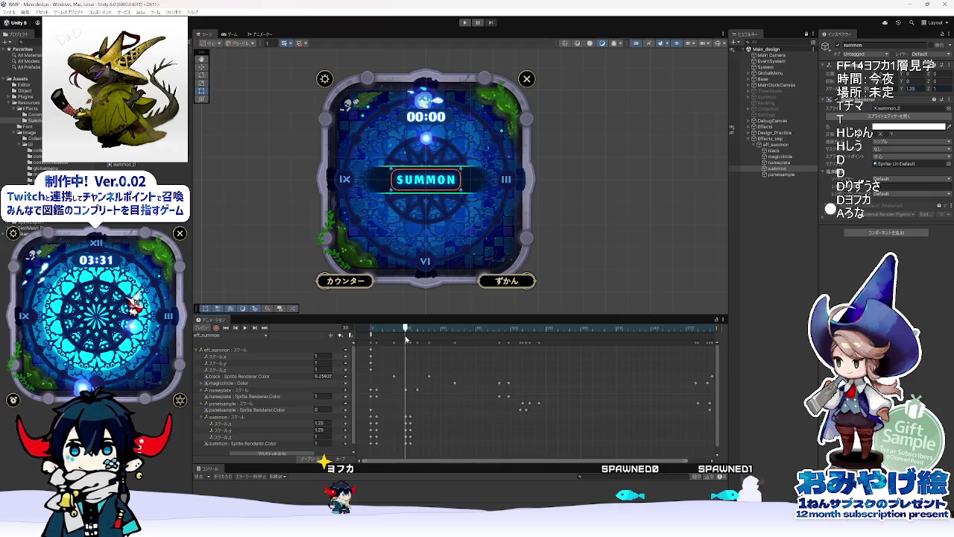
click(202, 418)
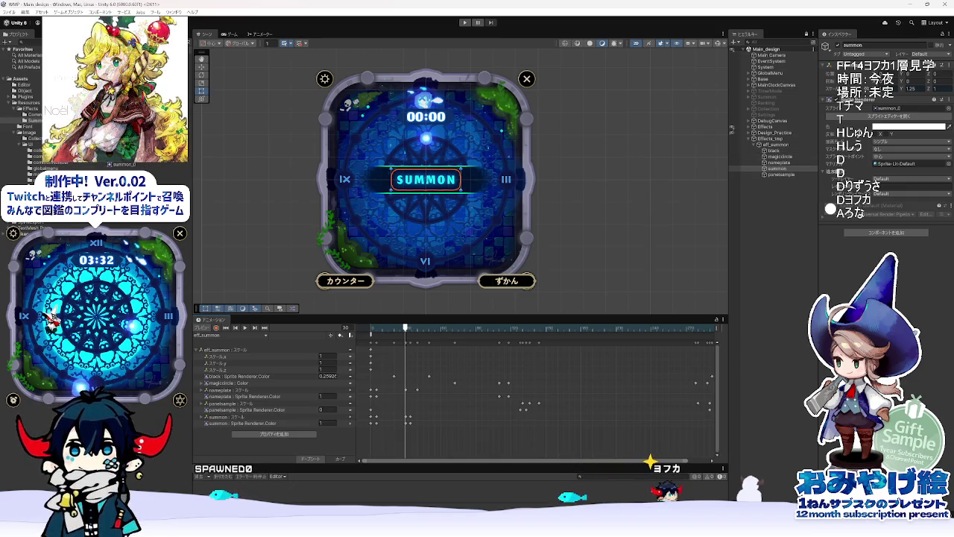
double_click(895, 109)
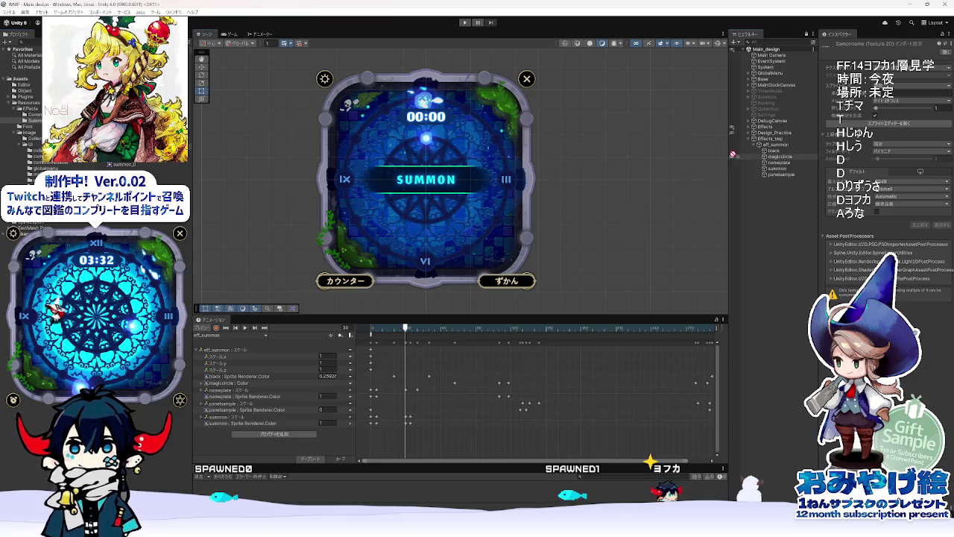
Step: Place the summon-name sprite under panelsample and rename it samonname
drag(777, 147, 776, 148)
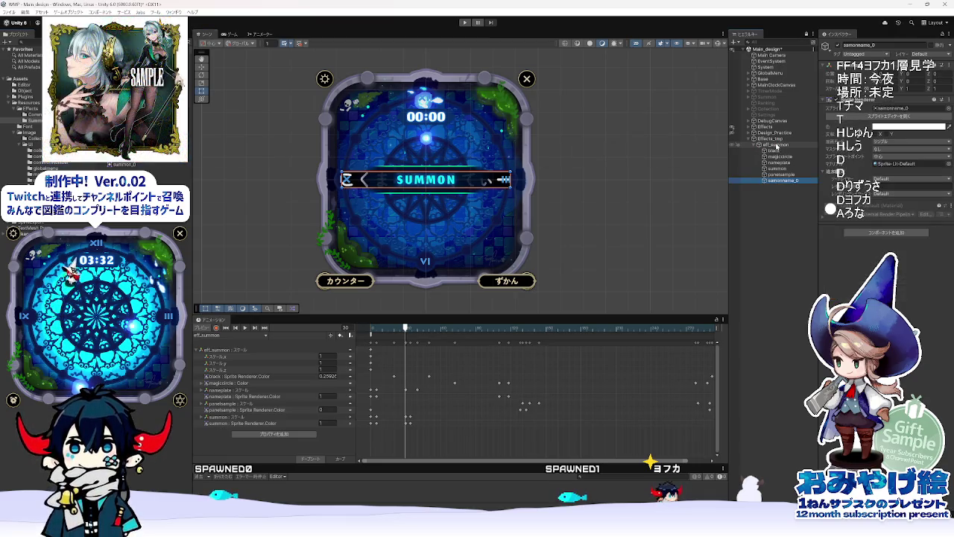
drag(779, 184, 790, 178)
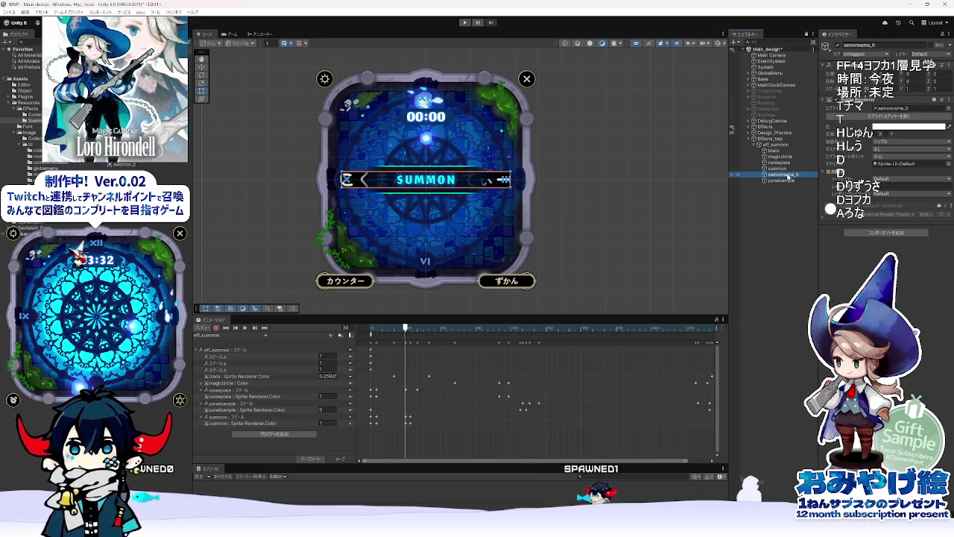
click(790, 176)
key(BackSpace)
key(BackSpace)
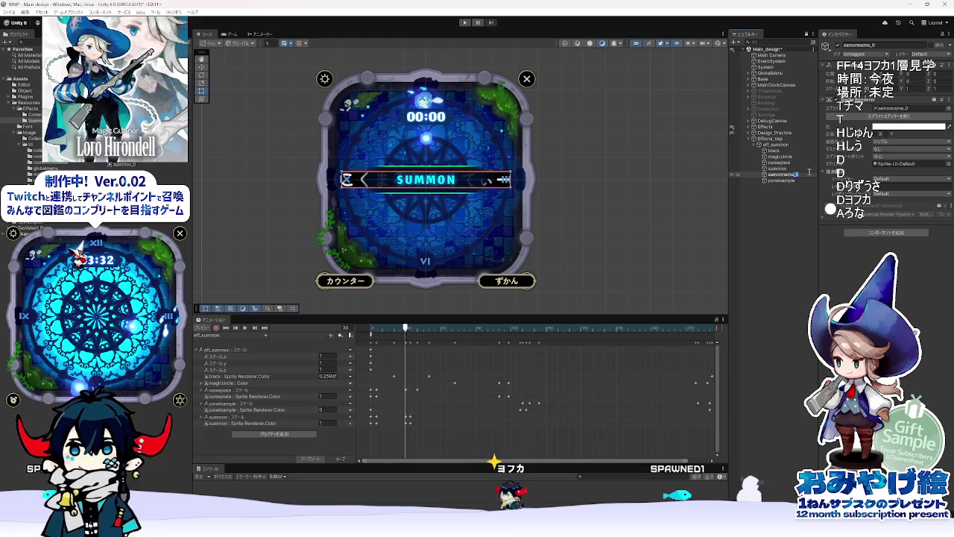
key(Return)
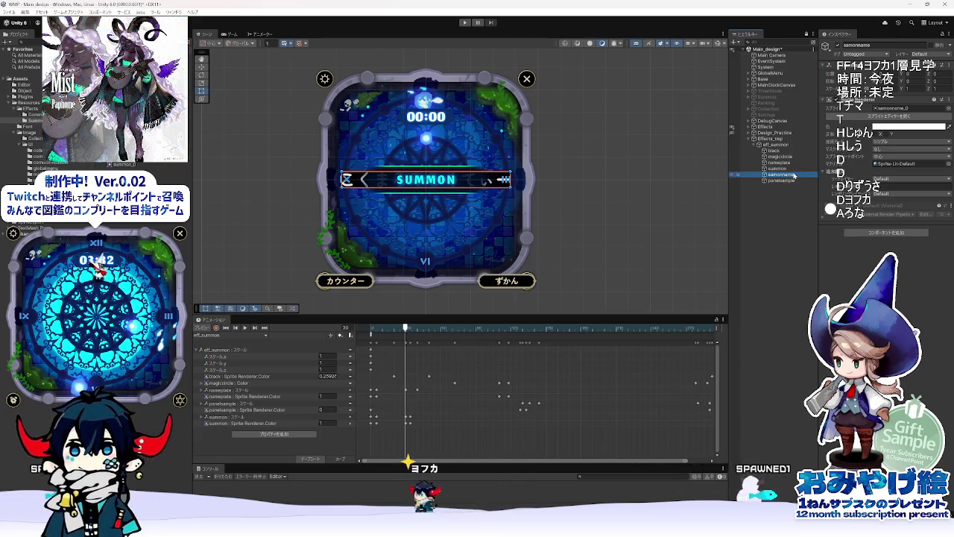
Step: Assign the こくまろみるくてぃー sprite to samonname's Sprite Renderer
click(882, 191)
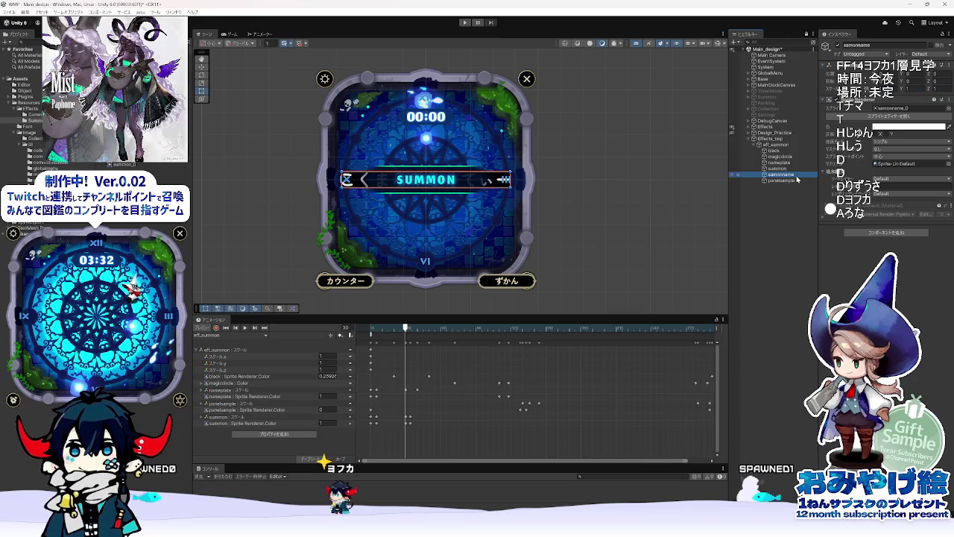
click(880, 187)
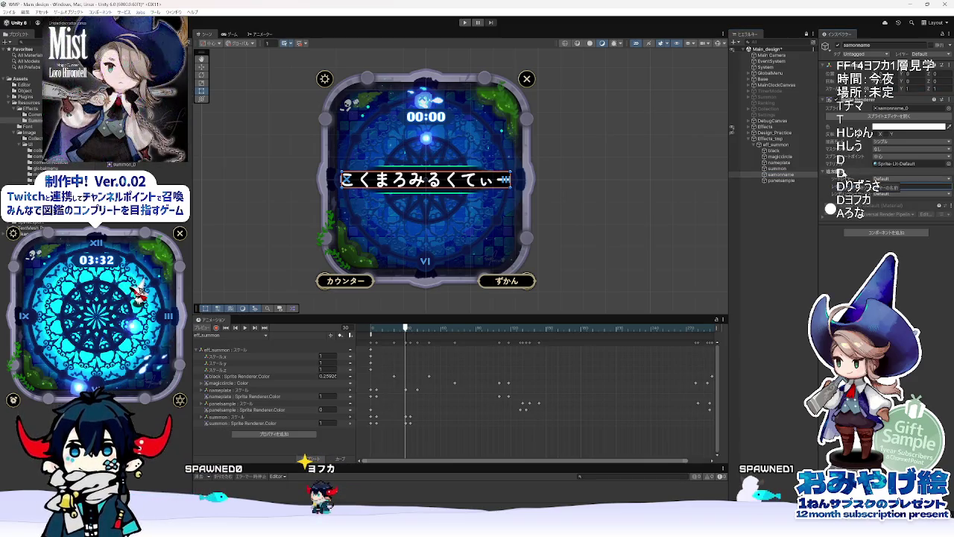
click(783, 181)
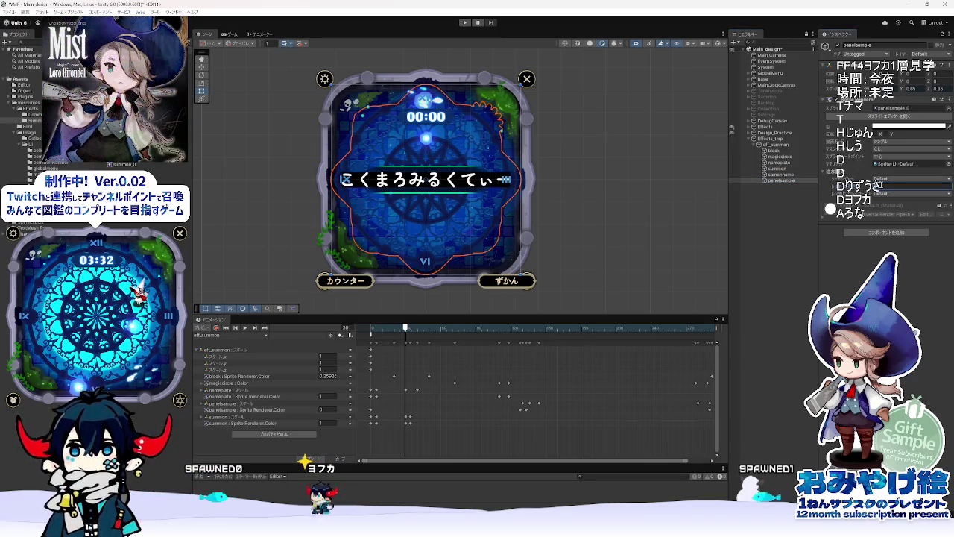
click(777, 175)
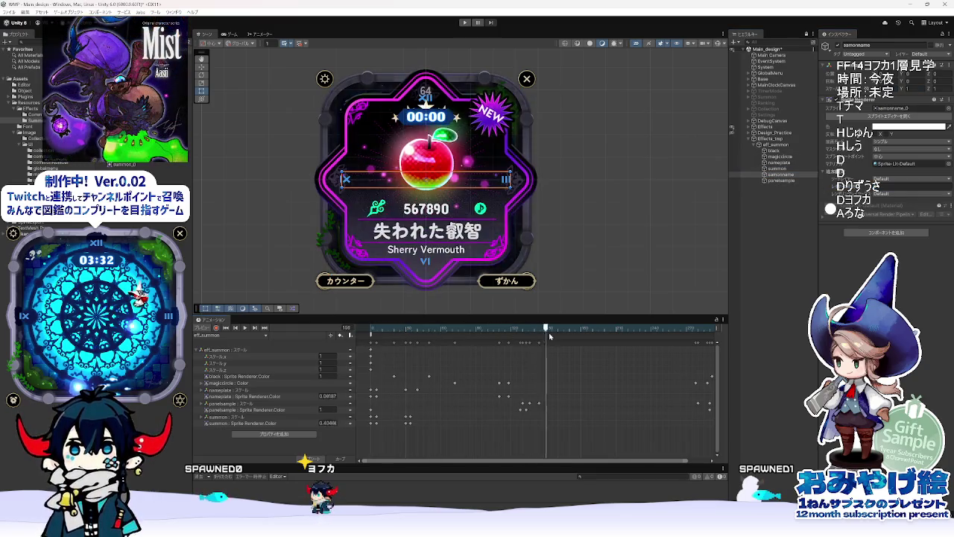
Step: Preview the animation up to frame 24, then switch to the Animate reference
click(352, 337)
mouse_move(370, 335)
mouse_down()
mouse_move(399, 343)
mouse_move(355, 364)
mouse_up()
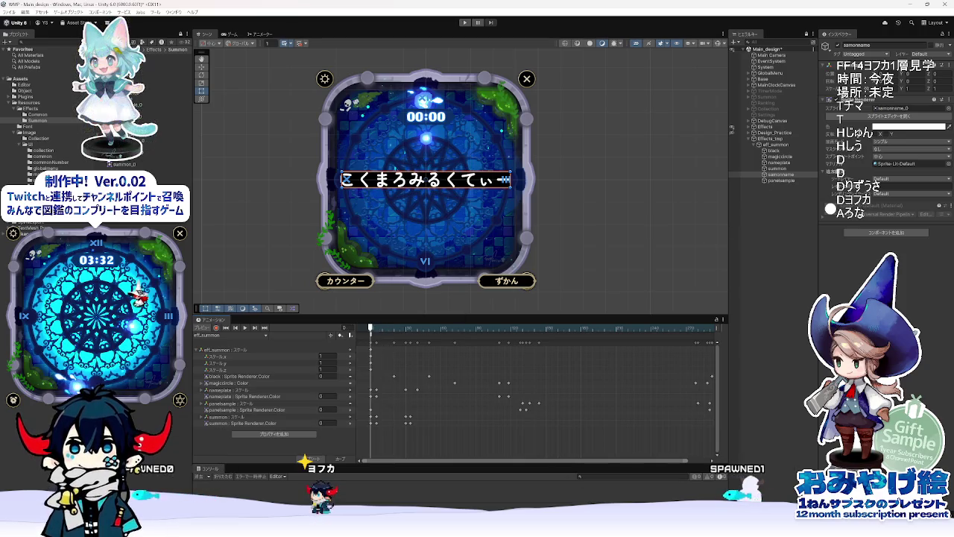
mouse_move(560, 526)
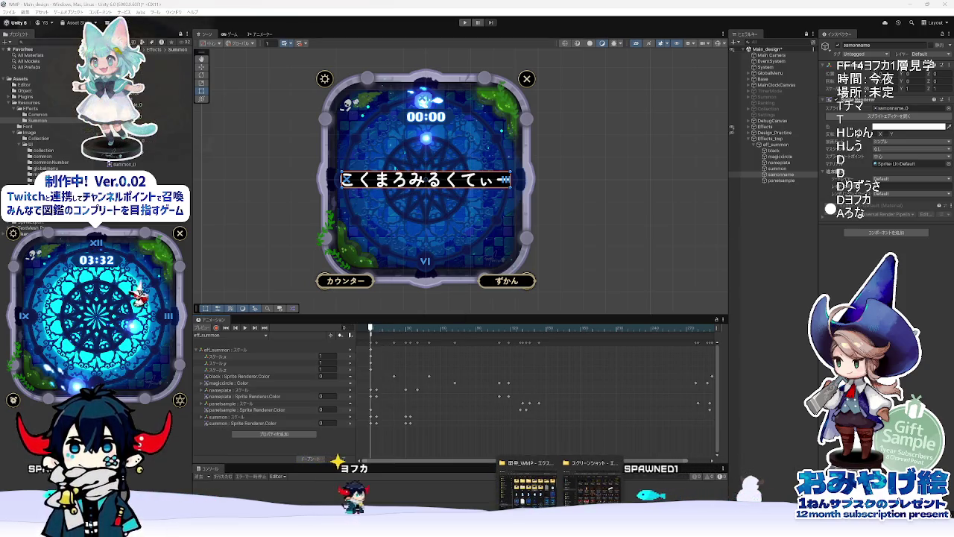
key(alt+Tab)
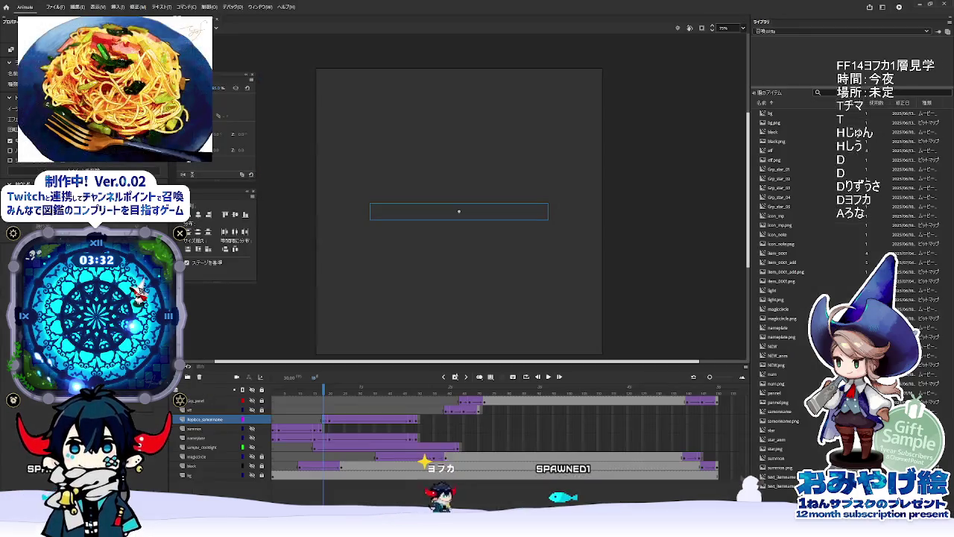
Step: Open the Replace_summonname layer's name for editing to copy it, then return to Unity
click(216, 419)
double_click(220, 421)
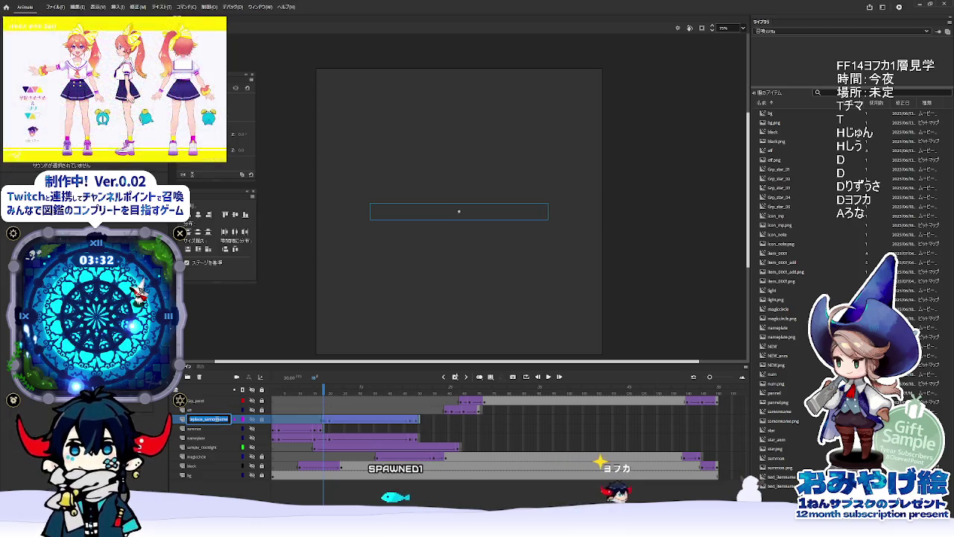
key(alt+Tab)
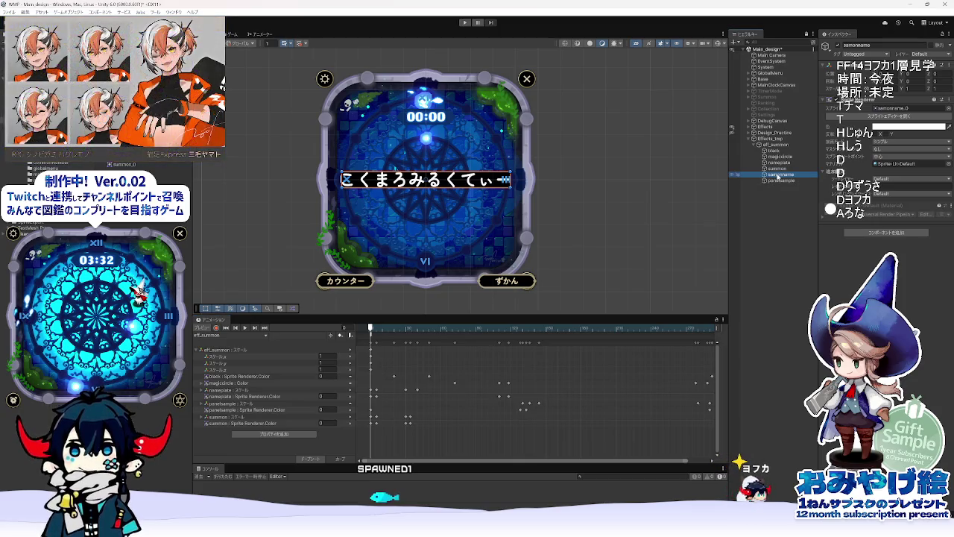
text(Replace_)
Step: Add a Transform Scale track for Replace_samonname to eff_summon, then switch to Animate
click(787, 174)
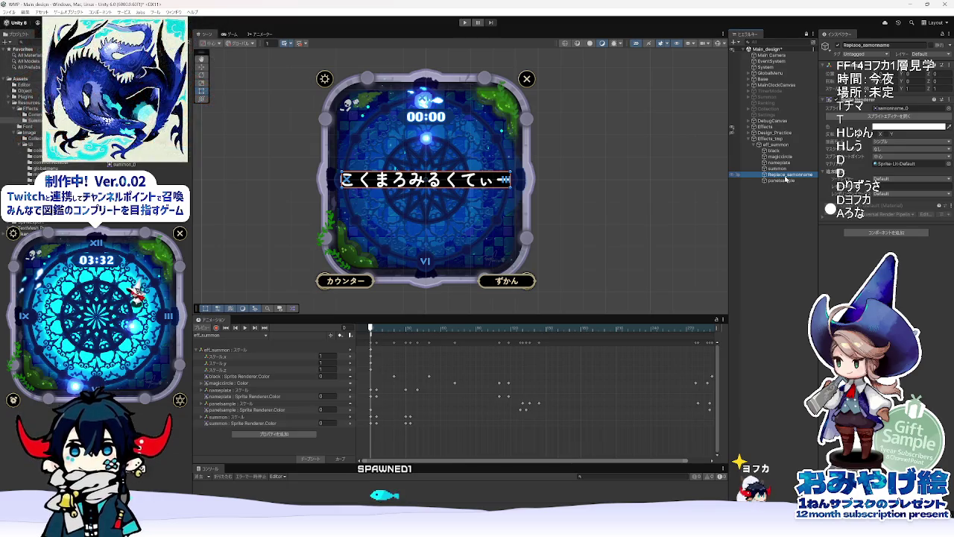
click(274, 435)
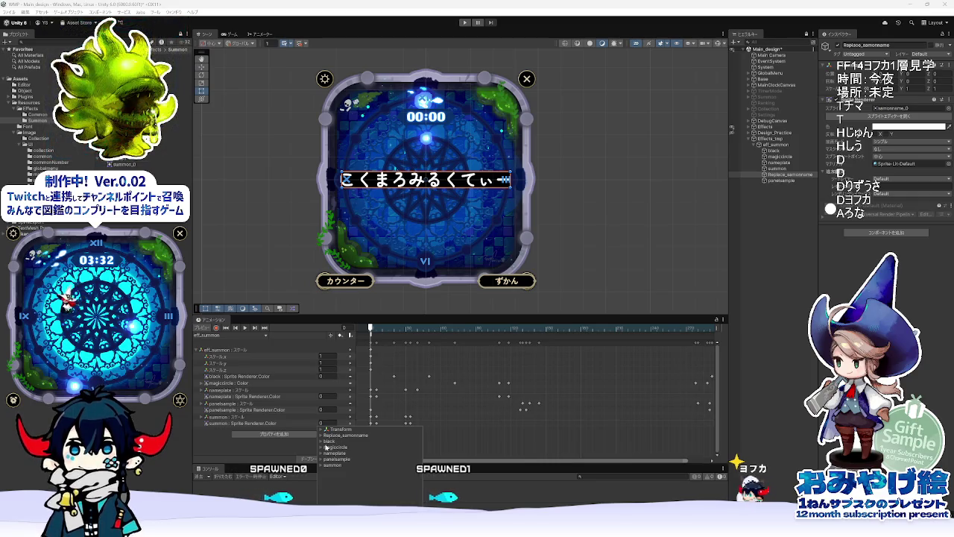
click(349, 430)
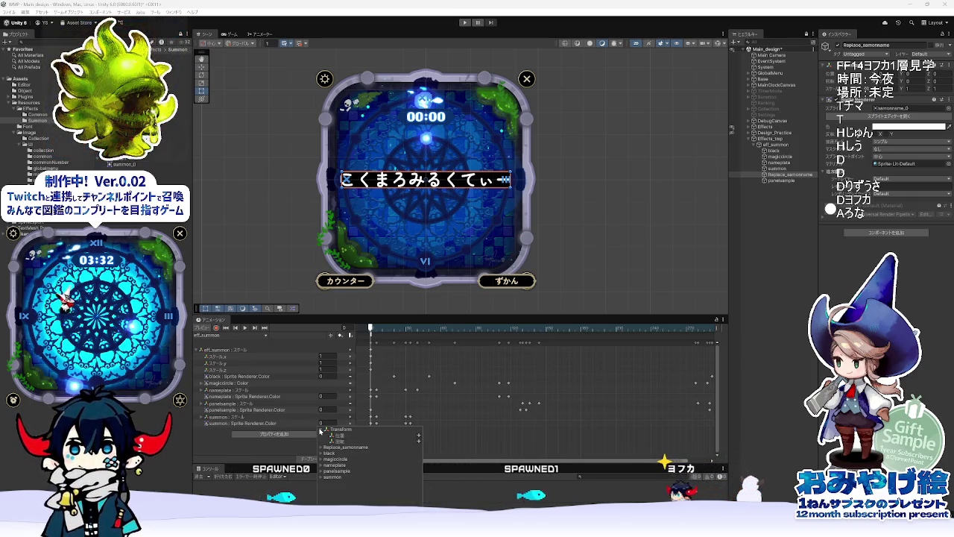
click(328, 429)
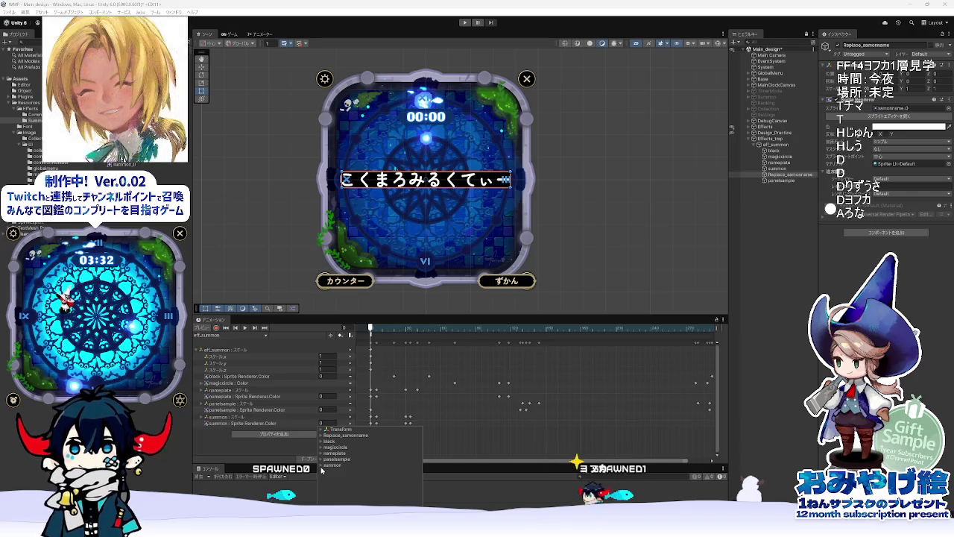
click(323, 436)
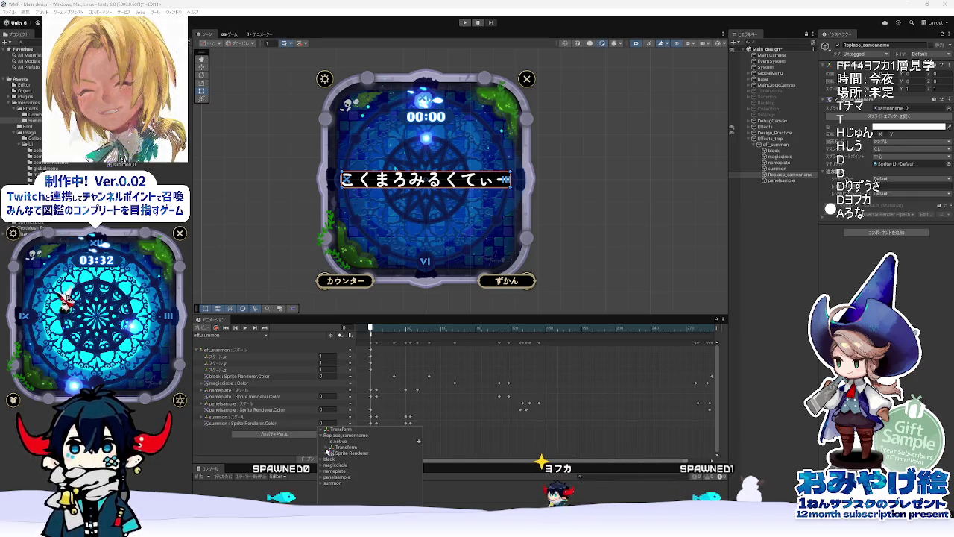
click(331, 447)
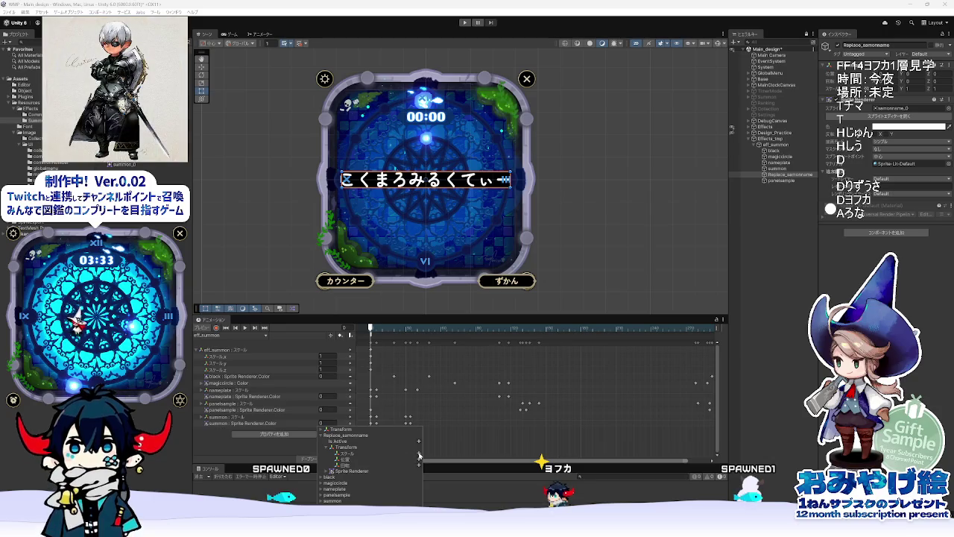
click(419, 454)
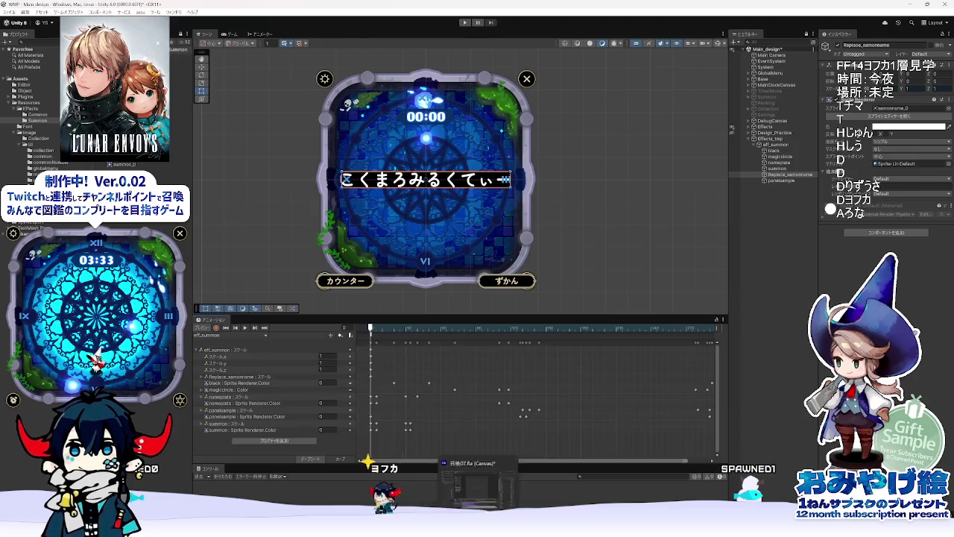
click(472, 488)
click(325, 403)
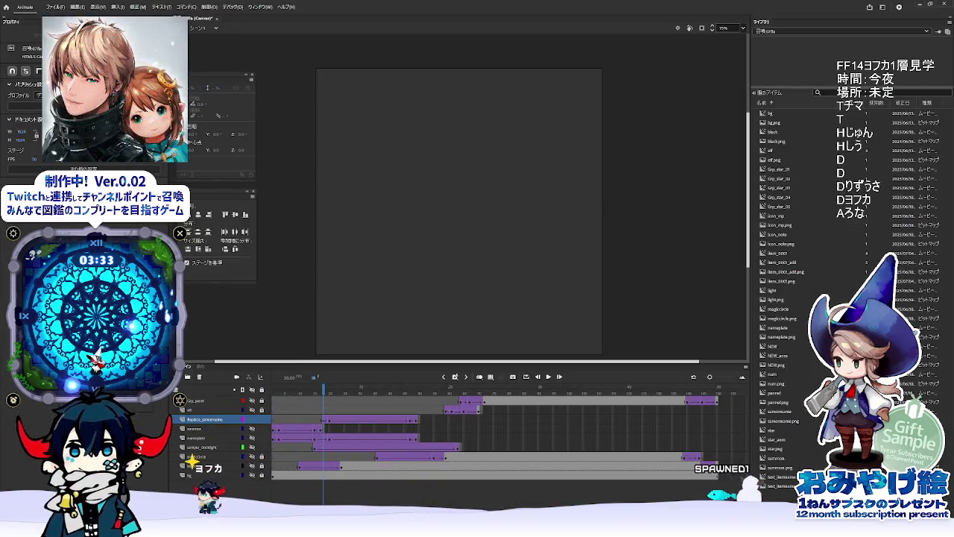
Step: Compute 18 × 2 = 36 on the calculator for the frame timing, then return to Unity
key(alt+Tab)
click(647, 165)
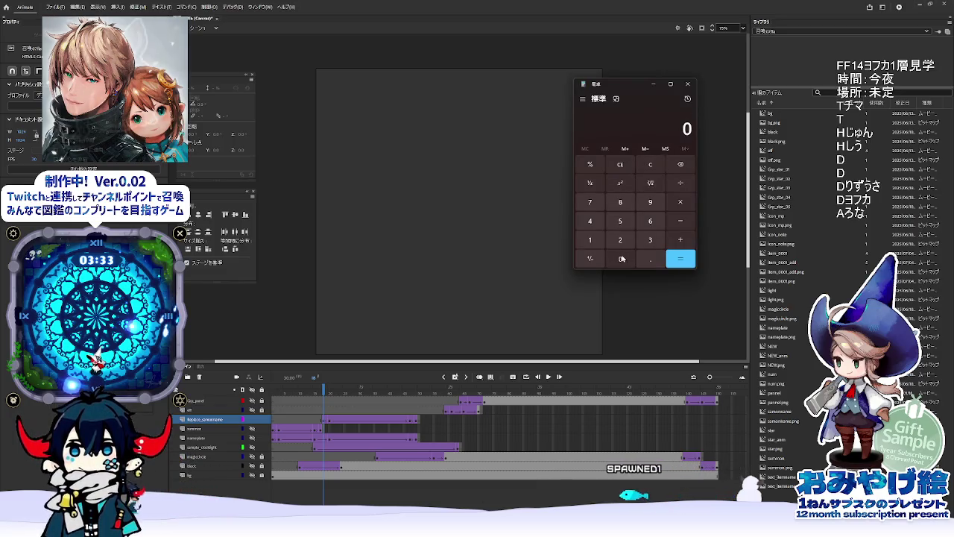
click(589, 240)
click(620, 202)
click(680, 202)
click(620, 240)
click(681, 259)
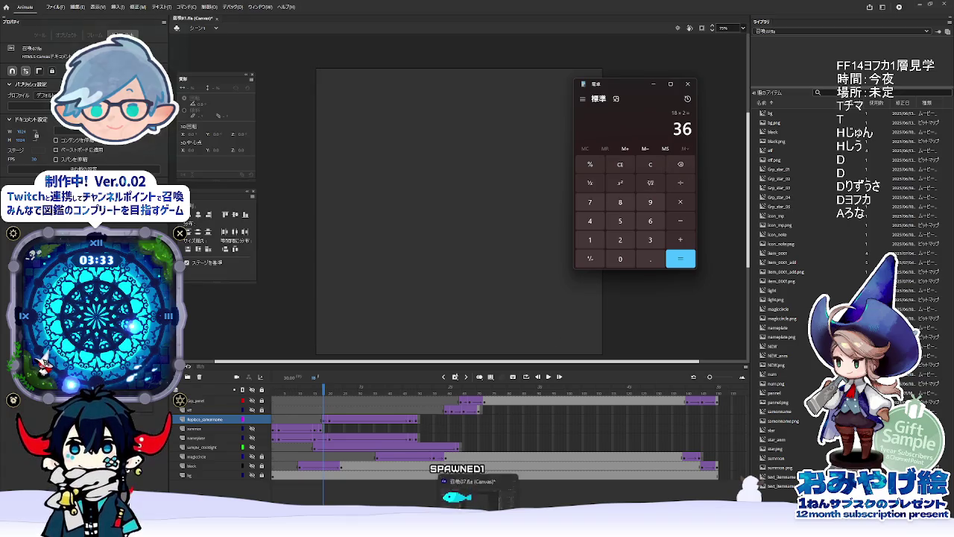
key(alt+Tab)
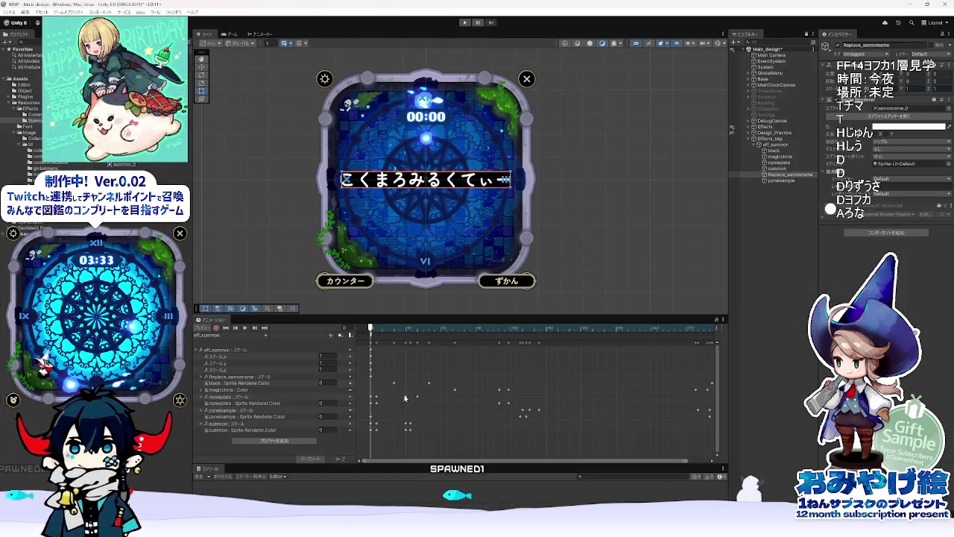
Step: Select eff_summon near frame 38 and compare it with the tween in the Animate reference
drag(372, 329, 413, 333)
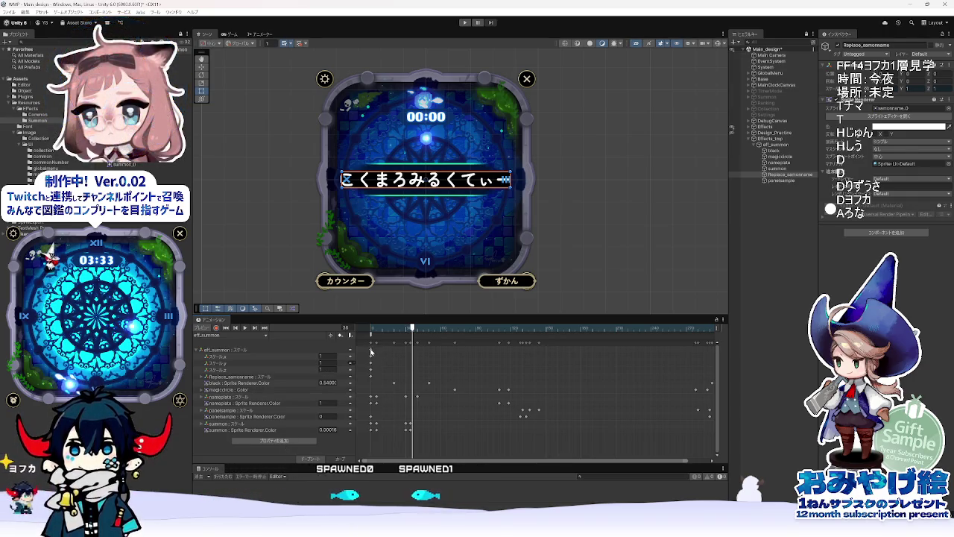
click(406, 351)
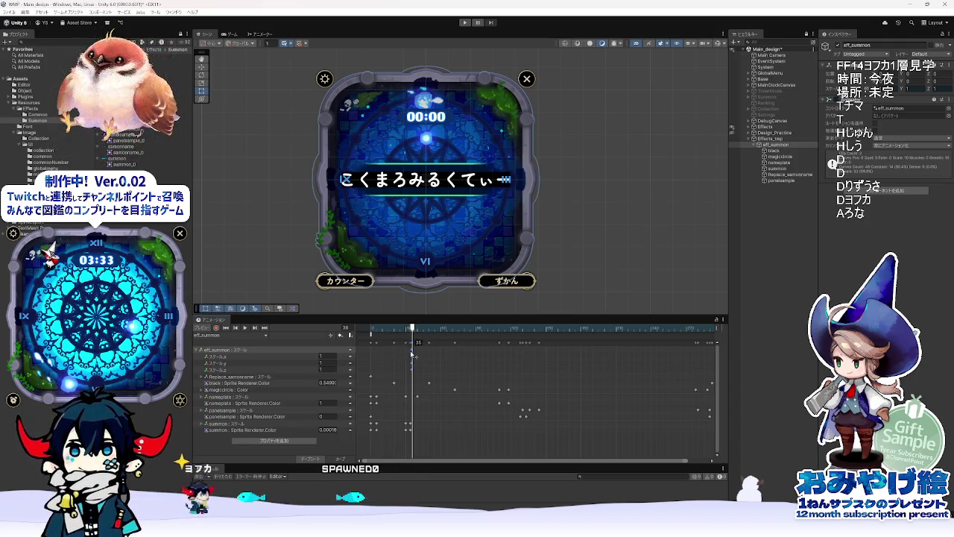
key(alt+Tab)
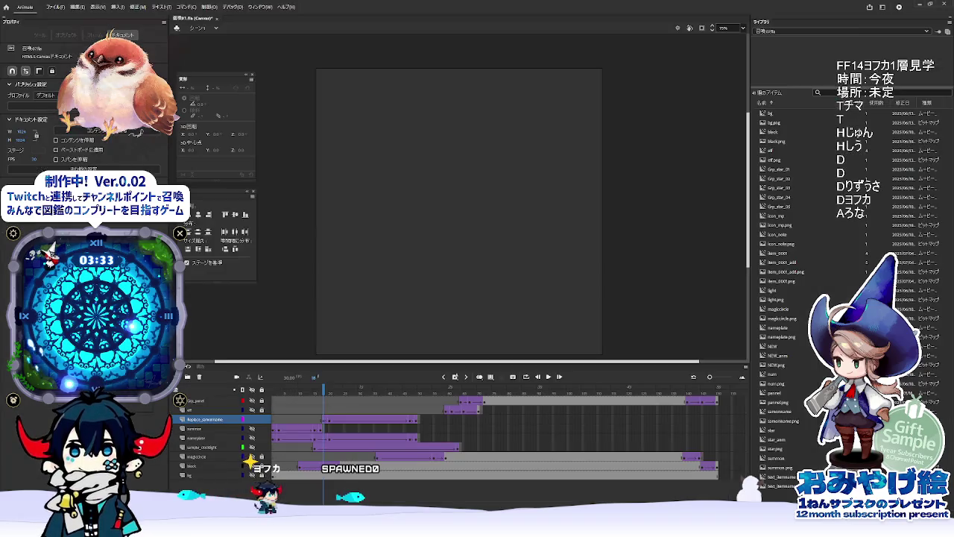
click(324, 422)
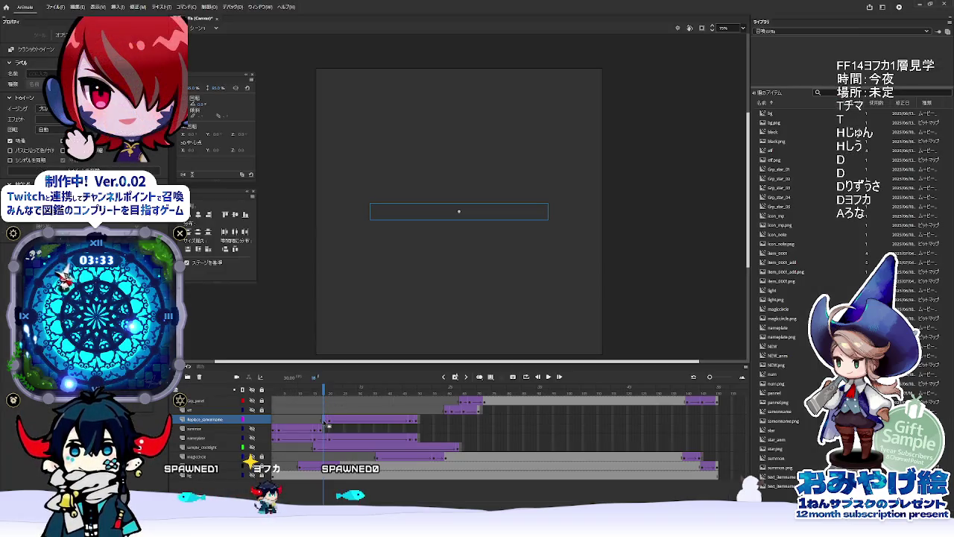
key(alt+Tab)
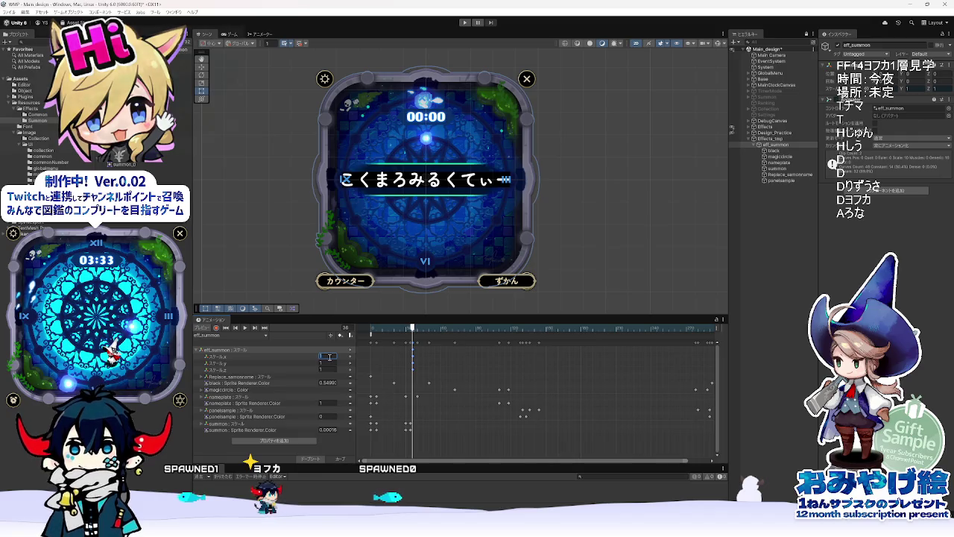
Step: Set eff_summon's X scale to about 0.85 and its Y scale to 0.85
mouse_move(315, 350)
mouse_down()
mouse_move(306, 356)
mouse_move(318, 356)
mouse_up()
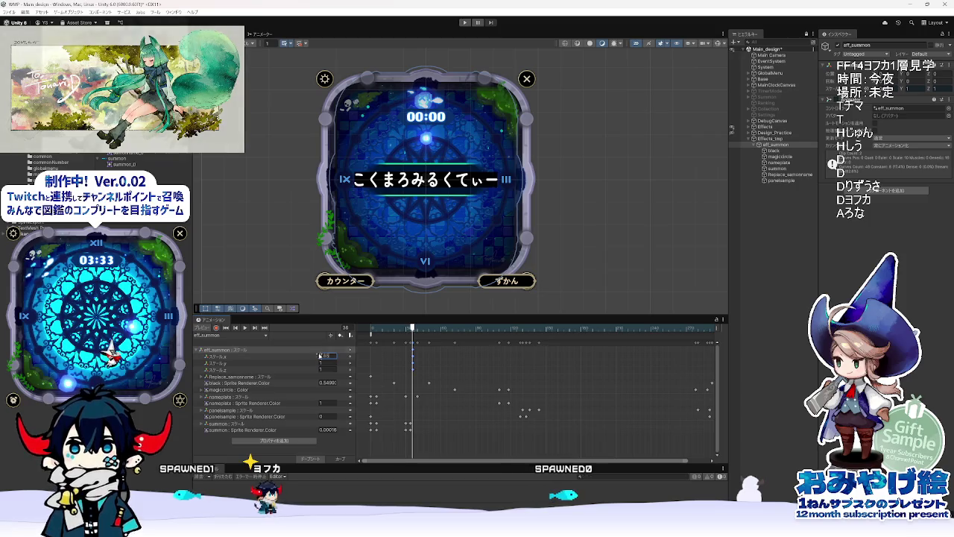
click(328, 363)
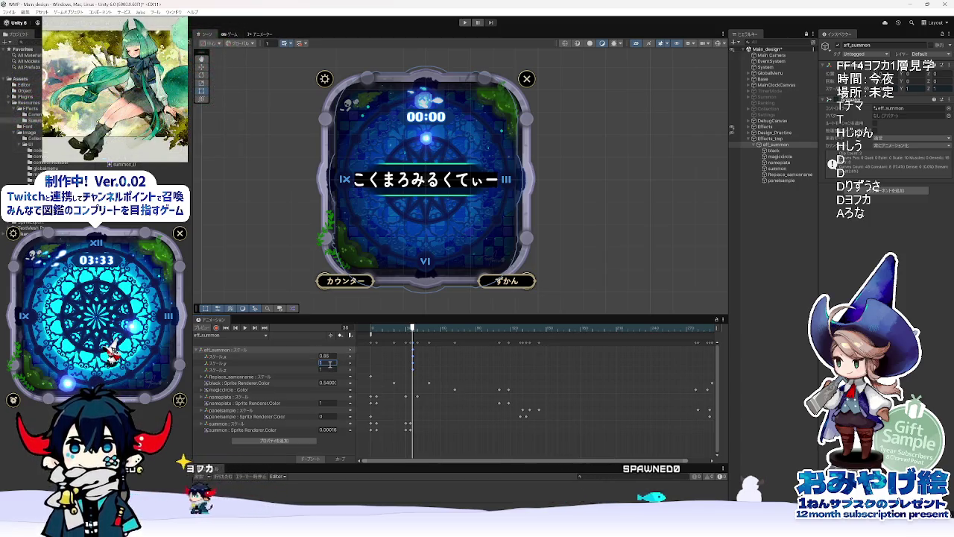
text(0.85)
key(Return)
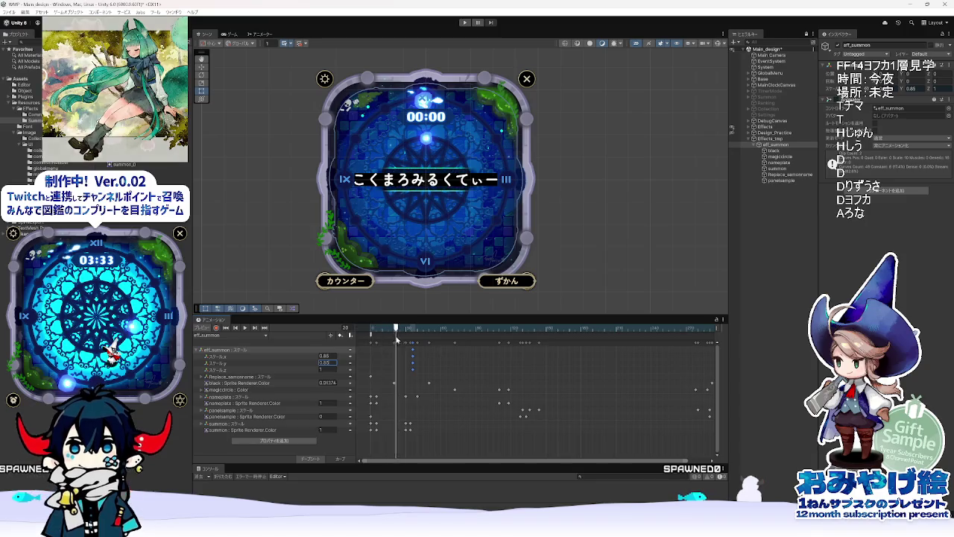
Step: Check the name text at reference frame 20, then move Unity's animation to frame 40
key(alt+Tab)
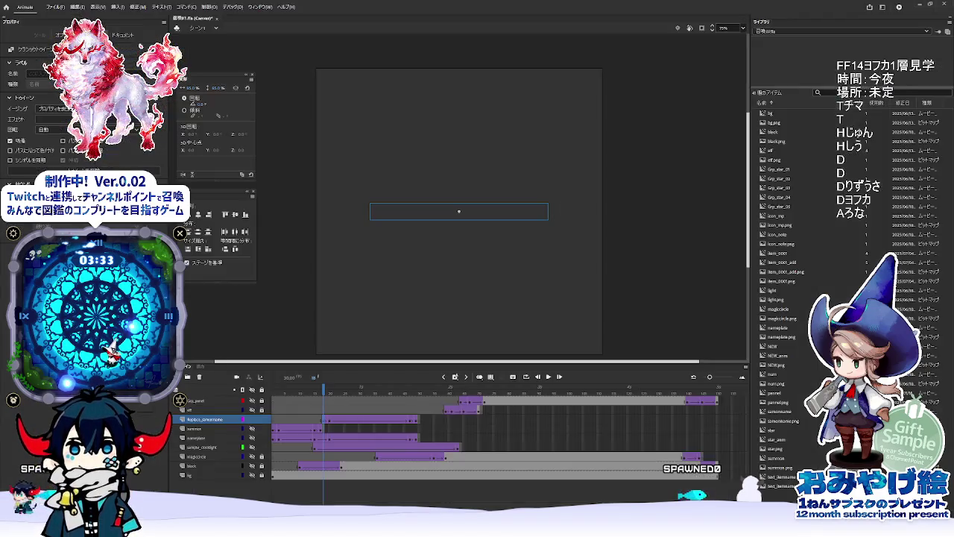
click(331, 390)
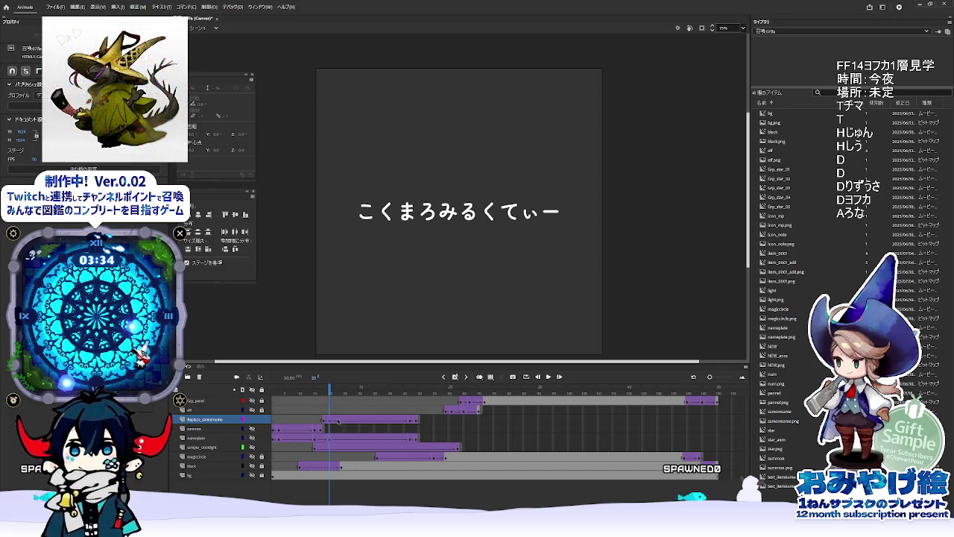
click(330, 422)
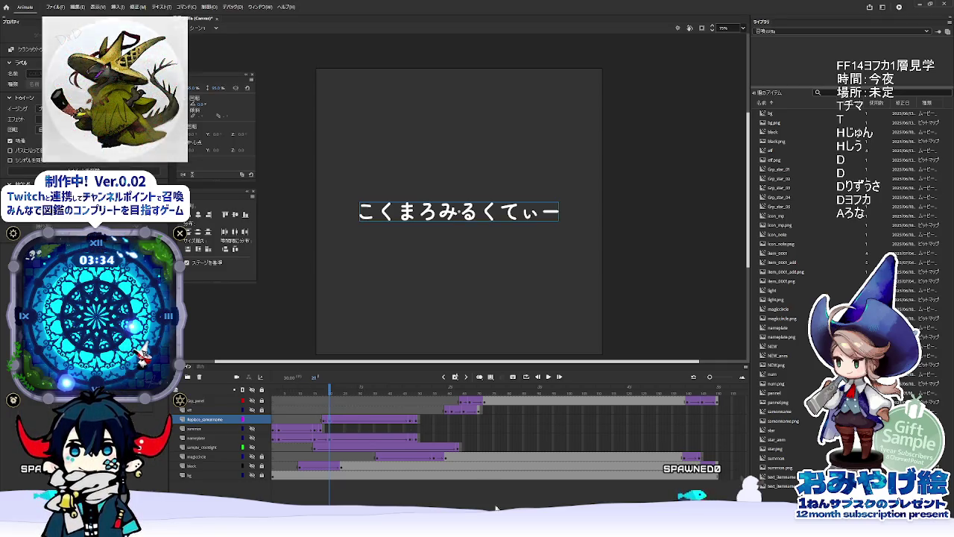
key(alt+Tab)
drag(414, 337, 418, 332)
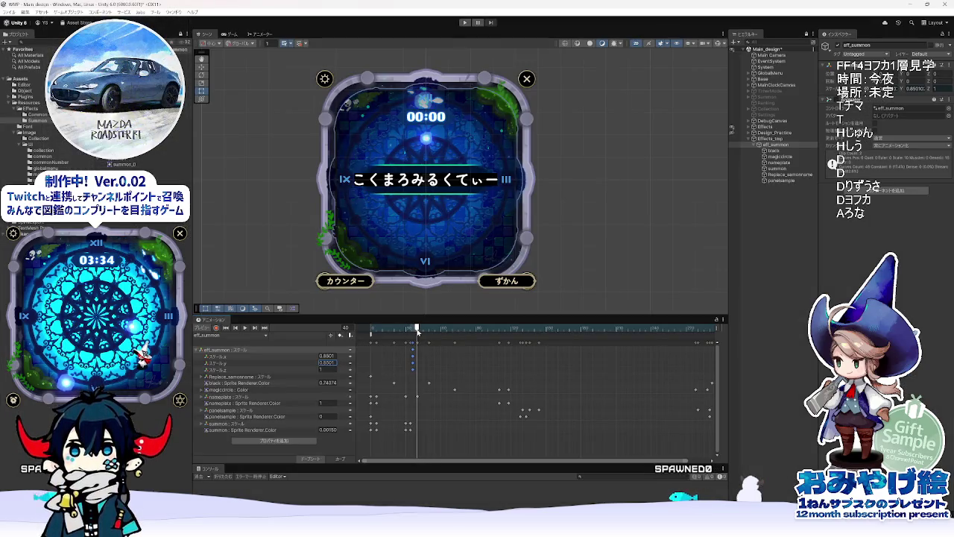
key(alt+Tab)
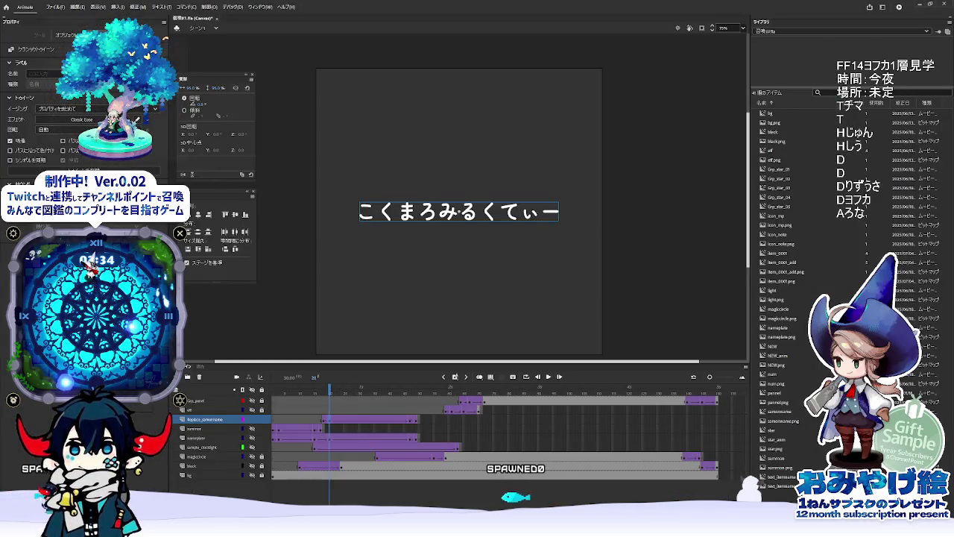
key(alt+Tab)
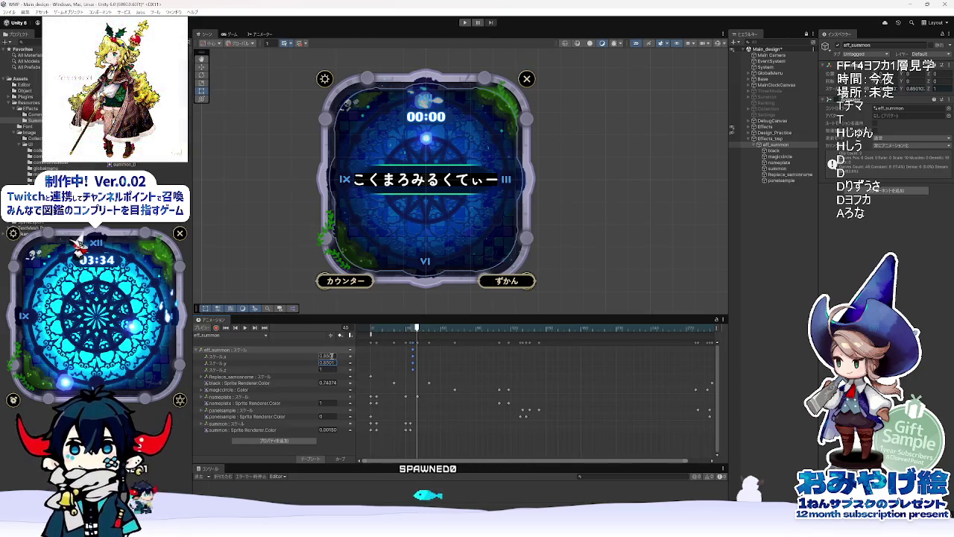
Step: Key eff_summon's Scale.x and Scale.y to exactly 0.85 at frame 40, and preview frames 38–42
text(0.85)
key(Return)
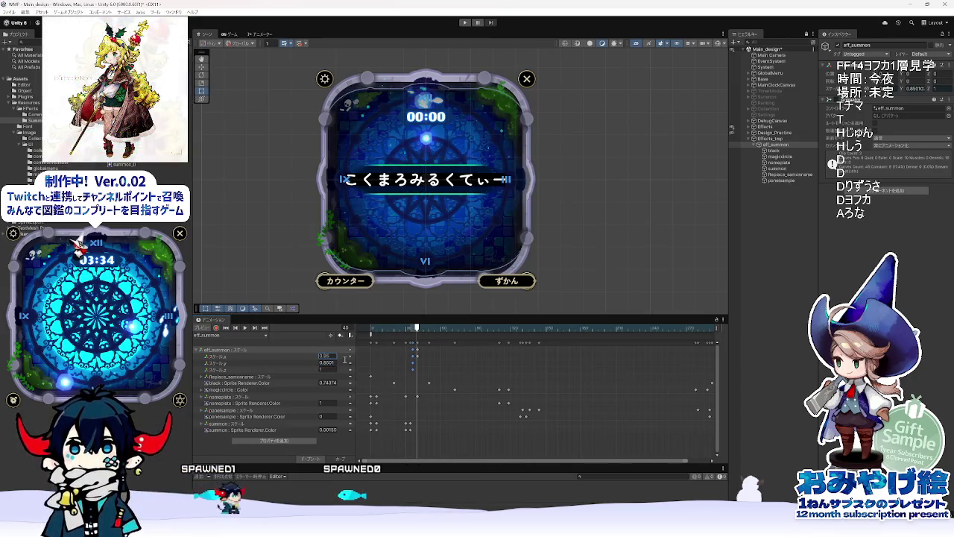
text(0.85)
key(Return)
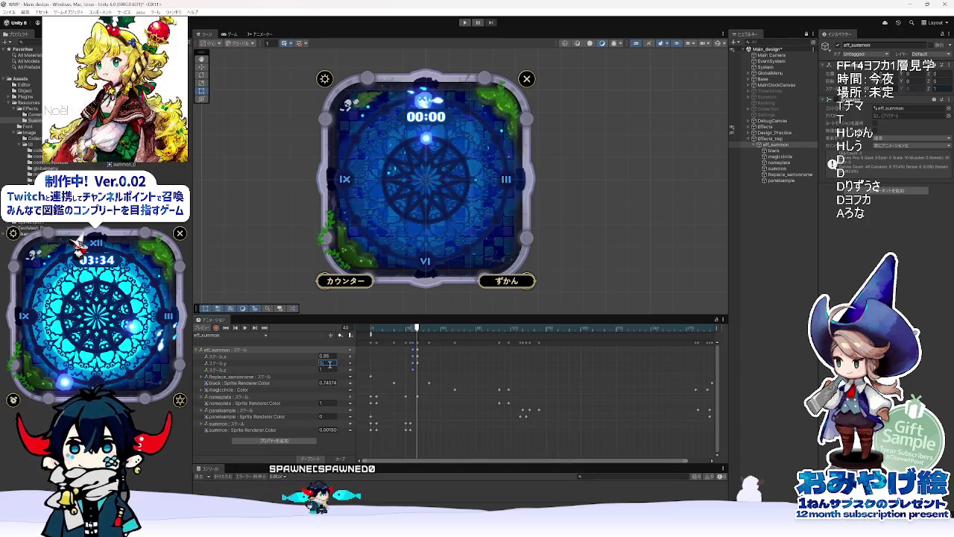
click(412, 328)
drag(413, 331, 419, 339)
key(alt+Tab)
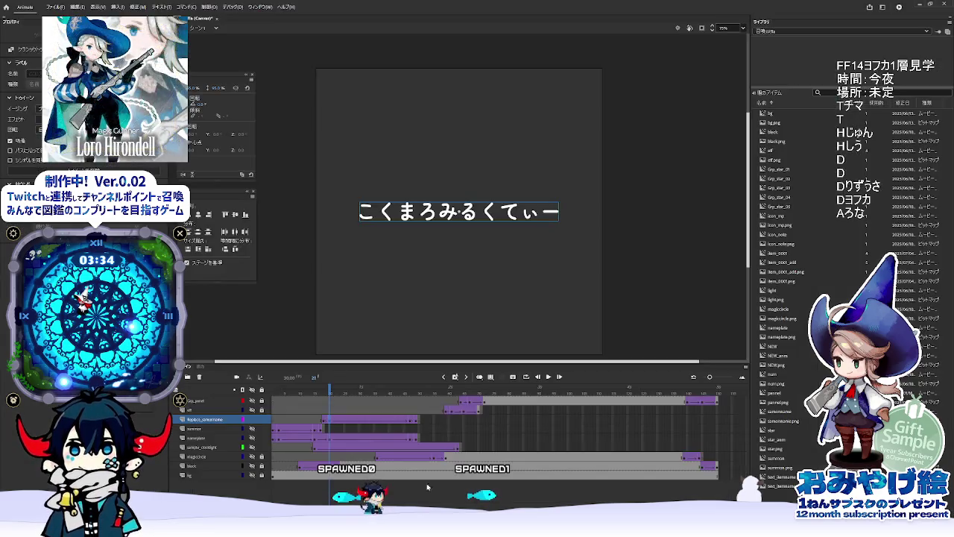
Step: Find the name text's frame 47 in Animate and double it in Calculator to get 94
drag(337, 392, 414, 421)
click(414, 422)
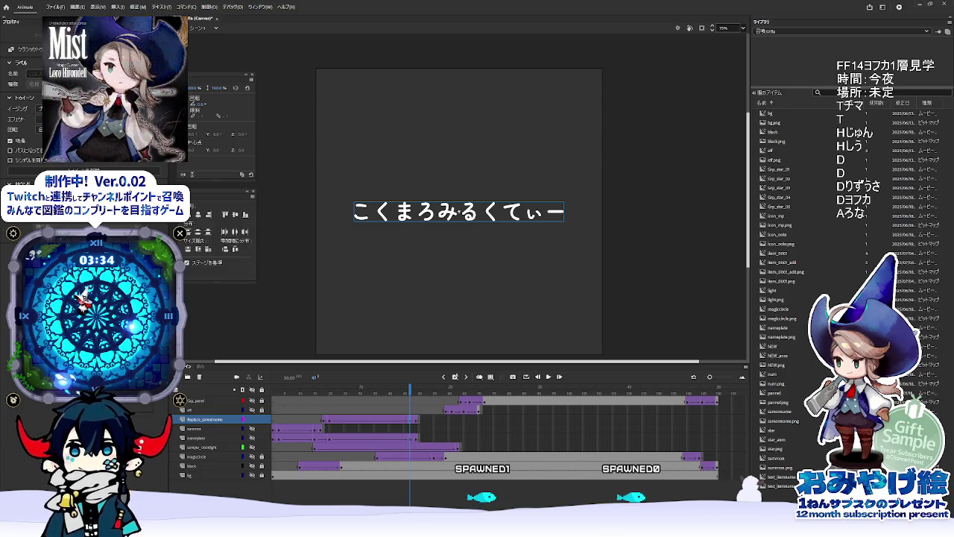
key(alt+Tab)
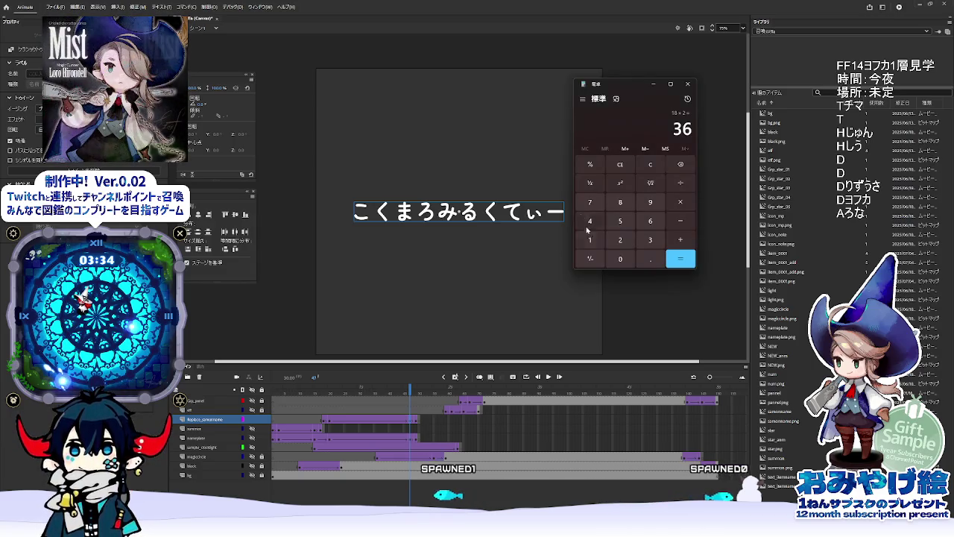
key(Escape)
text(47)
key(asterisk)
key(2)
key(Return)
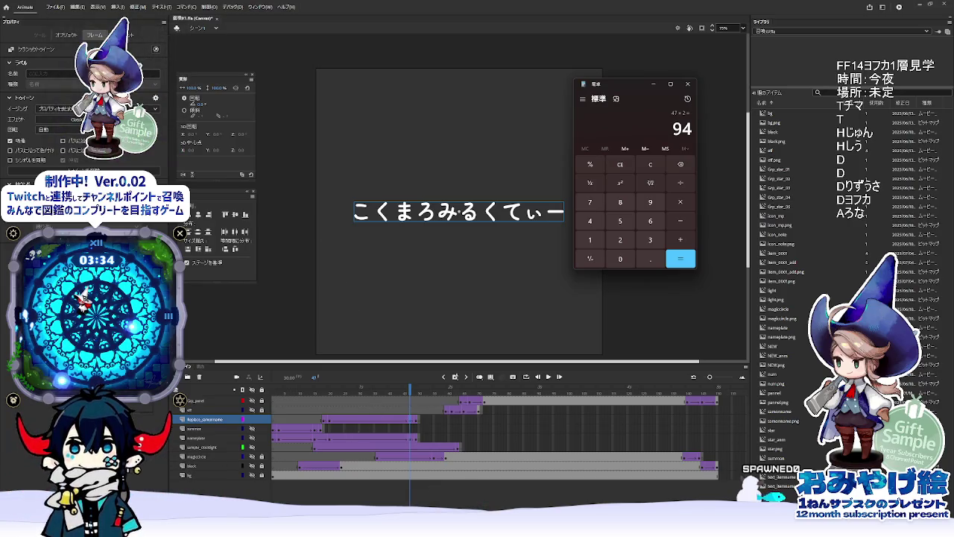
Step: Set eff_summon's Scale.x and Scale.y to 1 at the later Unity keyframe and preview the rest
key(alt+Tab)
mouse_move(420, 329)
mouse_down()
mouse_move(492, 334)
mouse_move(480, 335)
mouse_up()
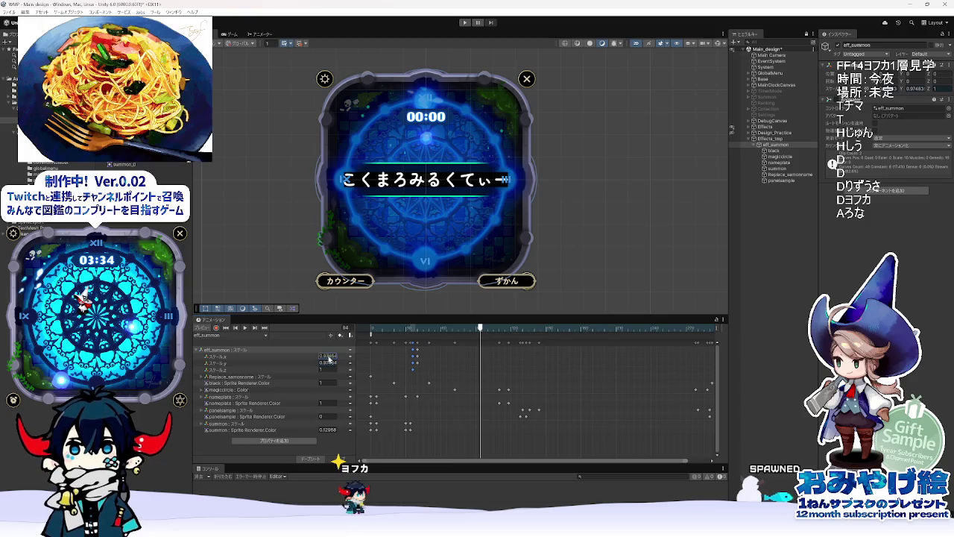
text(1)
key(Tab)
text(1)
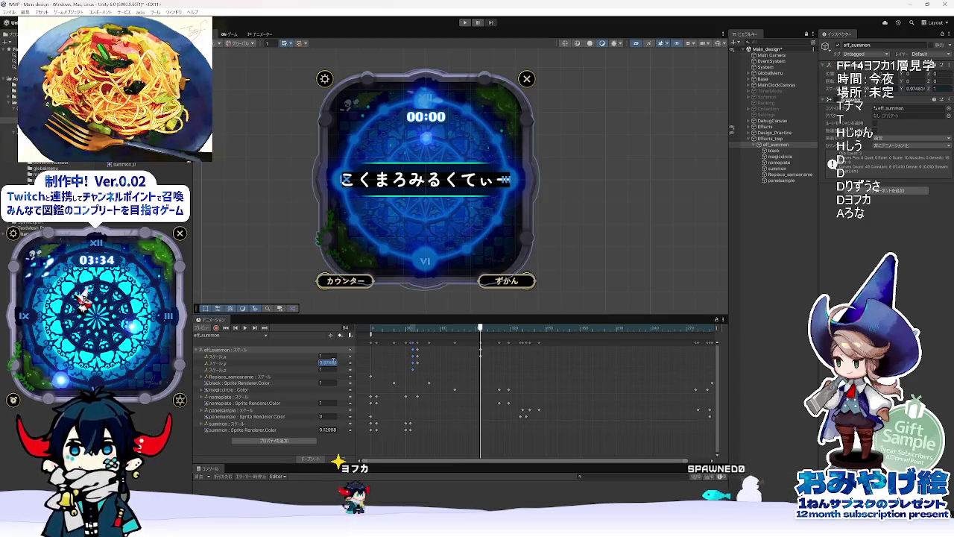
drag(480, 334, 499, 341)
Step: Check the Animate frames 47–48 where the name text disappears and compare timing in Unity
key(alt+Tab)
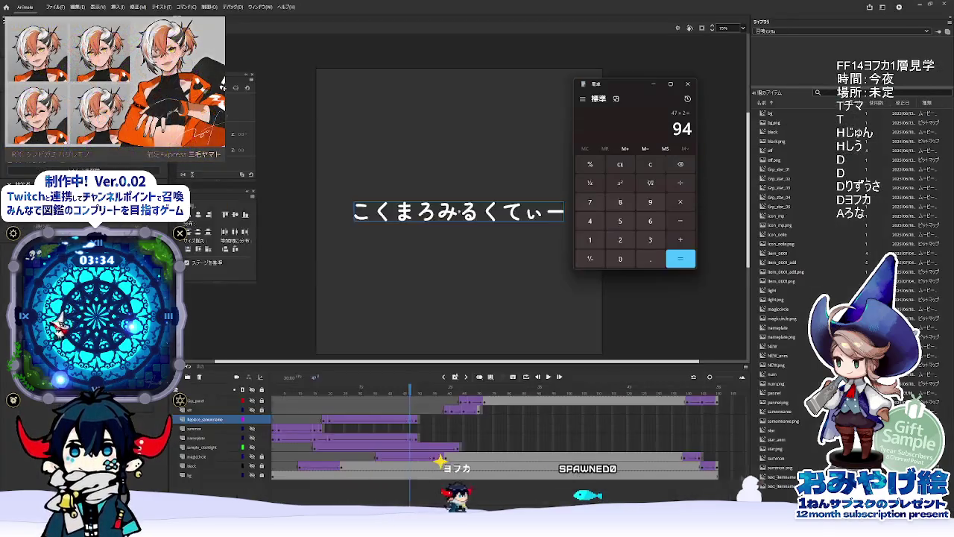
key(alt+Tab)
key(alt+Tab)
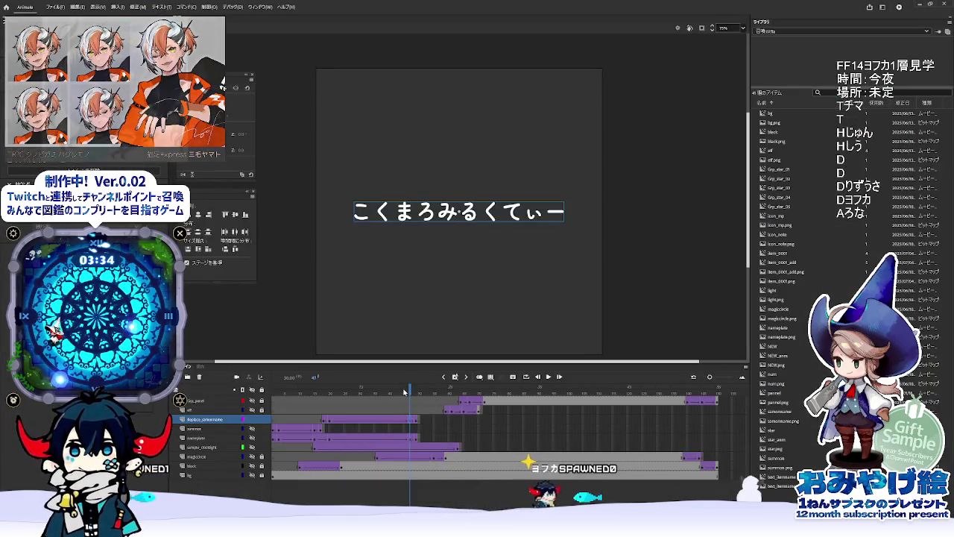
click(416, 389)
click(410, 390)
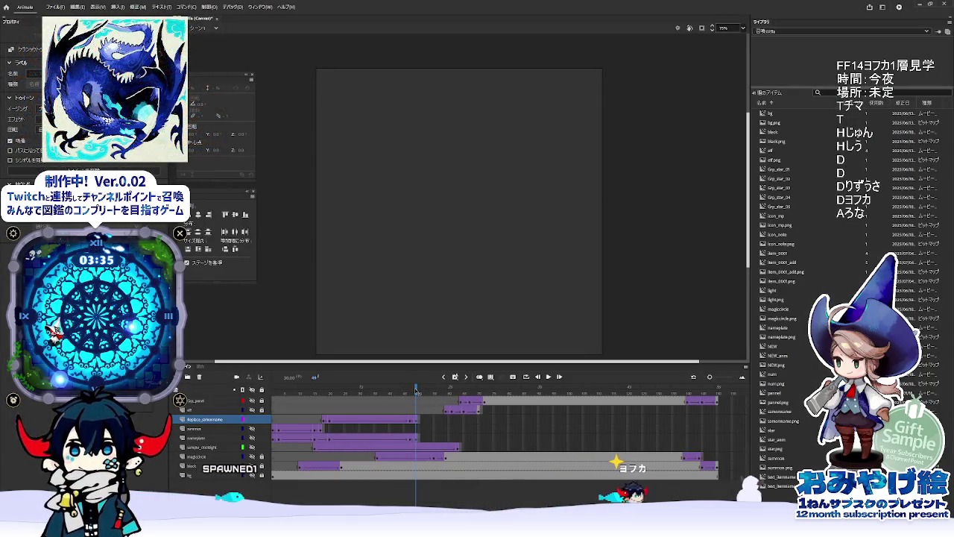
click(415, 415)
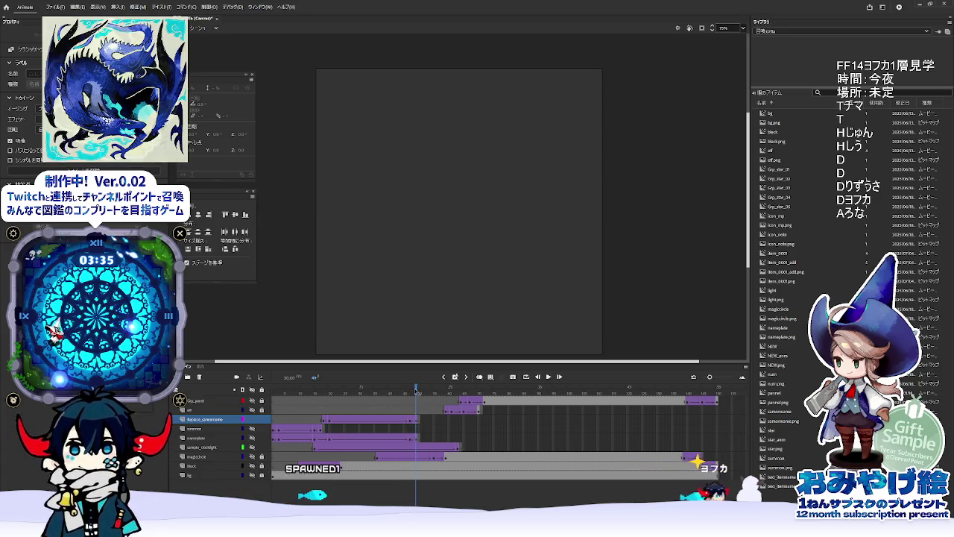
click(417, 419)
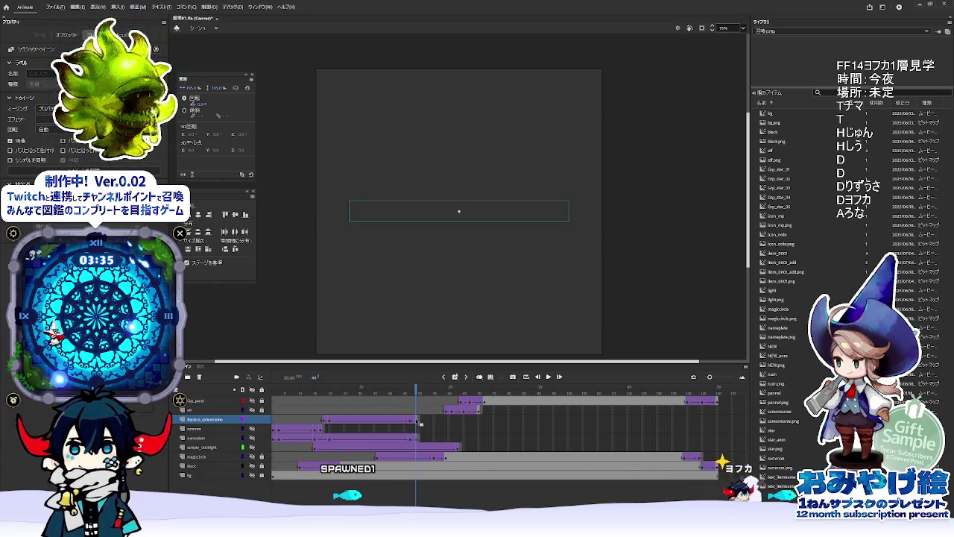
mouse_move(477, 527)
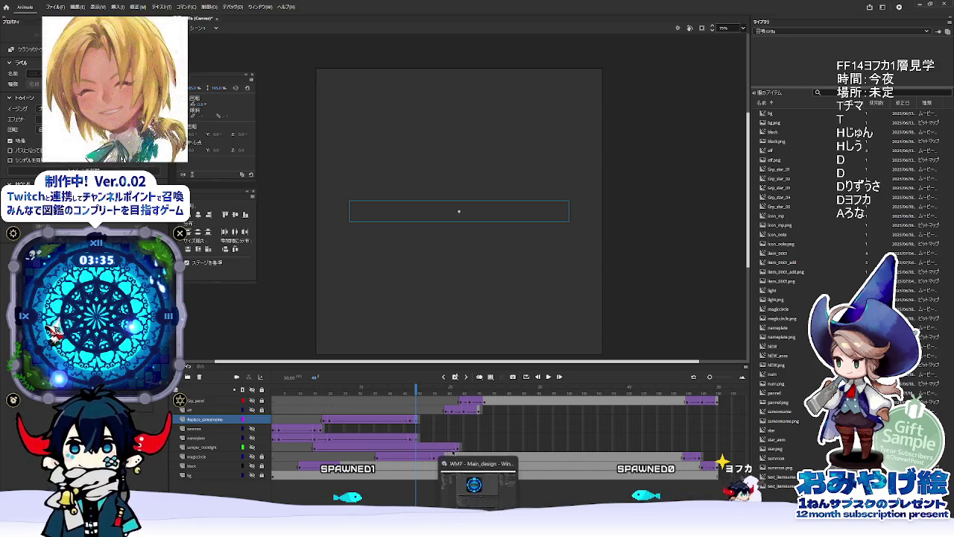
click(475, 481)
mouse_move(502, 328)
mouse_down()
mouse_move(581, 329)
mouse_move(489, 333)
mouse_up()
scroll(492, 351, up, 1)
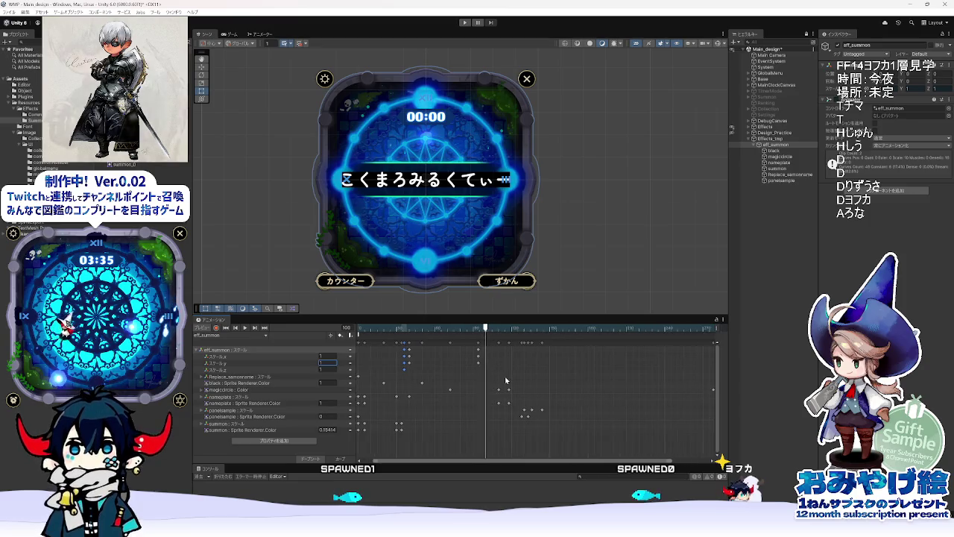
Step: Move eff_summon's playhead from frame 84 to about frame 100 and enter the overshoot scale value
click(480, 327)
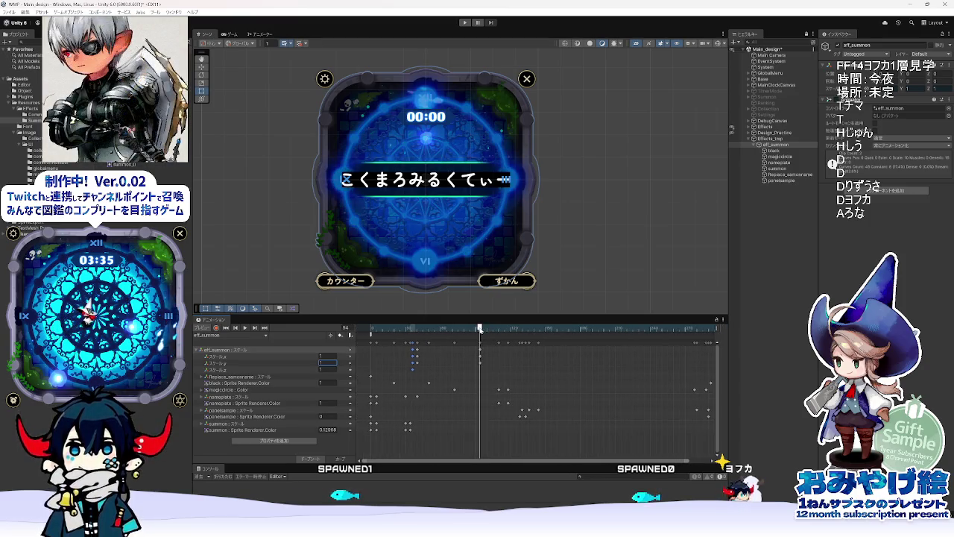
drag(480, 329, 486, 329)
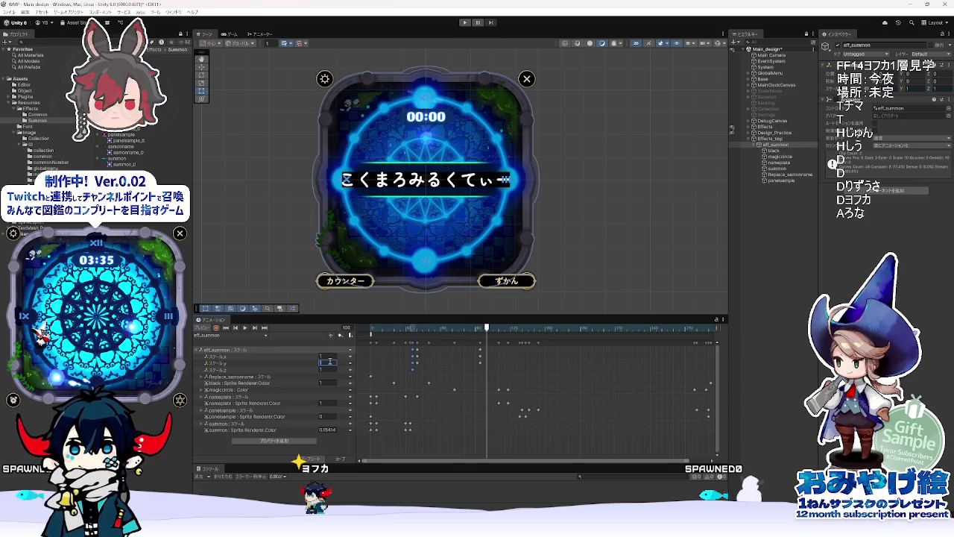
text(.02)
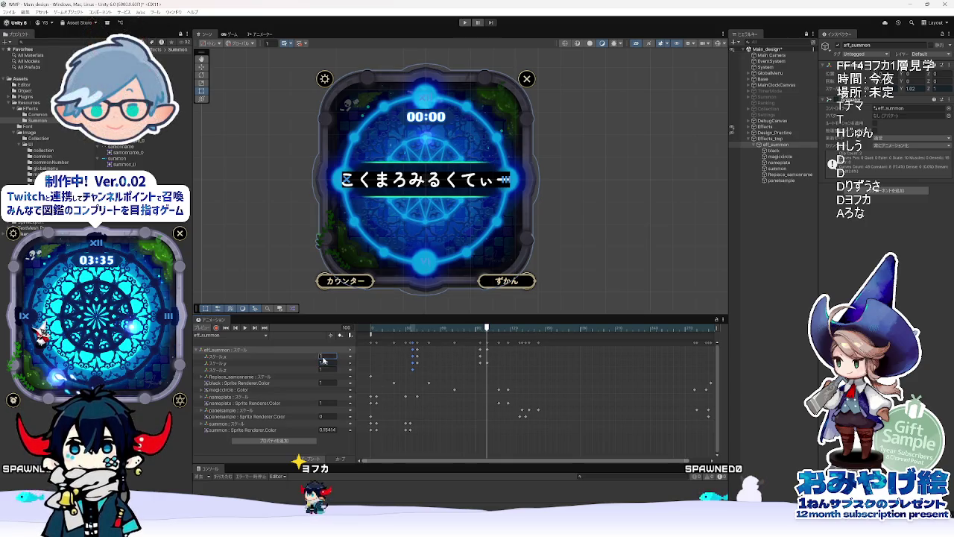
text(2)
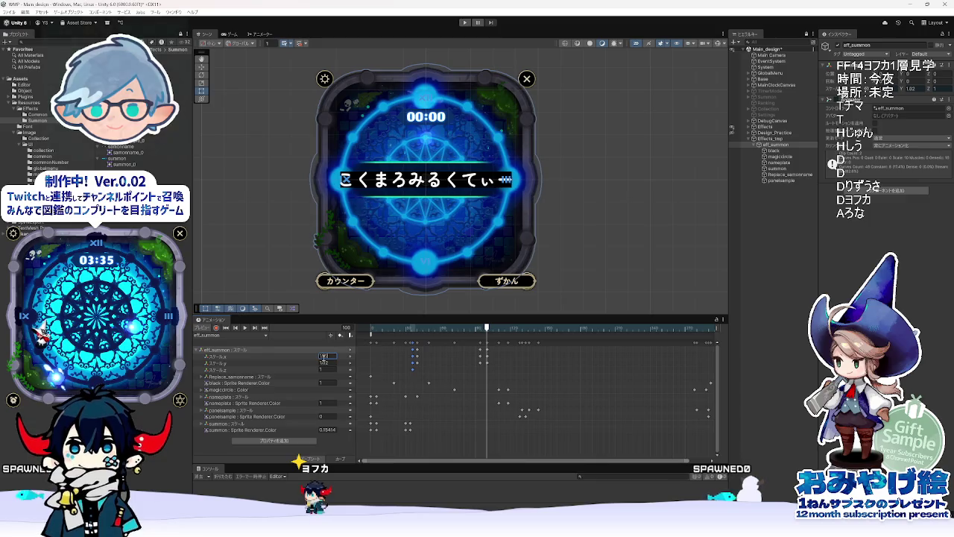
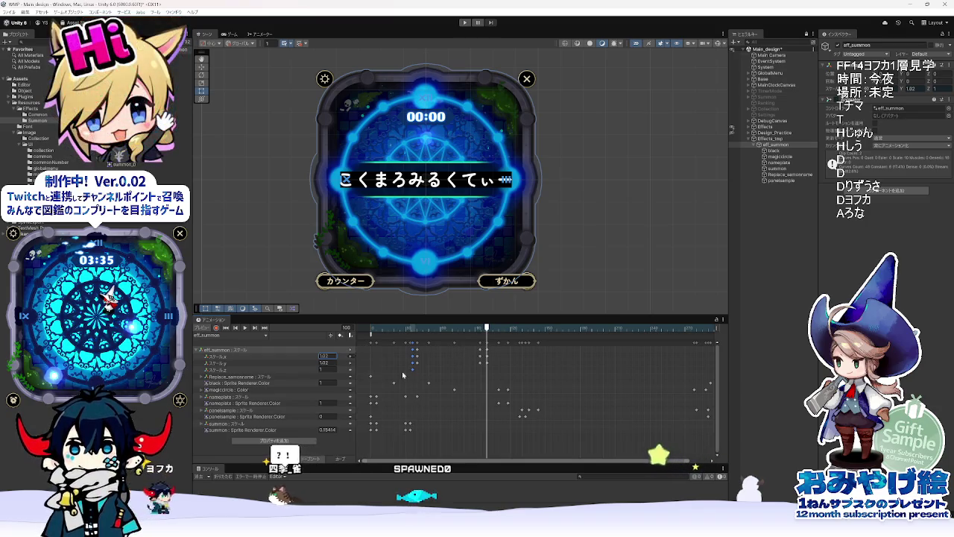
Step: Scrub the summon clip to frame 44 and select the summon sprite's colour track
click(412, 330)
drag(411, 330, 504, 375)
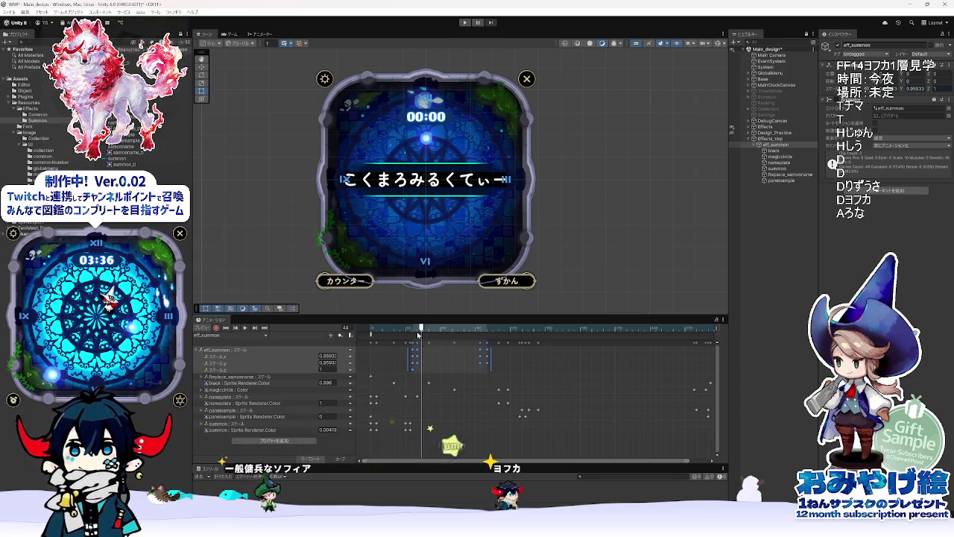
click(260, 431)
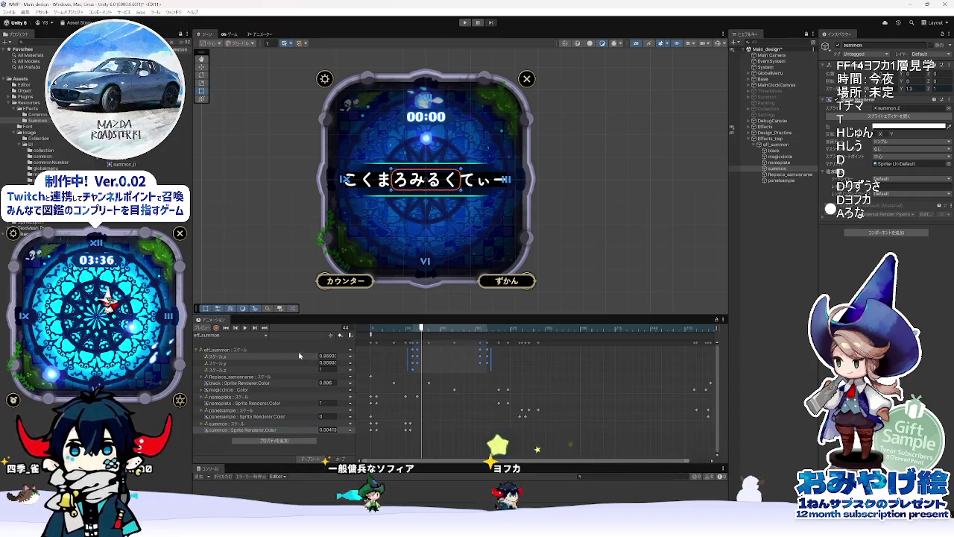
Step: Expand Replace_samonname's scale tracks and box-select eff_summon's scale keys at frames 36 and 100
click(282, 351)
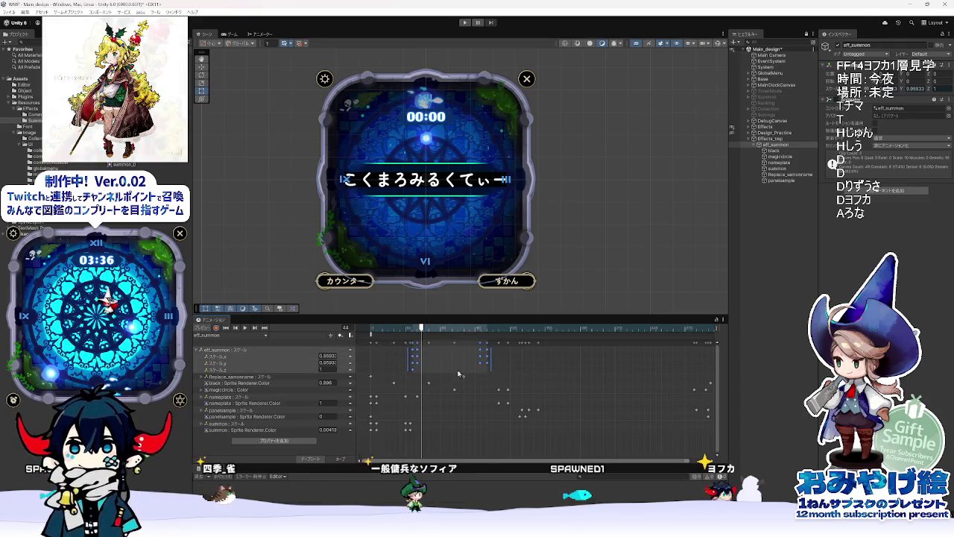
click(206, 377)
mouse_move(411, 349)
mouse_down()
mouse_move(414, 394)
mouse_move(408, 380)
mouse_up()
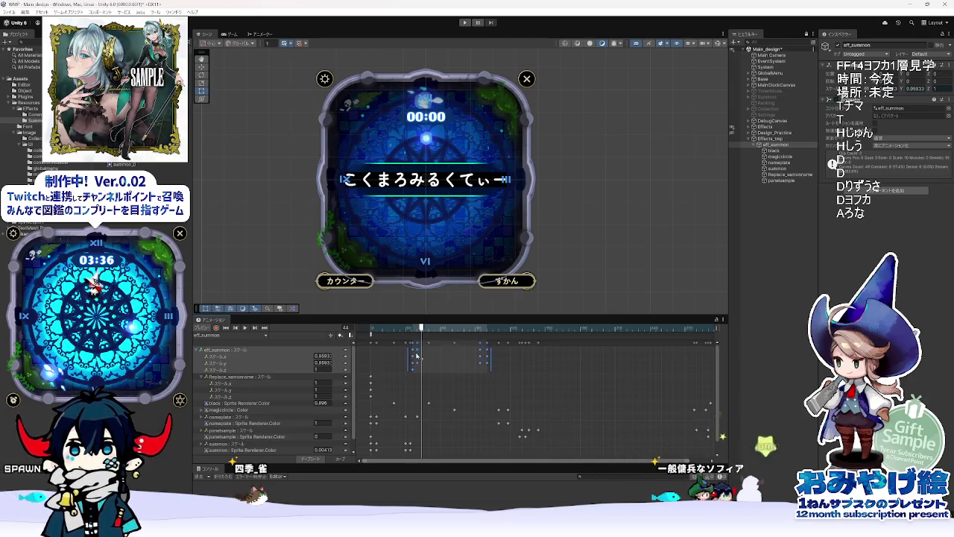
Step: Copy eff_summon's scale keyframes and paste them onto Replace_samonname, undoing one paste
right_click(417, 387)
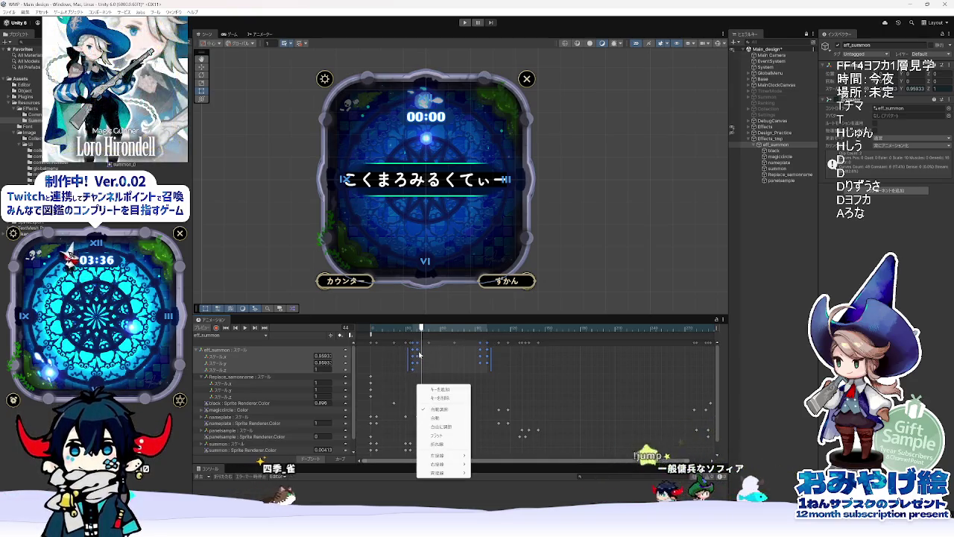
key(Escape)
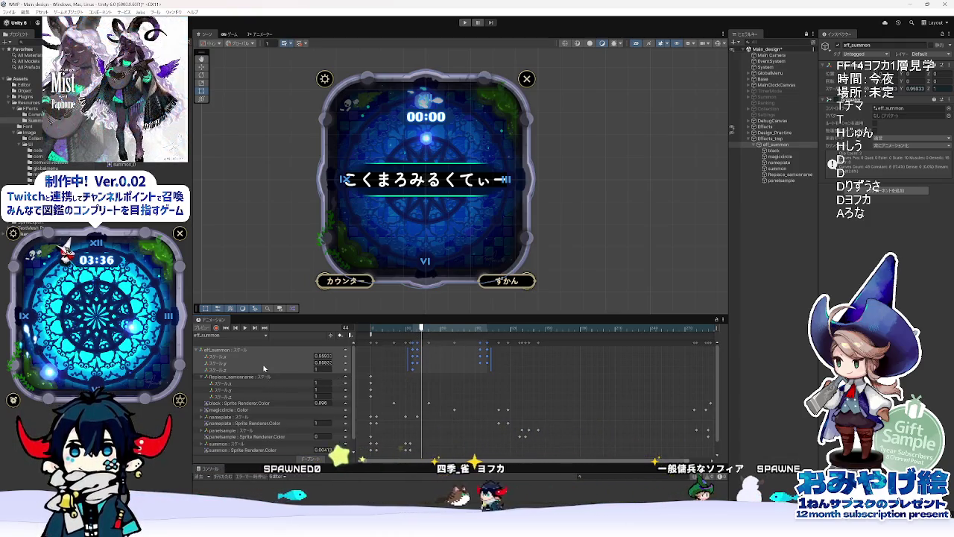
click(264, 377)
key(ctrl+v)
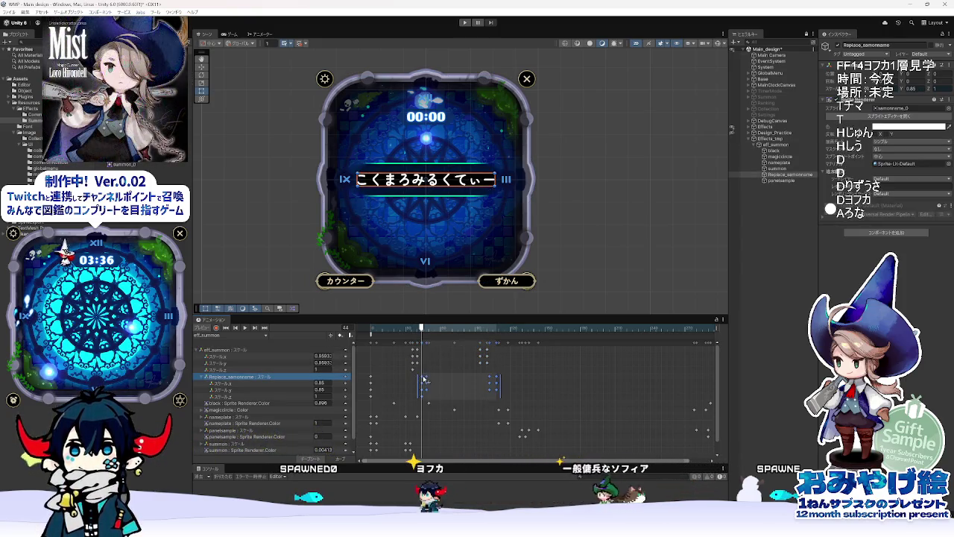
key(ctrl+z)
Step: Reselect eff_summon's original scale keyframes and delete them
click(423, 360)
mouse_move(403, 346)
mouse_down()
mouse_move(502, 376)
mouse_move(415, 381)
mouse_up()
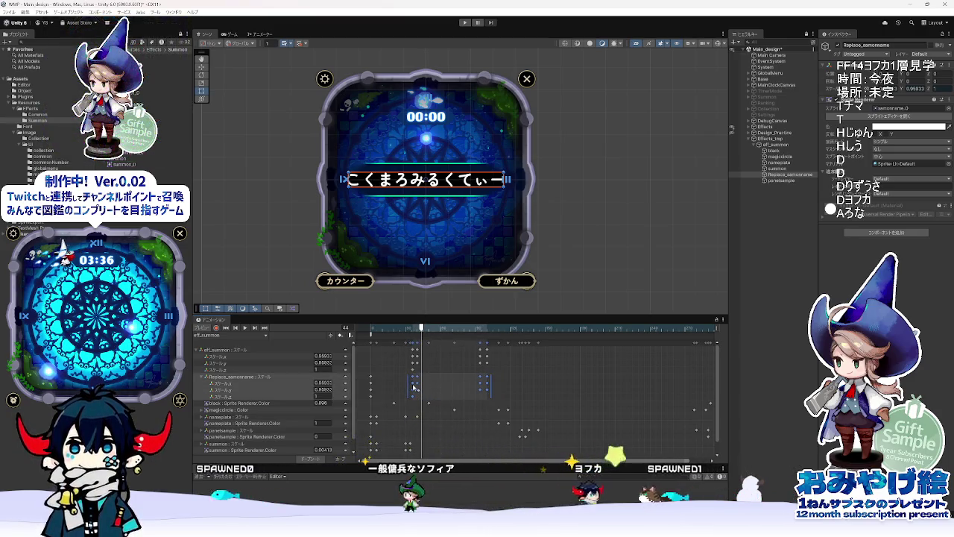
click(404, 375)
drag(405, 375, 499, 349)
key(Delete)
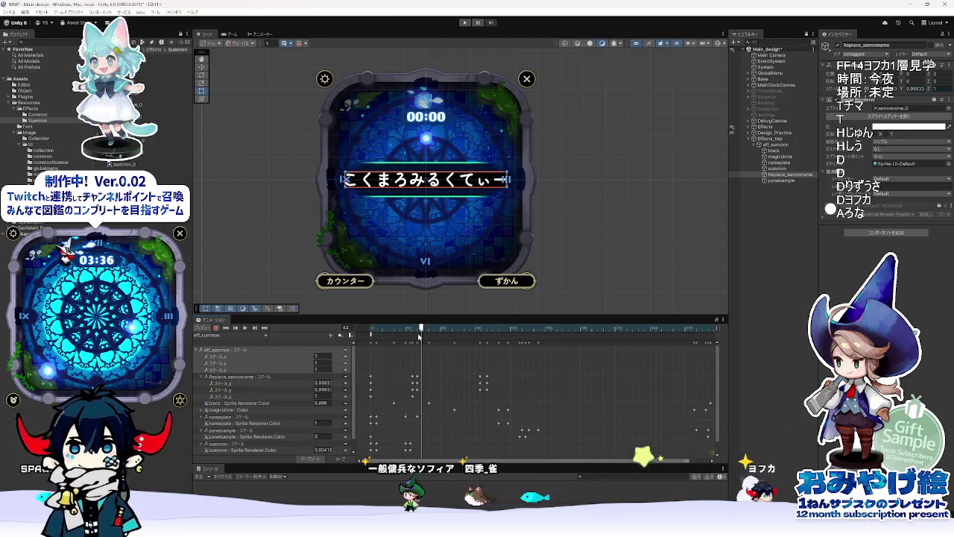
Step: Go to frame 0 and delete the frame-0 scale keyframes
click(372, 329)
click(371, 329)
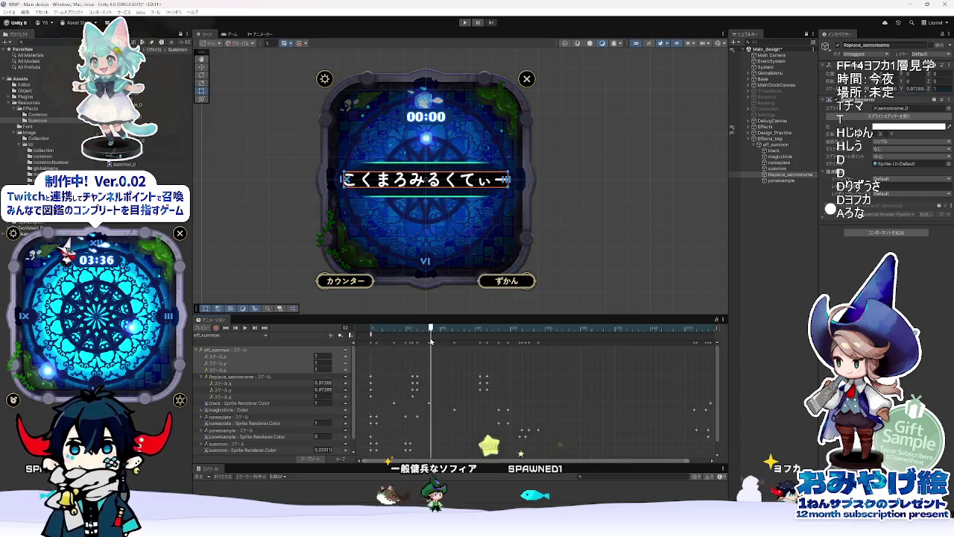
click(397, 329)
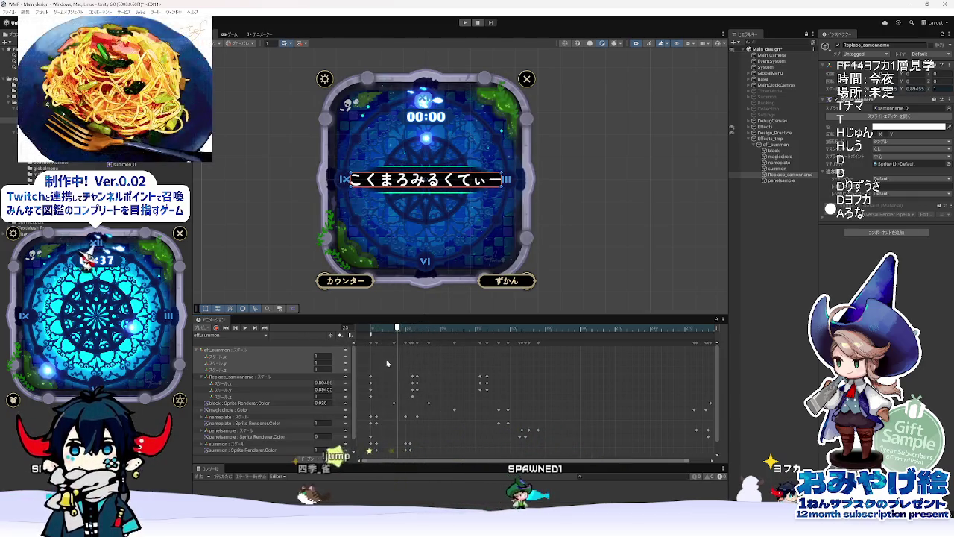
drag(379, 398, 364, 381)
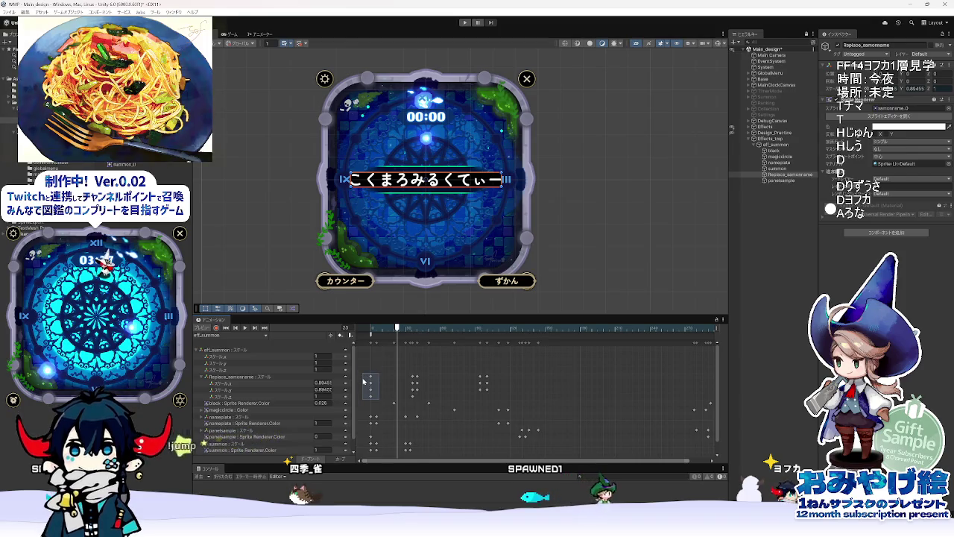
key(Delete)
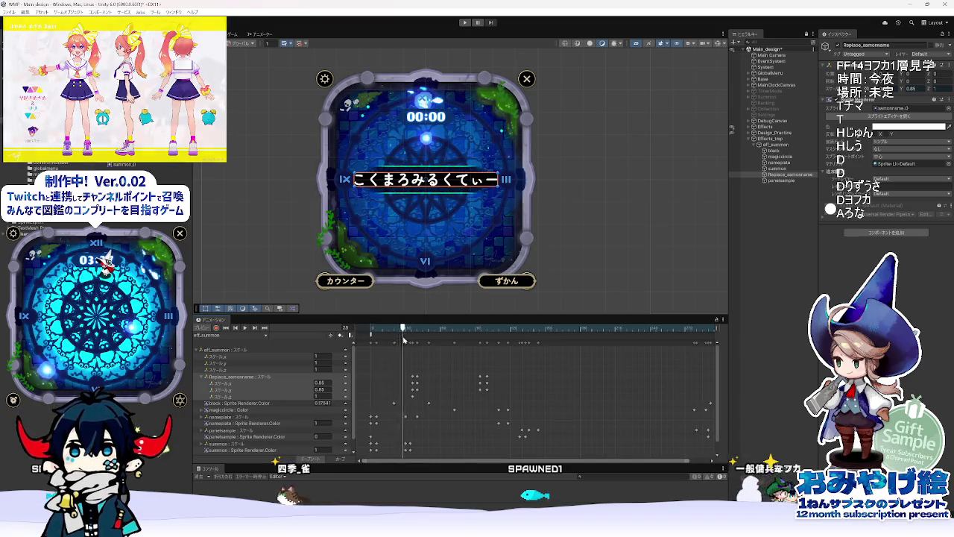
Step: Scrub the clip through the card reveal to frame 105 to check the scaling
mouse_move(398, 347)
mouse_down()
mouse_move(535, 367)
mouse_move(423, 381)
mouse_move(493, 388)
mouse_move(385, 395)
mouse_move(412, 394)
mouse_up()
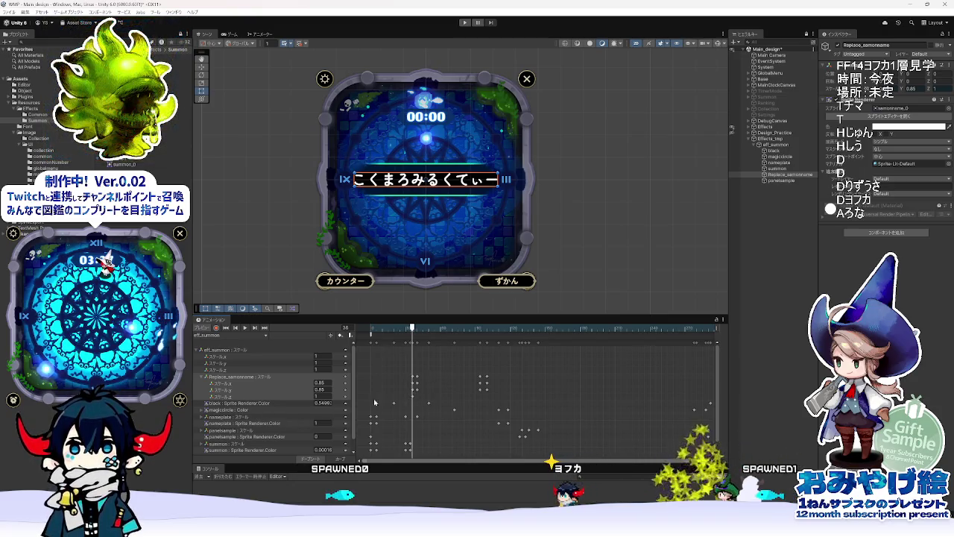
mouse_move(412, 329)
mouse_down()
mouse_move(520, 343)
mouse_move(483, 343)
mouse_move(496, 347)
mouse_up()
mouse_move(476, 531)
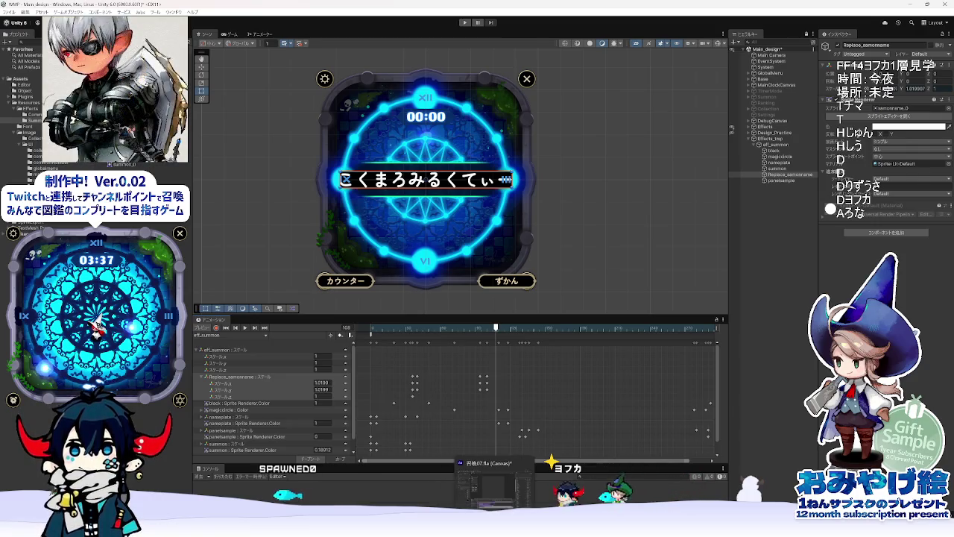
click(493, 485)
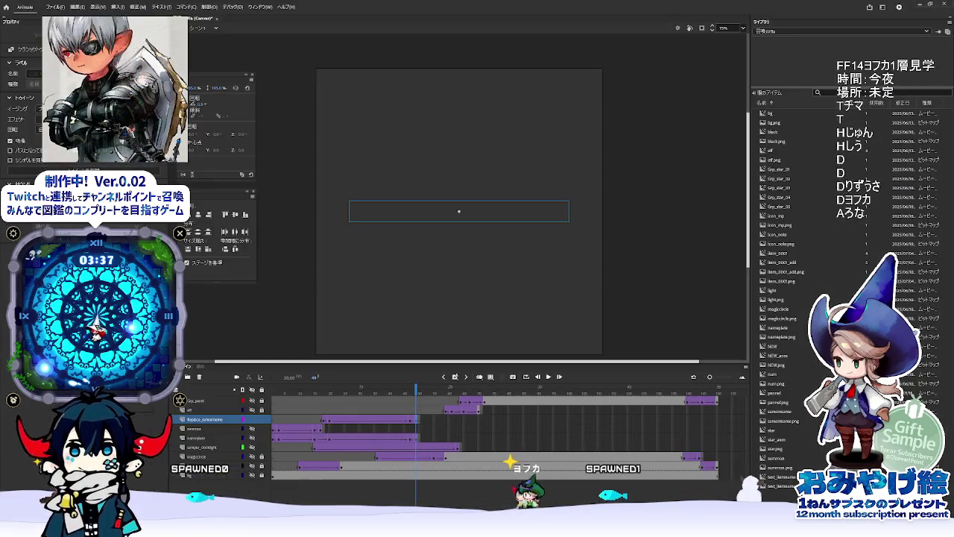
click(429, 431)
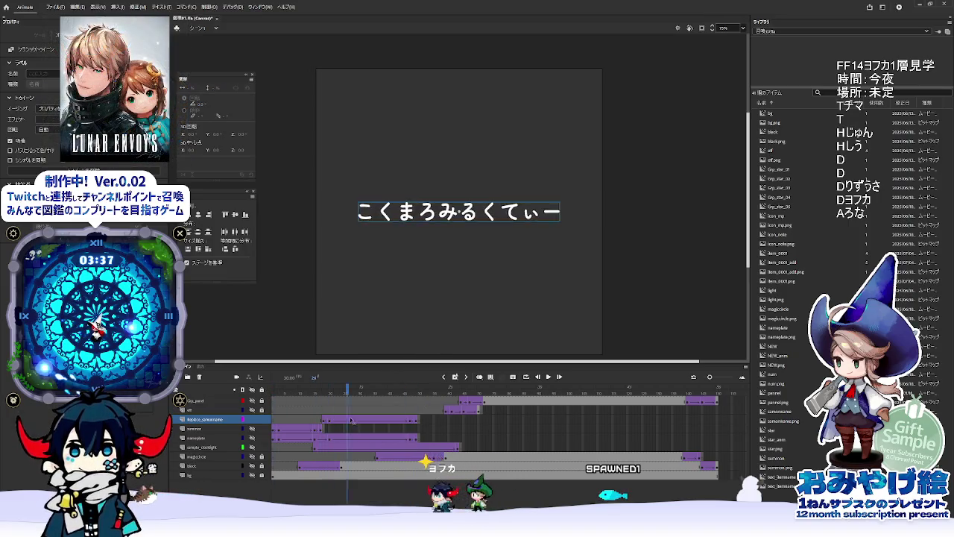
click(324, 422)
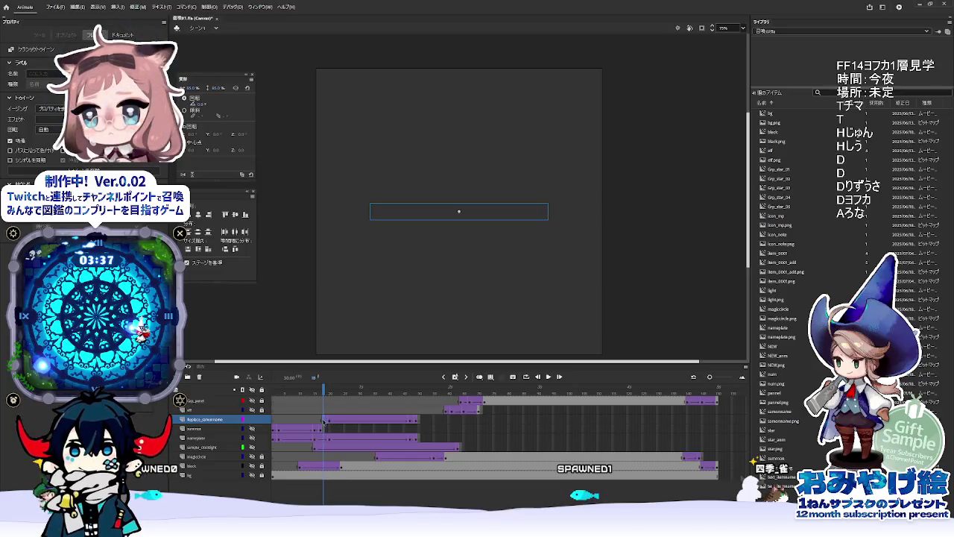
click(329, 422)
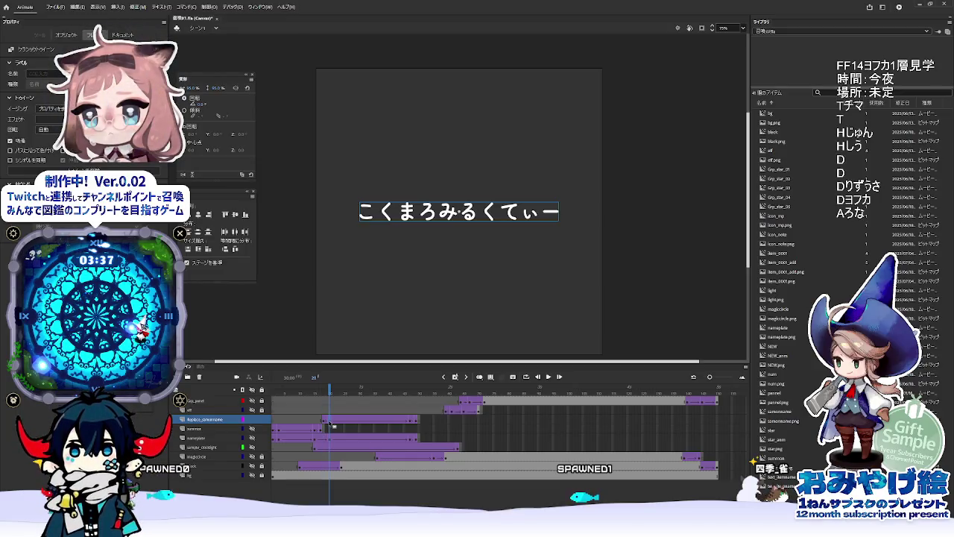
click(324, 422)
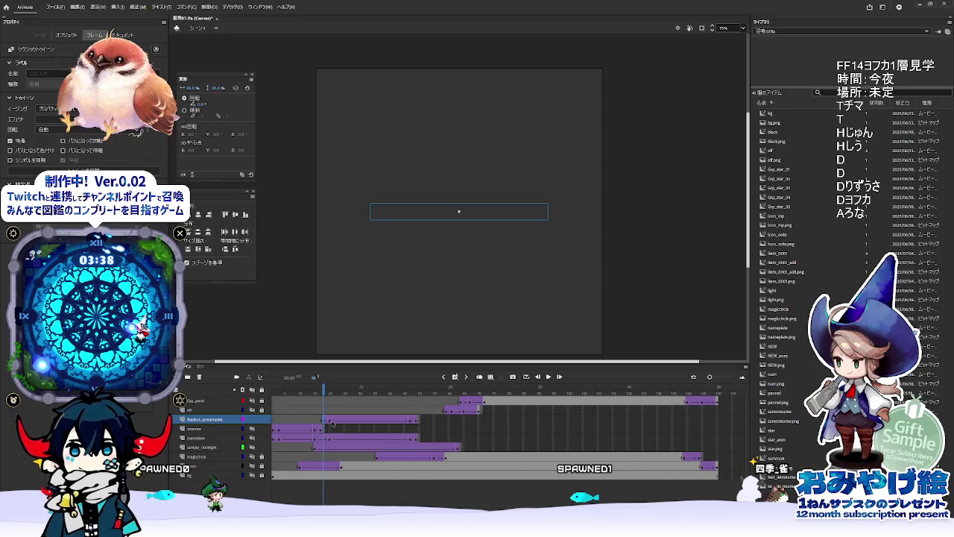
click(333, 423)
key(alt+Tab)
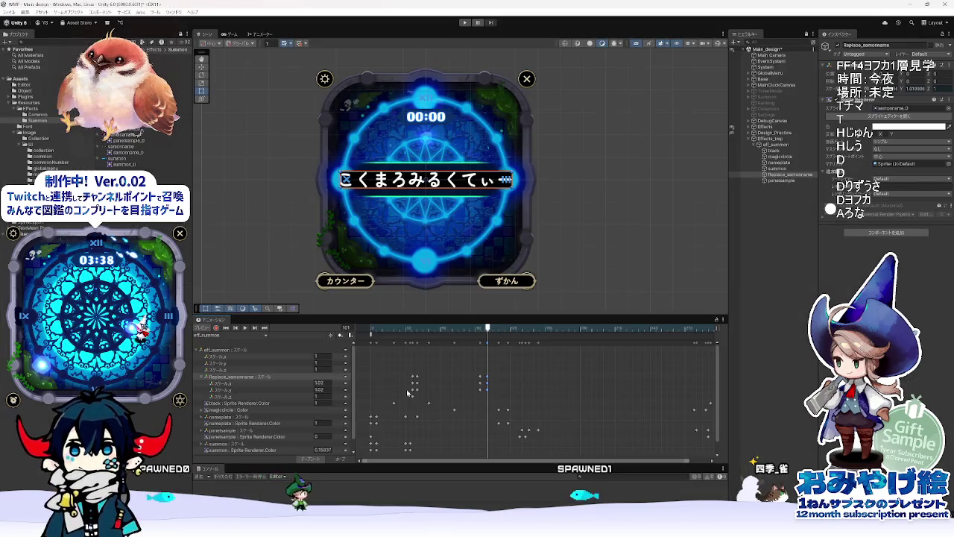
click(414, 330)
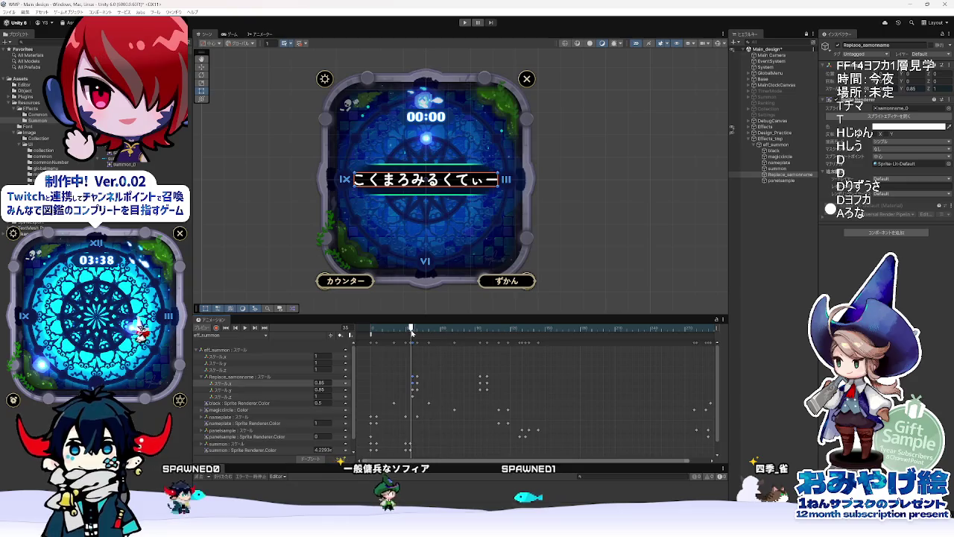
drag(413, 332, 481, 346)
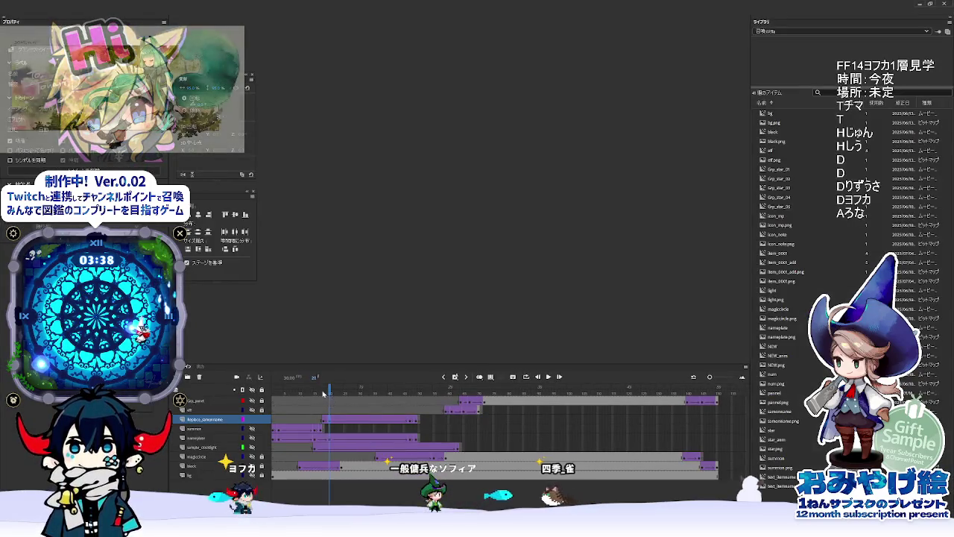
click(410, 398)
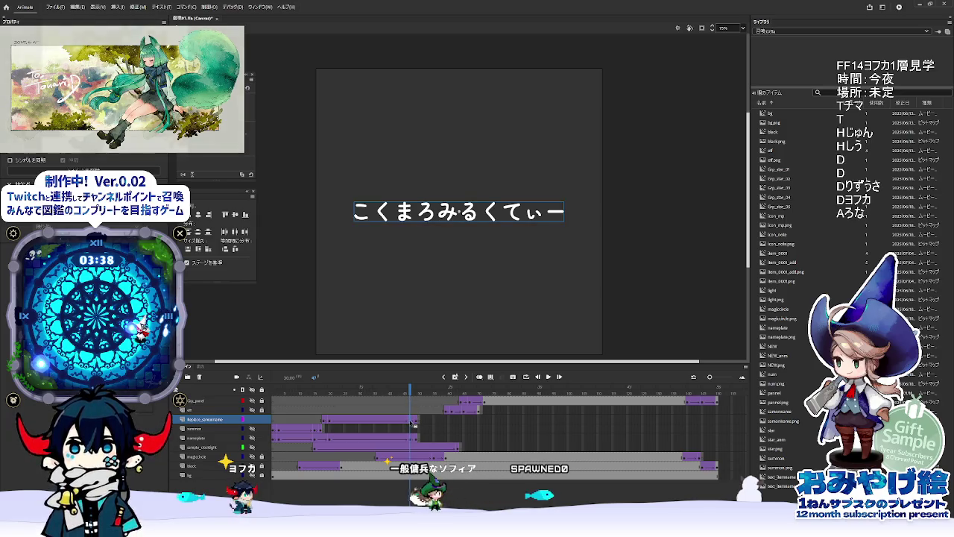
click(416, 419)
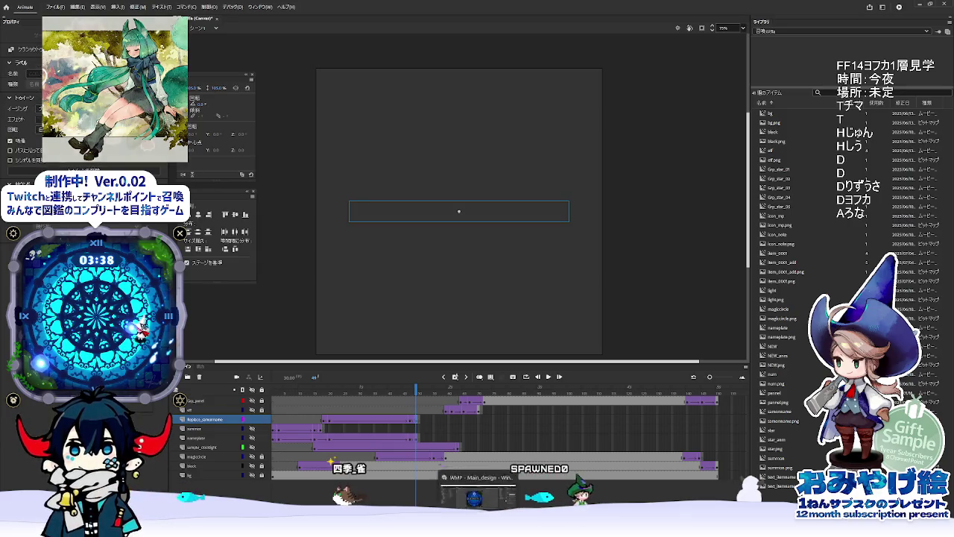
key(alt+Tab)
click(481, 380)
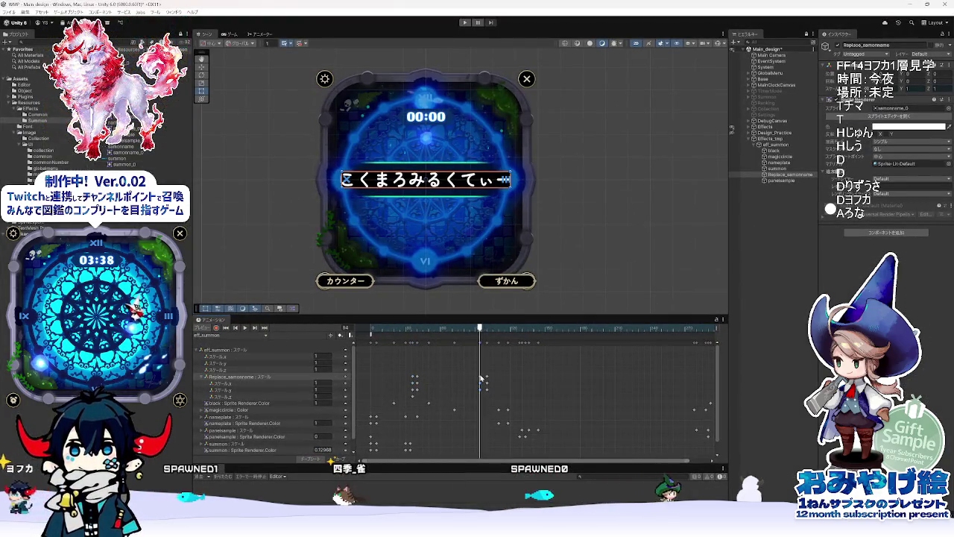
Step: At frame 100, set Replace_samonname's Scale.x to 1.05
click(487, 330)
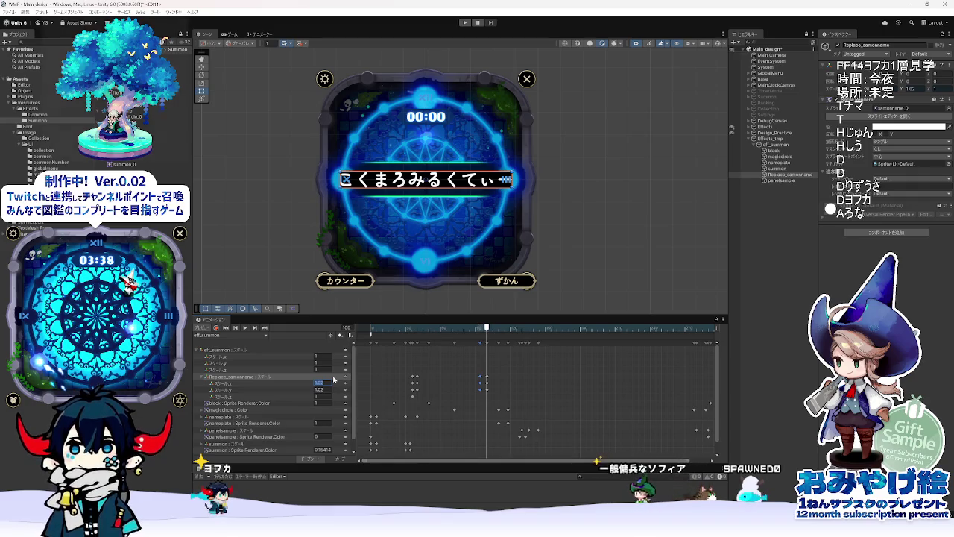
text(1)
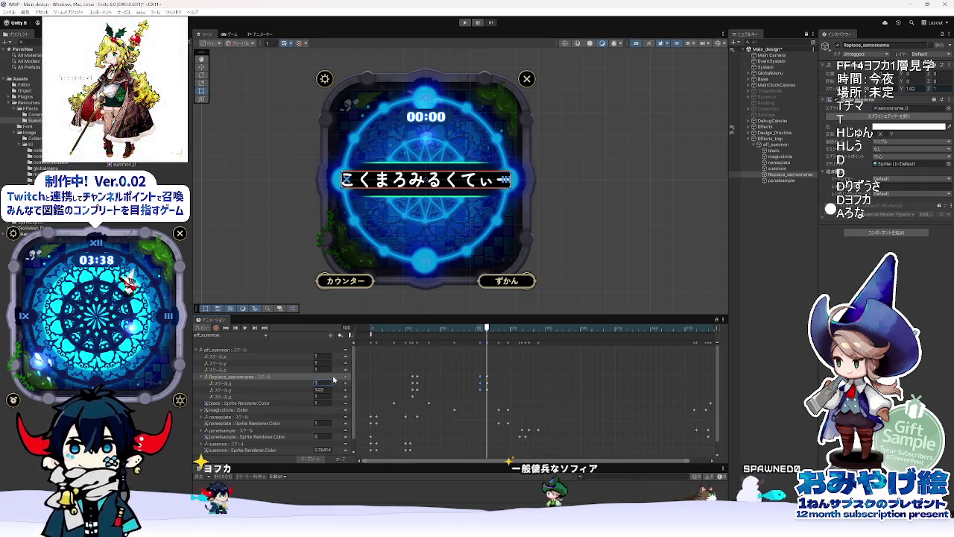
text(.05)
click(329, 388)
text(1.05)
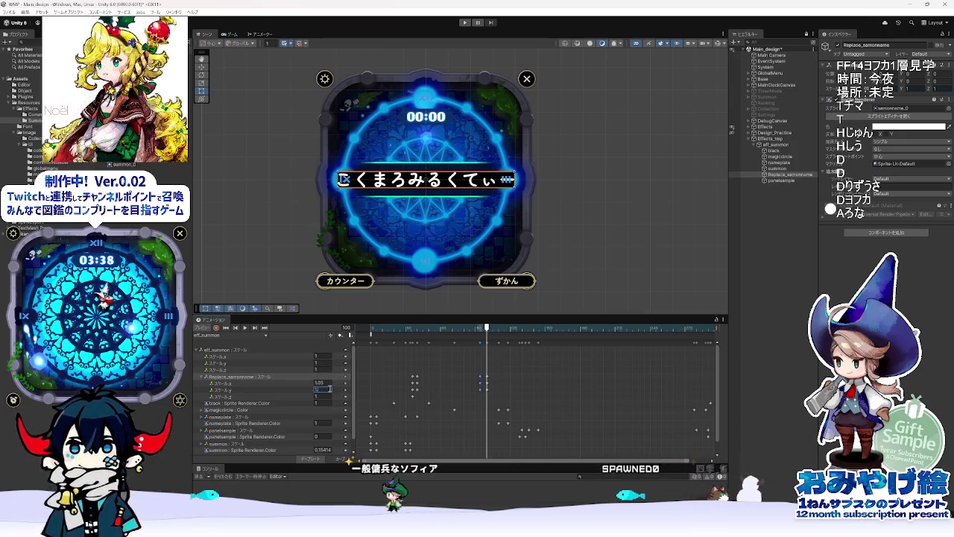
Step: Scrub back from frame 84 to frame 23, then collapse the Replace_samonname scale tracks
click(480, 329)
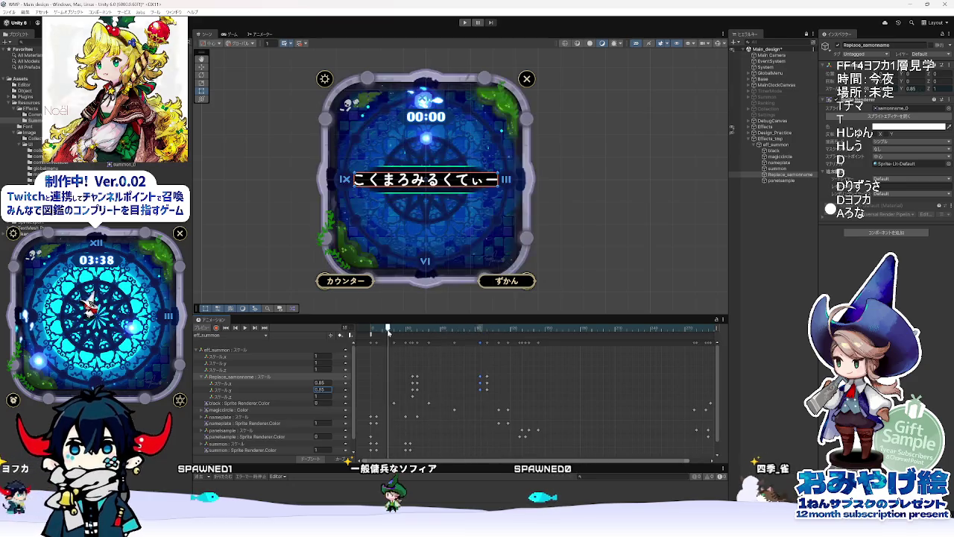
drag(480, 345, 397, 355)
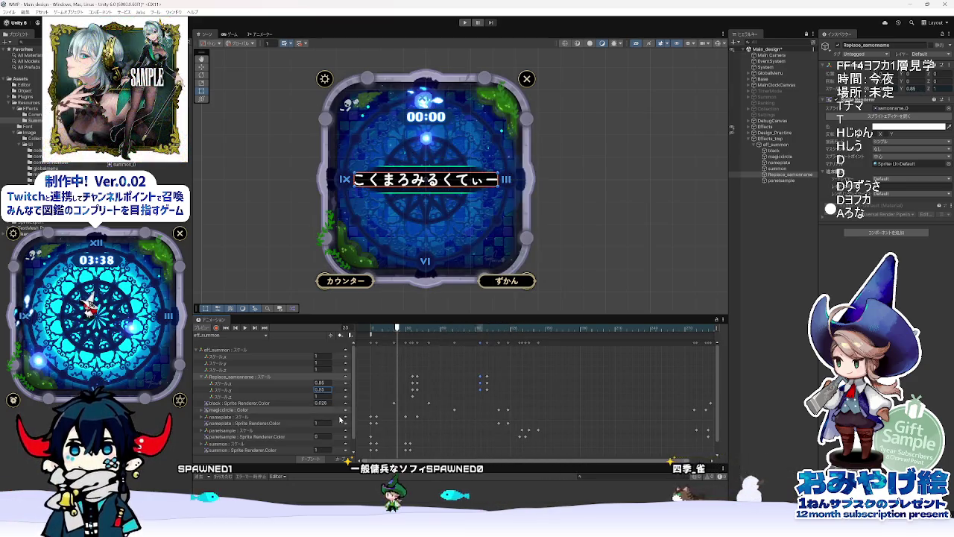
click(204, 378)
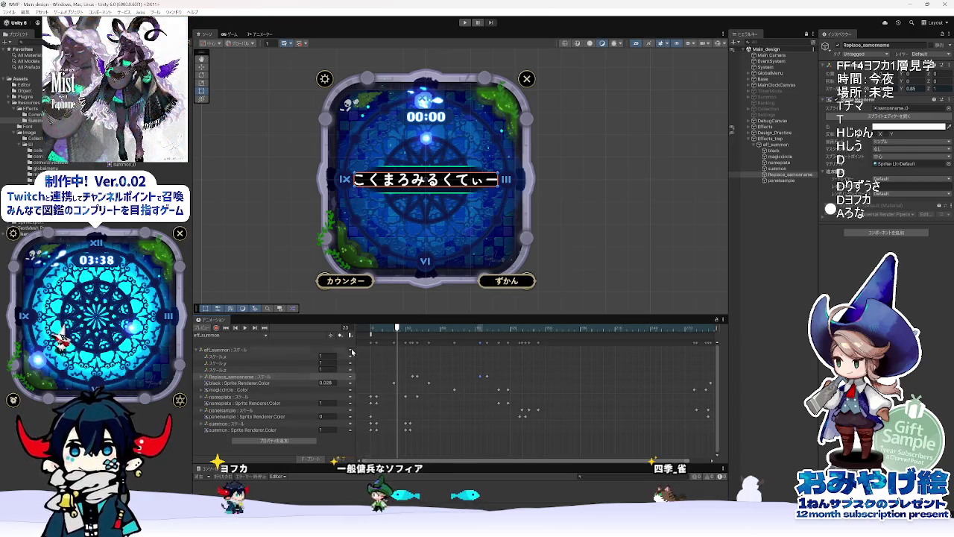
Step: Collapse eff_summon, play the clip from frame 0, stop near frame 4, then switch to Animate
click(217, 351)
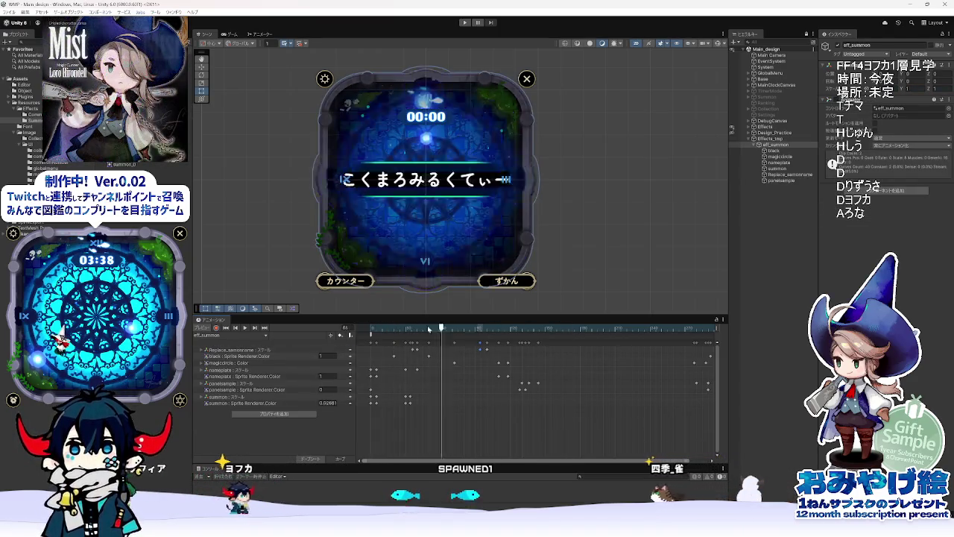
drag(393, 330, 336, 328)
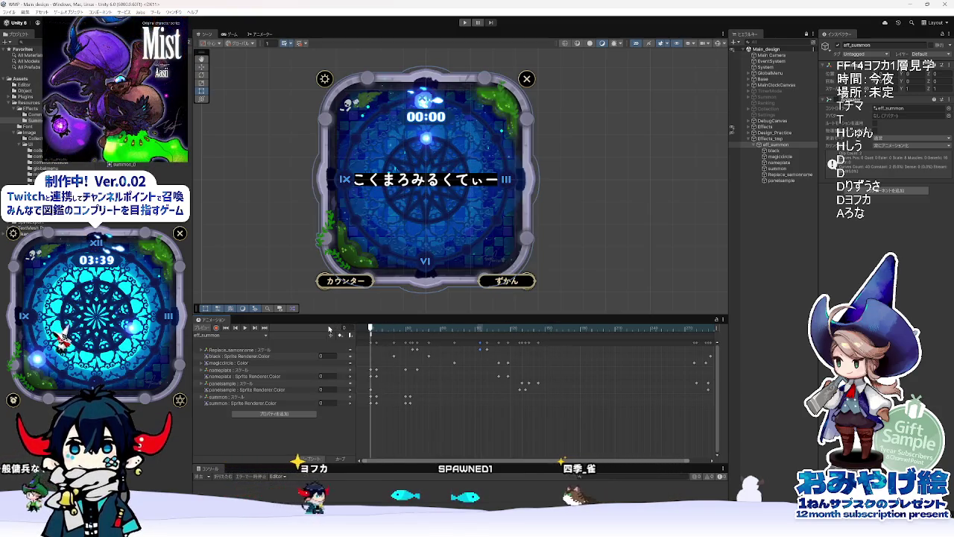
click(247, 329)
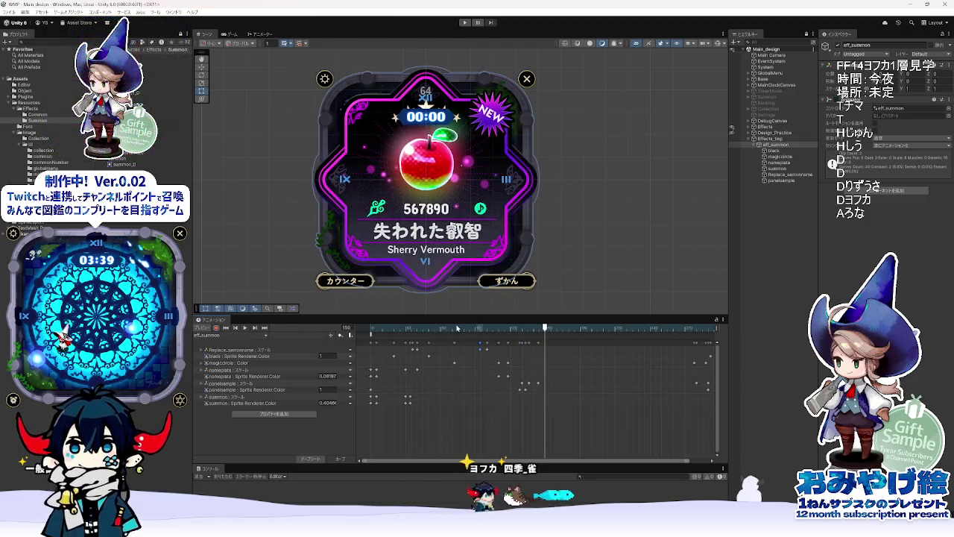
click(383, 329)
drag(377, 335, 374, 330)
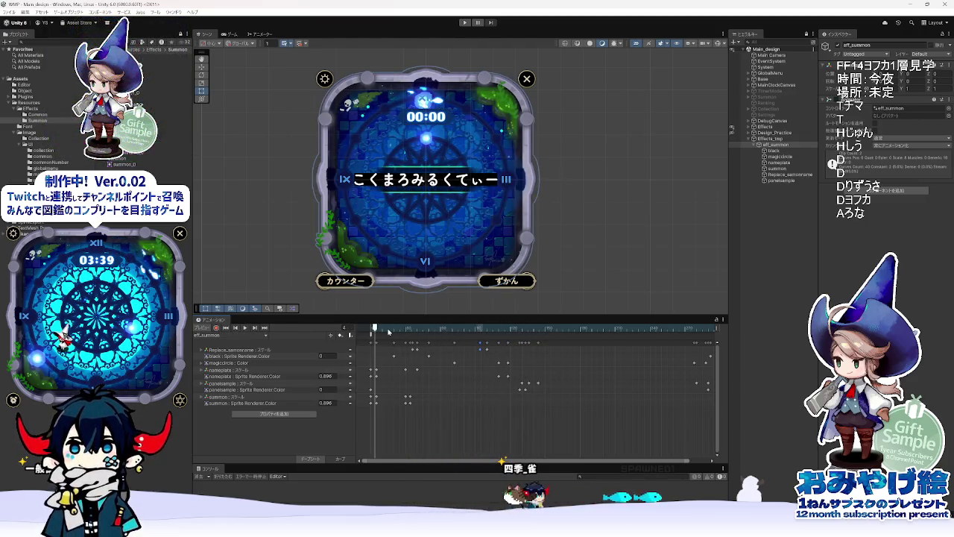
key(alt+Tab)
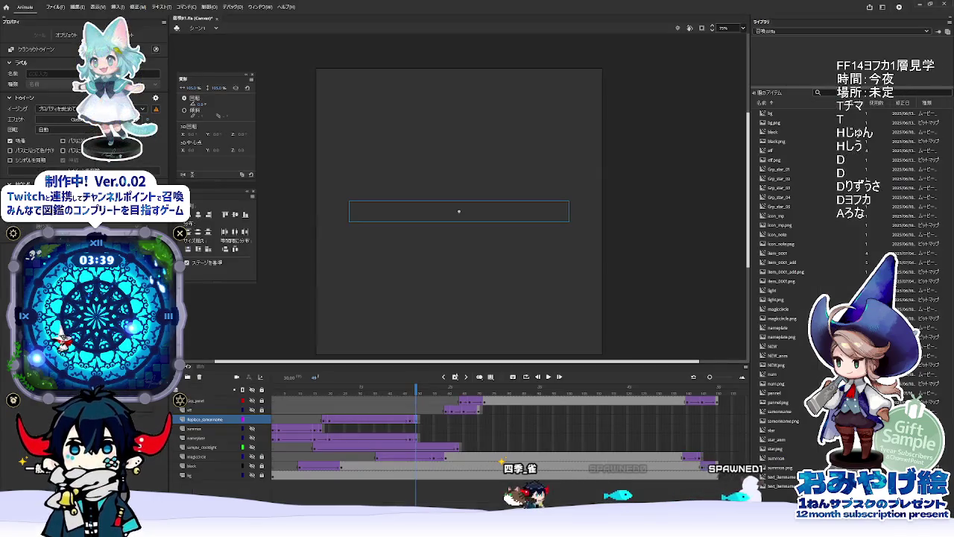
Step: Check the name text's first frame in Animate, then expand Replace_samonname's scale rows in Unity
click(330, 388)
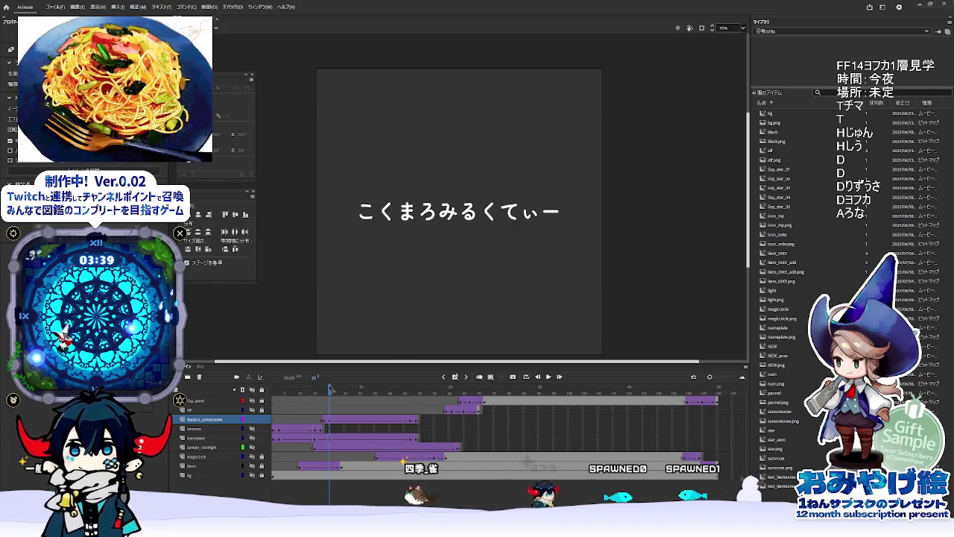
click(459, 212)
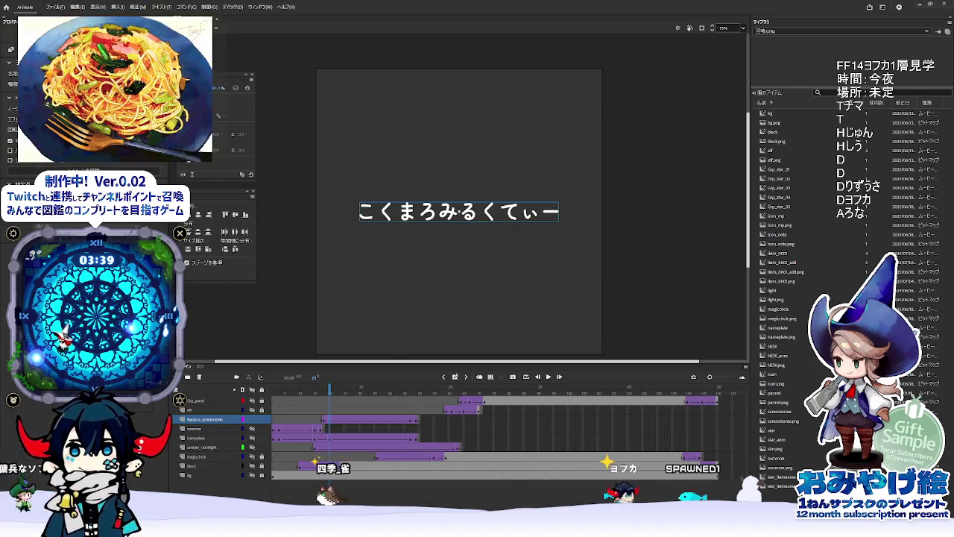
key(alt+Tab)
click(257, 350)
click(205, 349)
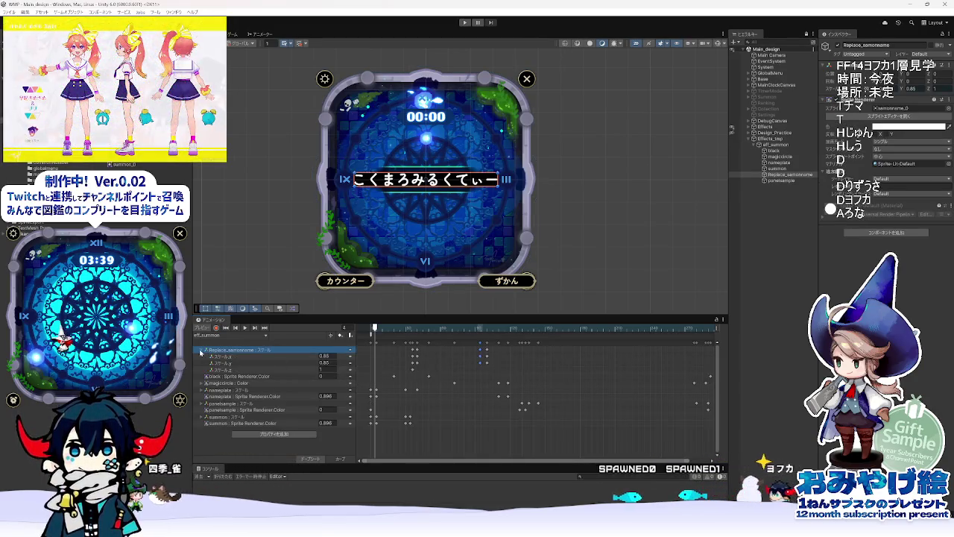
Step: At frame 35, add a Sprite Renderer Color property for Replace_samonname
click(386, 328)
drag(387, 329, 413, 333)
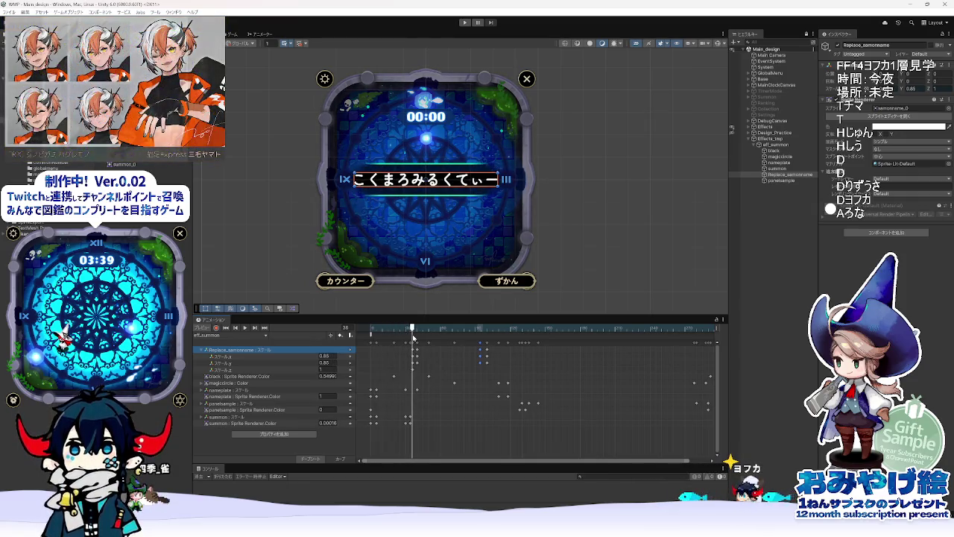
click(269, 434)
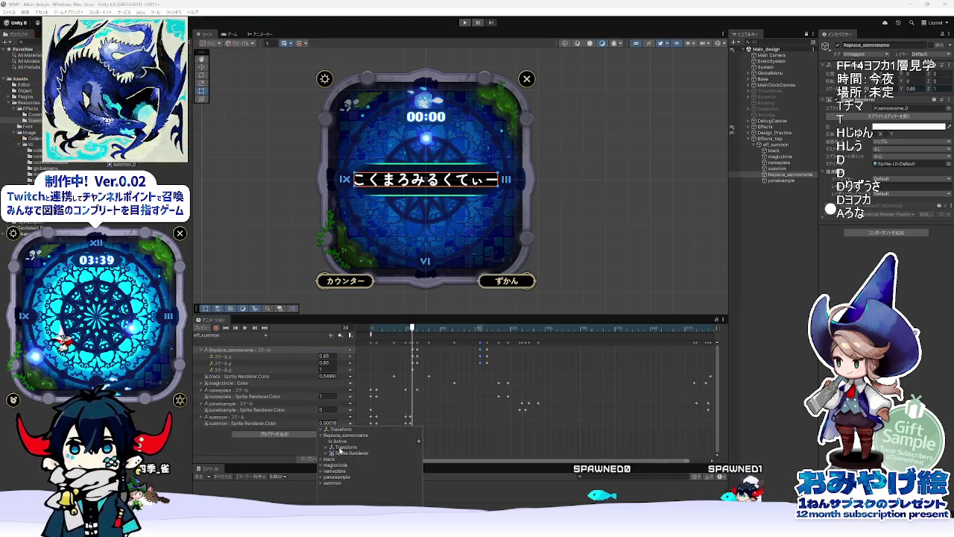
click(330, 453)
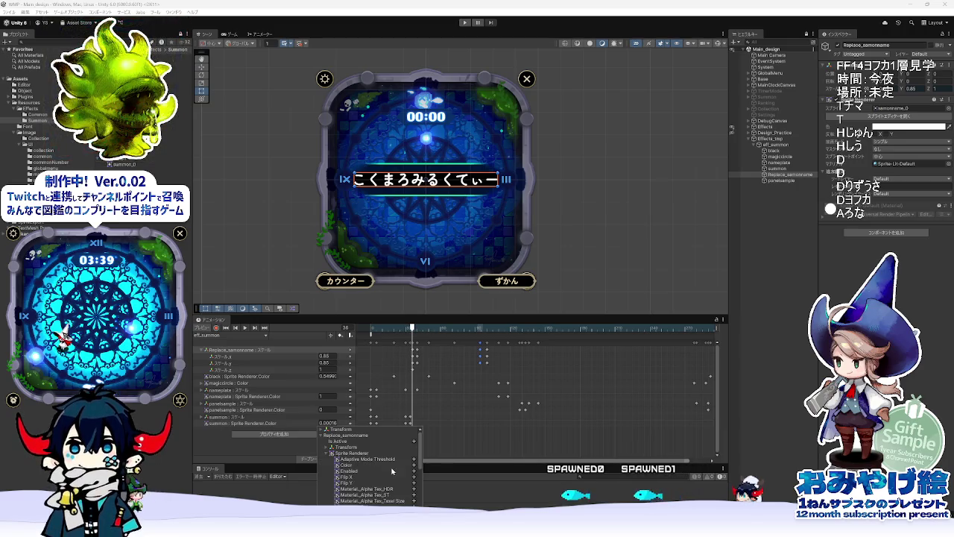
click(414, 465)
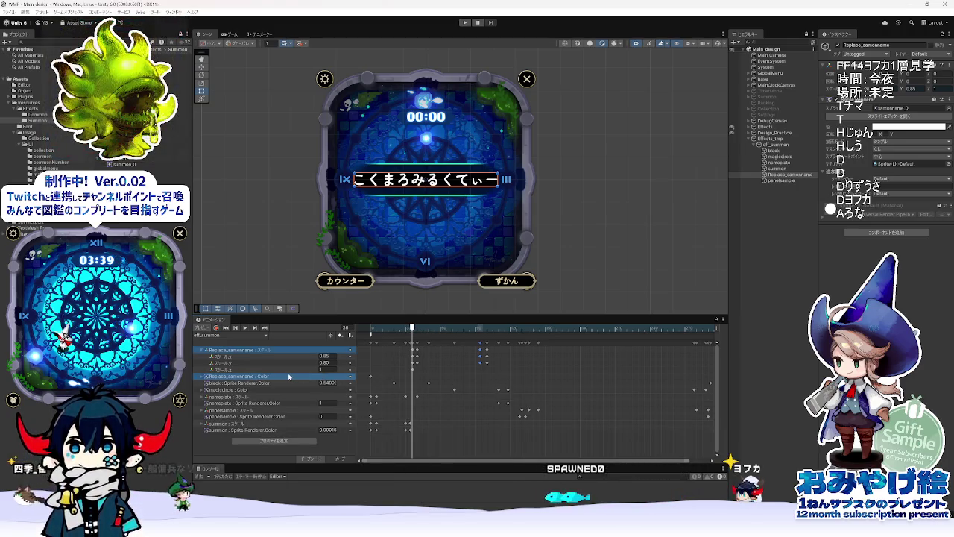
Step: Remove the extra Color channel rows from the new colour track
click(202, 377)
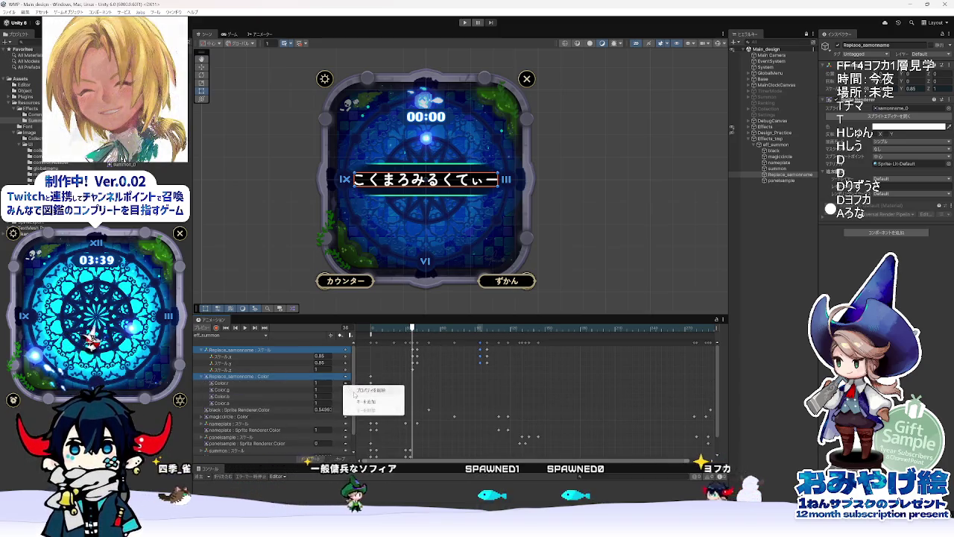
click(345, 385)
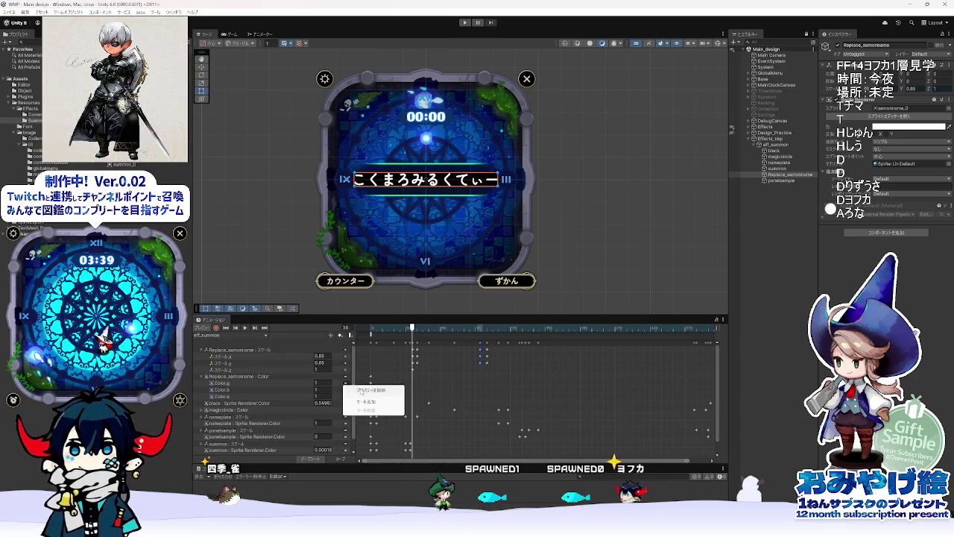
click(344, 385)
click(345, 385)
click(365, 389)
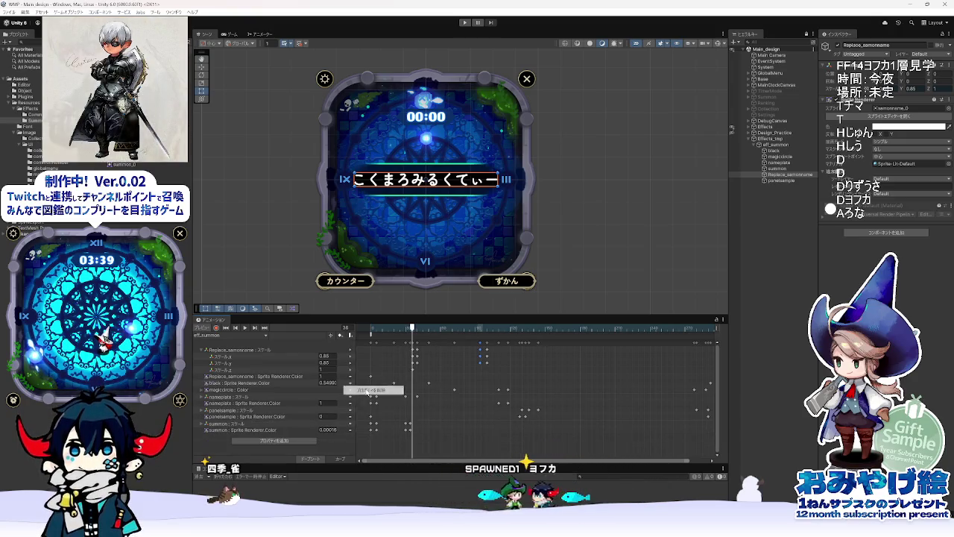
Step: Compare the Replace_samonname colour track with the black, magiccircle and nameplate tracks
click(293, 378)
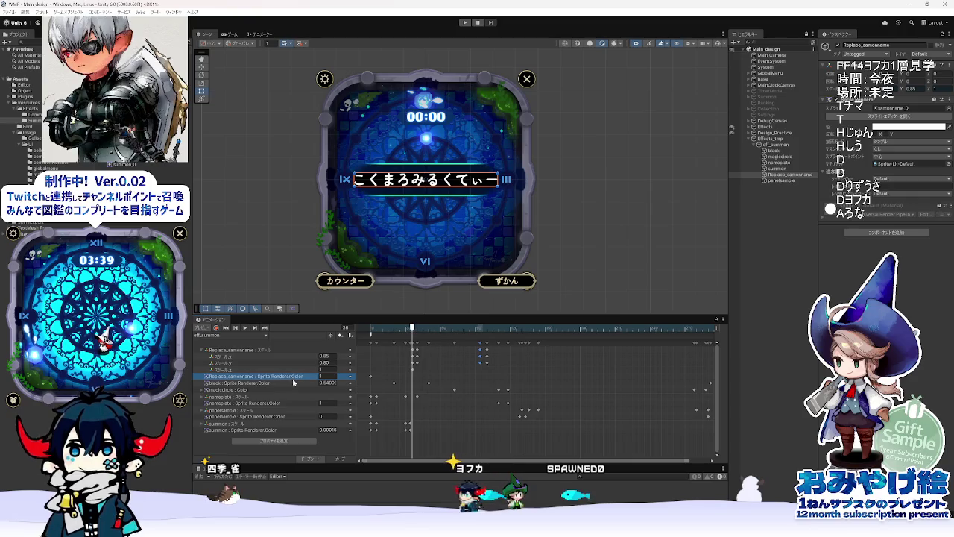
click(290, 384)
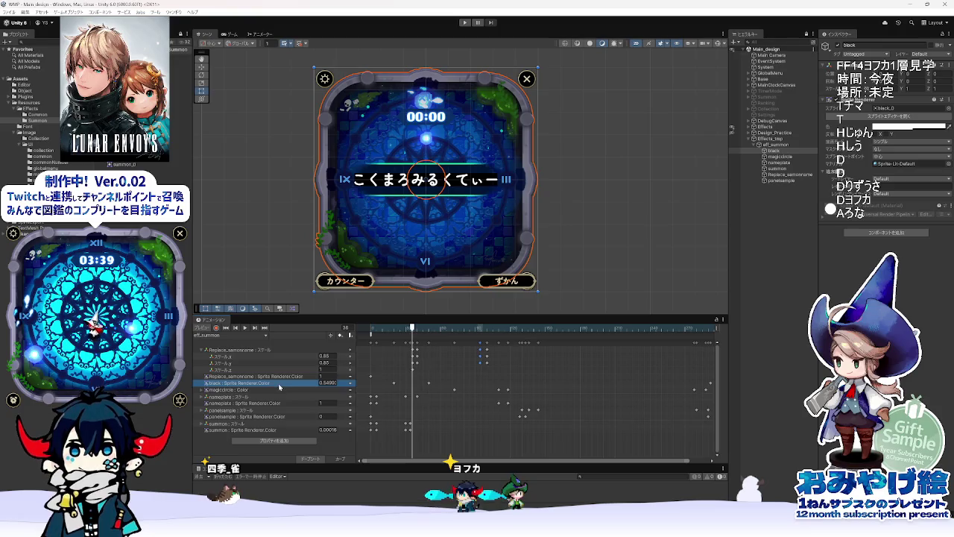
click(278, 390)
click(280, 384)
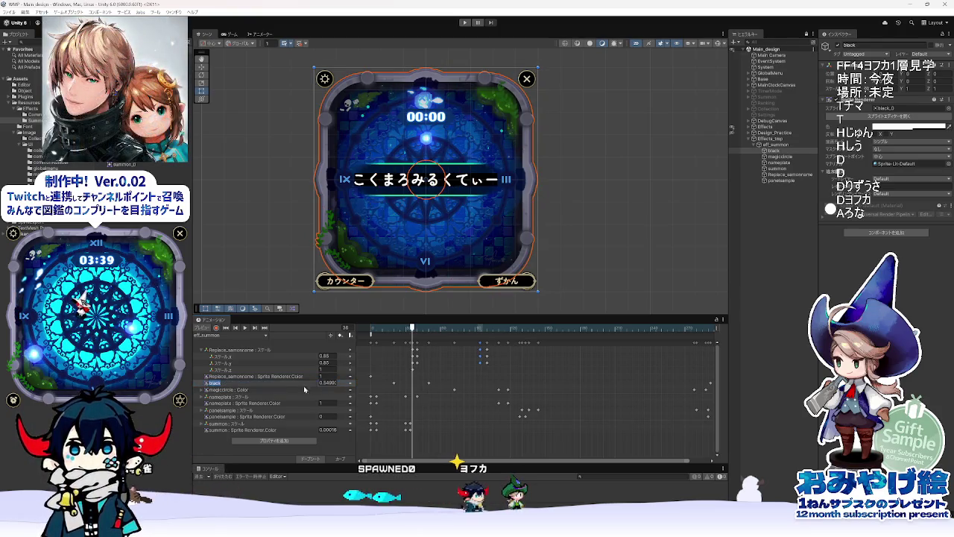
click(258, 396)
click(280, 383)
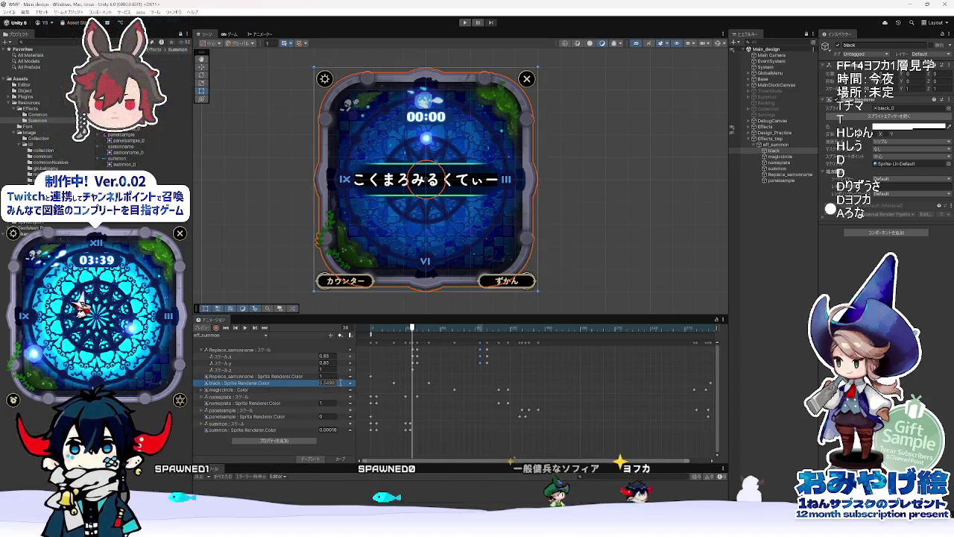
click(304, 377)
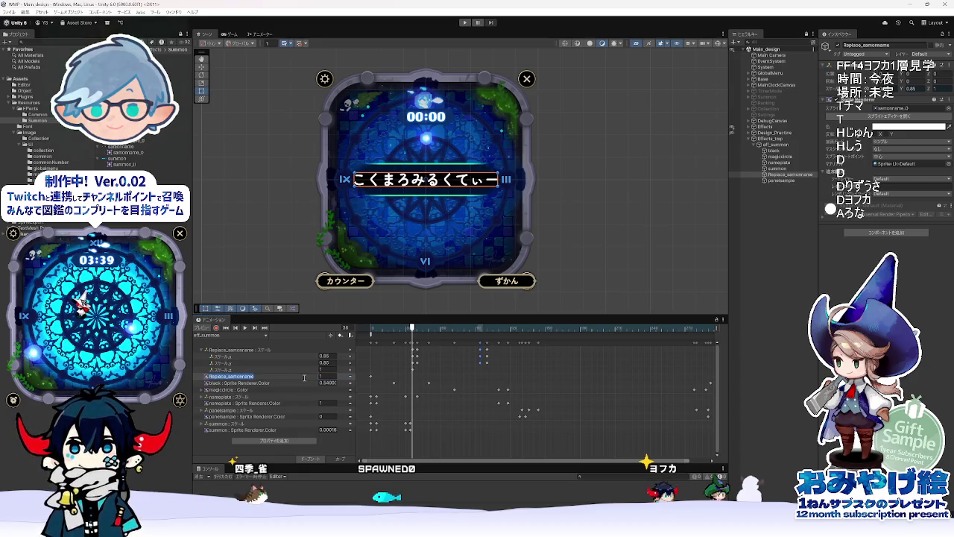
click(272, 383)
click(293, 377)
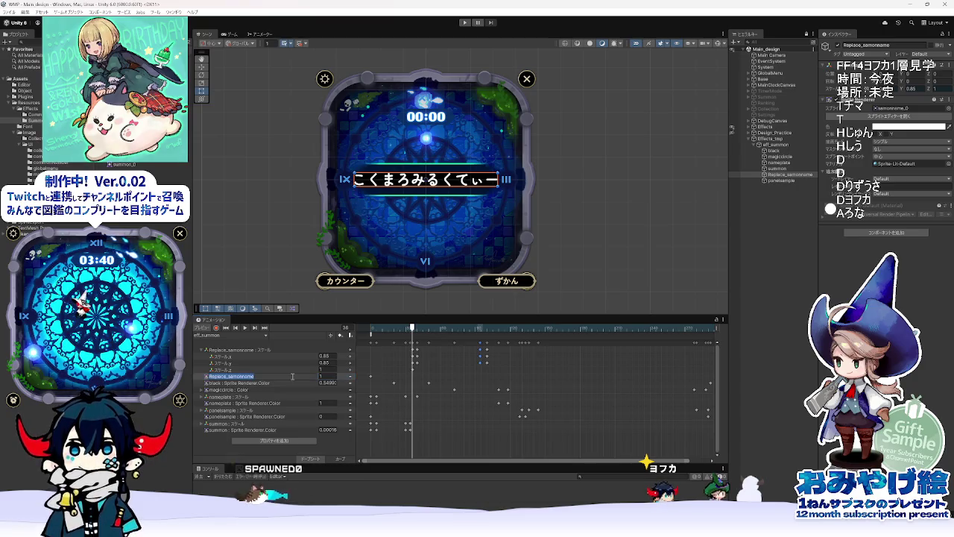
click(283, 383)
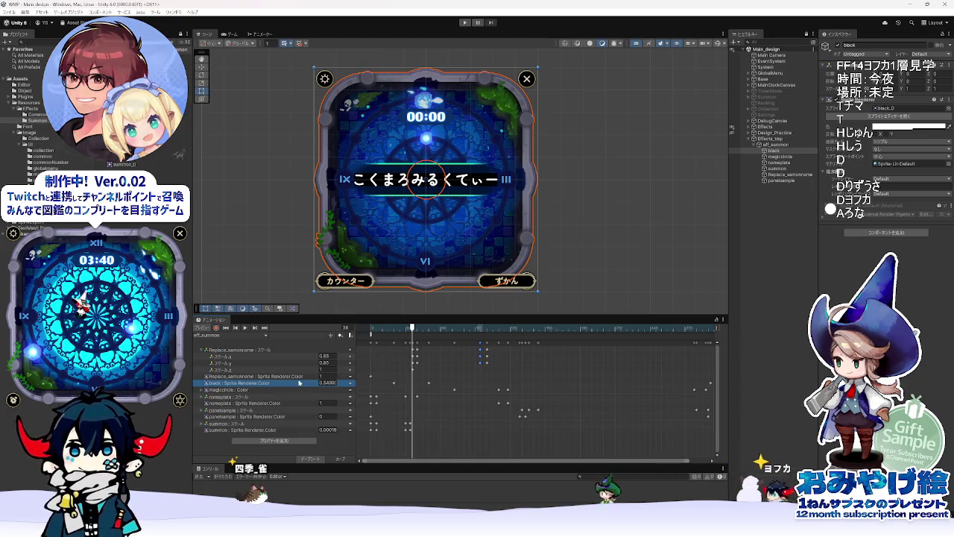
Step: Set Replace_samonname's Color value to 0 at frame 38, then preview frames 40 and 85
click(288, 377)
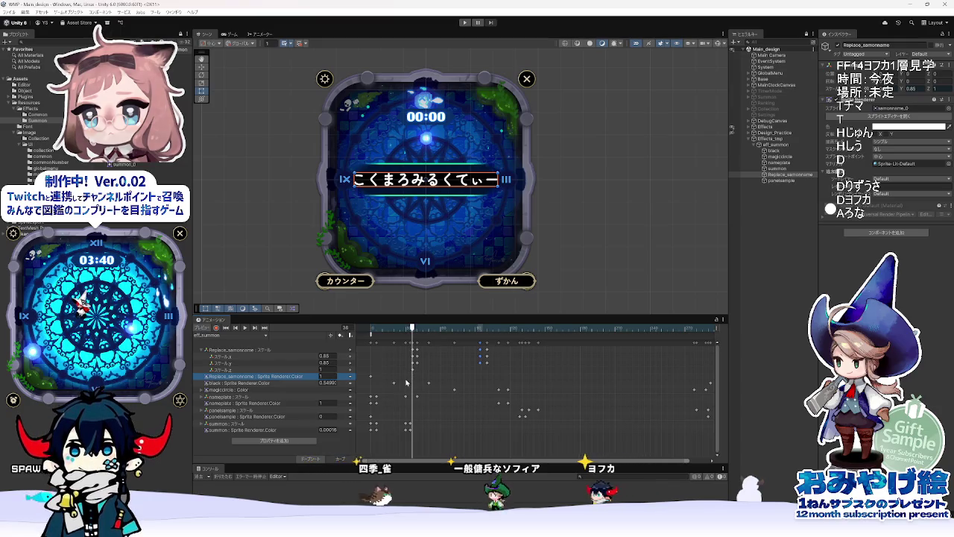
text(0)
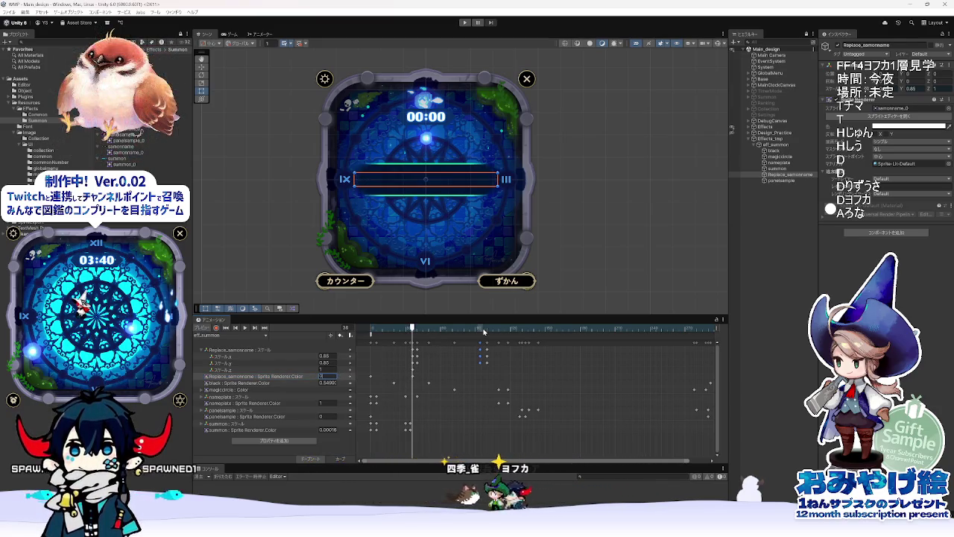
click(416, 329)
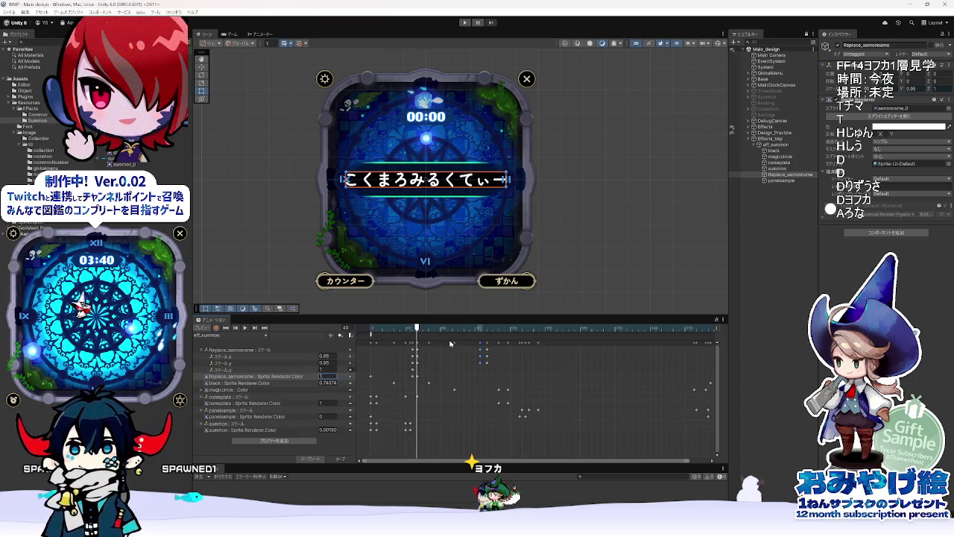
click(481, 335)
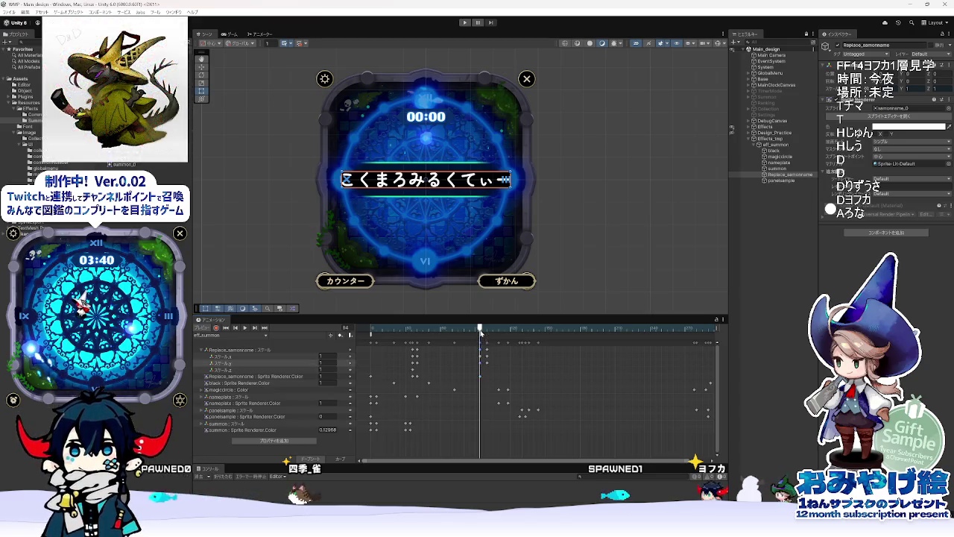
Step: Scrub the clip from frame 102 back to frame 0, checking when the name text appears
drag(481, 332, 490, 333)
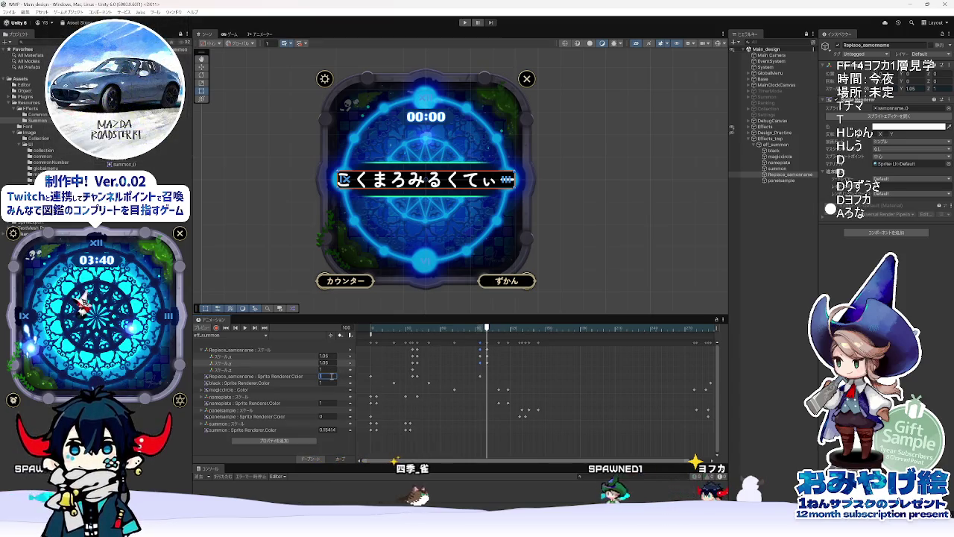
click(401, 333)
mouse_move(401, 336)
mouse_down()
mouse_move(384, 340)
mouse_move(425, 351)
mouse_move(378, 355)
mouse_move(403, 363)
mouse_move(364, 363)
mouse_up()
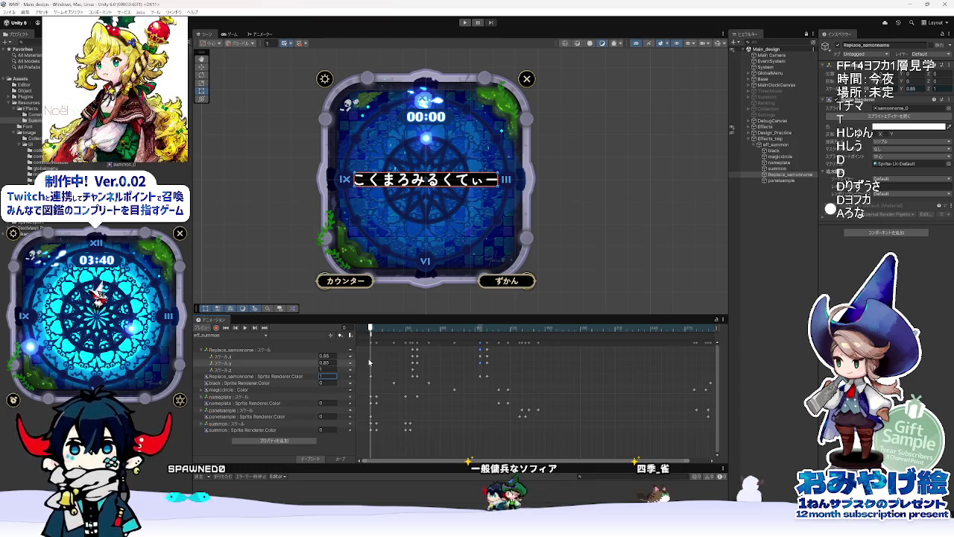
mouse_move(369, 362)
mouse_down()
mouse_move(378, 382)
mouse_move(414, 385)
mouse_up()
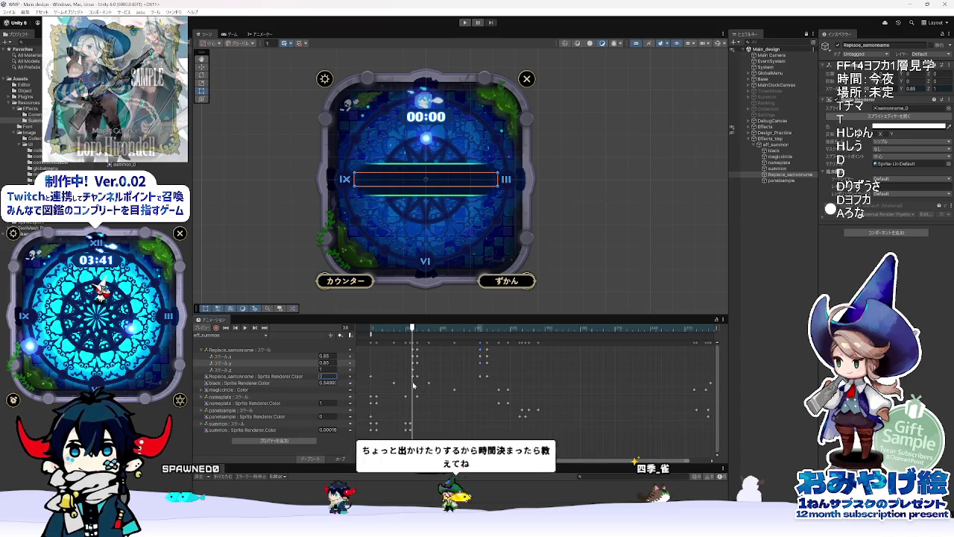
click(371, 379)
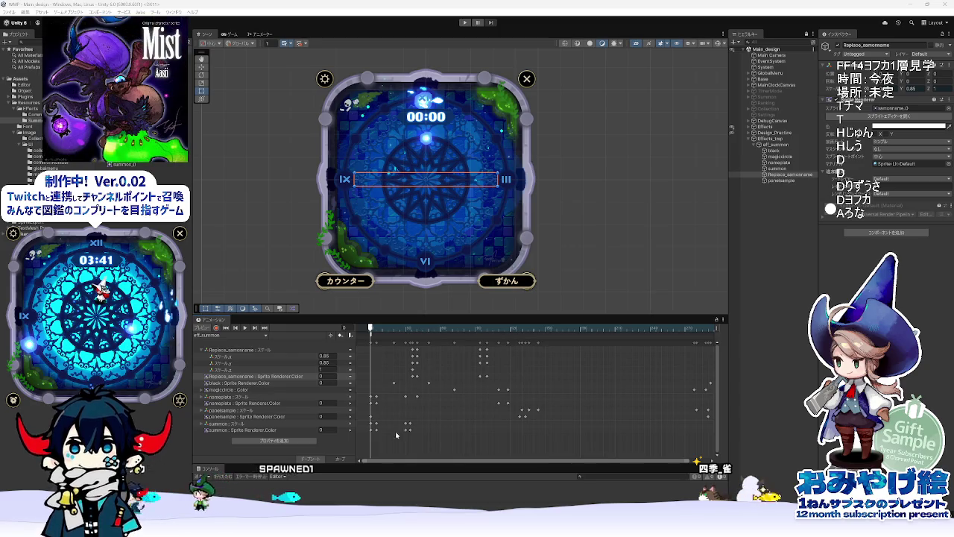
mouse_move(372, 333)
mouse_down()
mouse_move(415, 333)
mouse_move(356, 340)
mouse_move(329, 325)
mouse_move(374, 335)
mouse_move(372, 393)
mouse_up()
Step: Play the summon clip, preview the glowing SUMMON circle at frame 101, then switch to Animate
key(space)
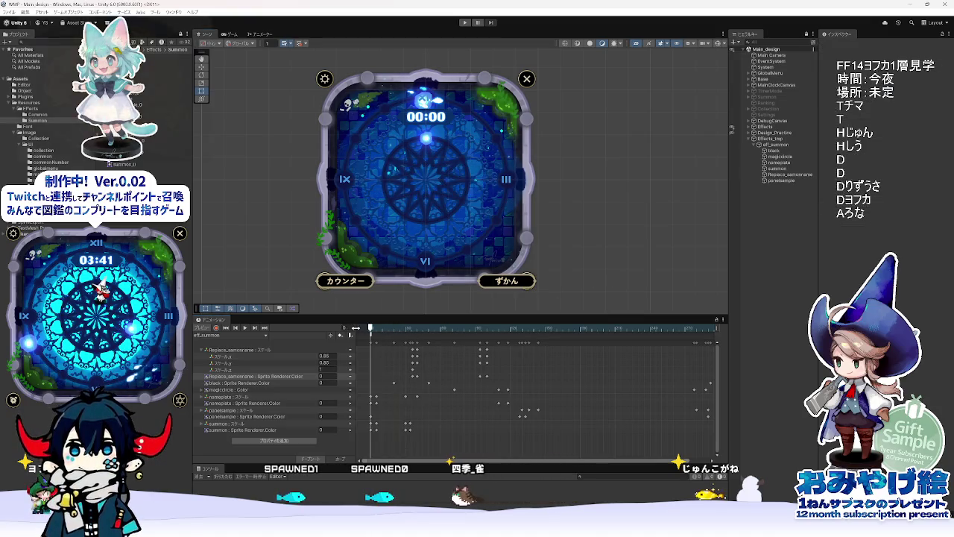
mouse_move(422, 338)
mouse_down()
mouse_move(501, 347)
mouse_move(485, 349)
mouse_up()
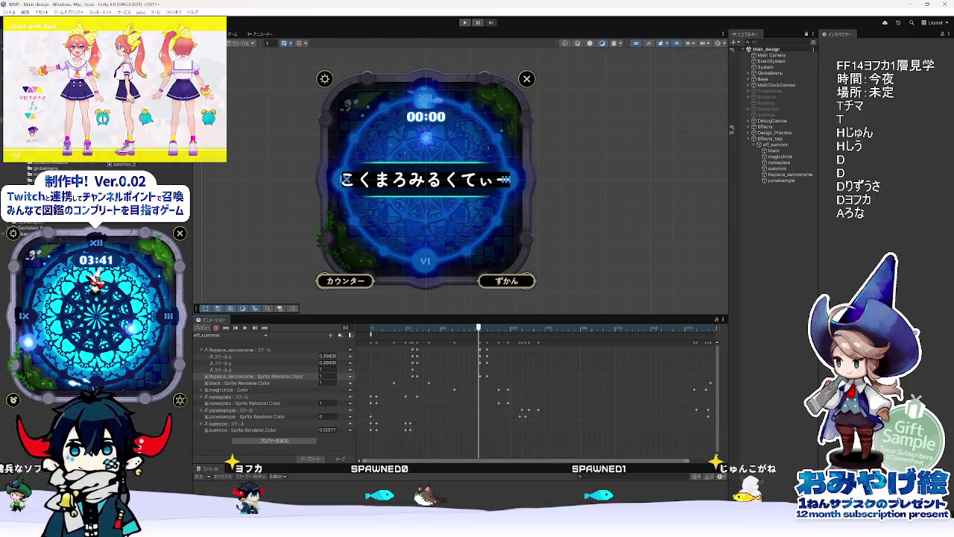
key(alt+Tab)
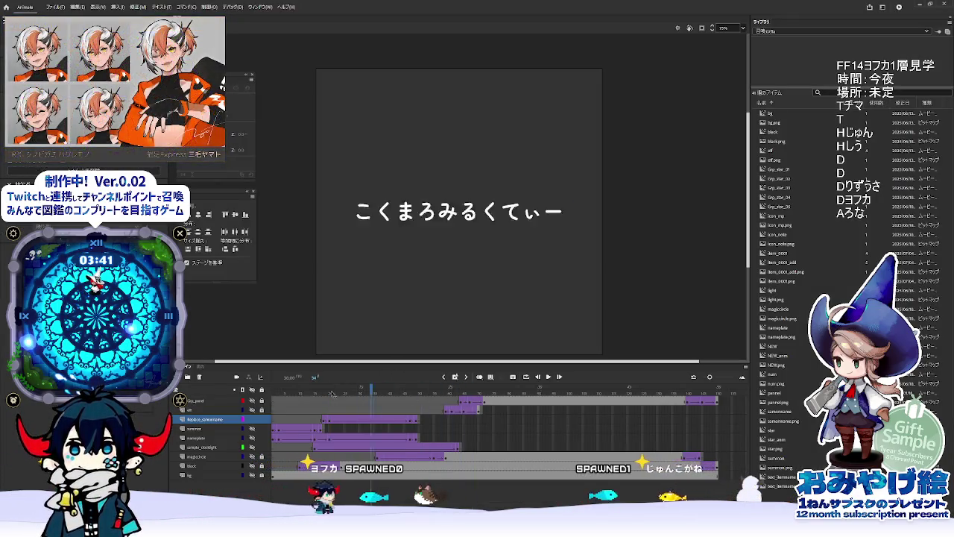
Step: Scrub the Animate reference to frame 36 where the named panel appears, then return to Unity
click(312, 419)
drag(313, 393, 410, 400)
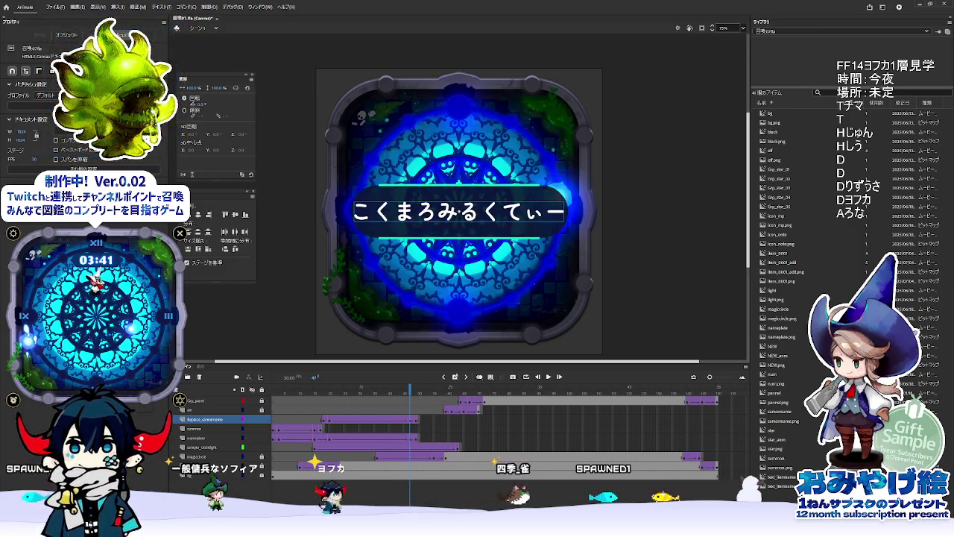
mouse_move(429, 531)
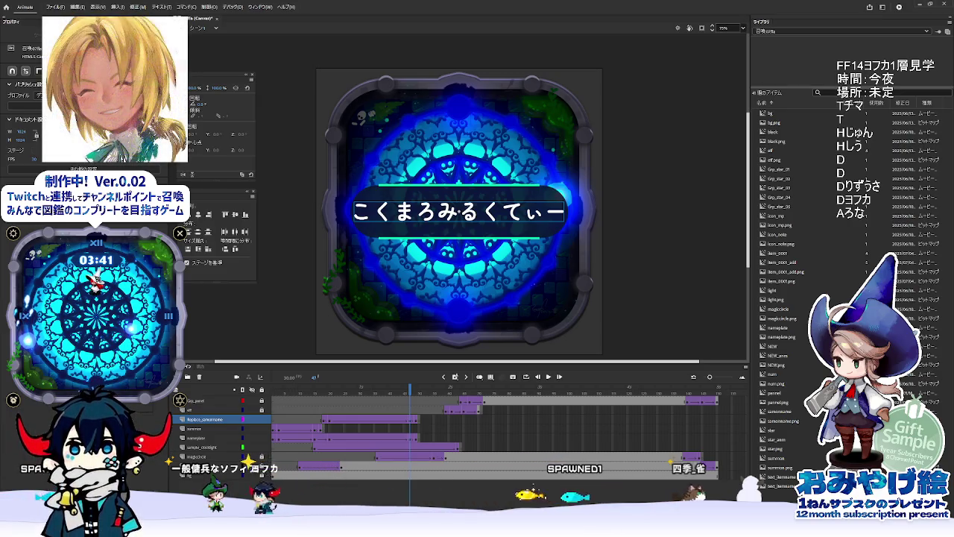
key(alt+Tab)
click(483, 328)
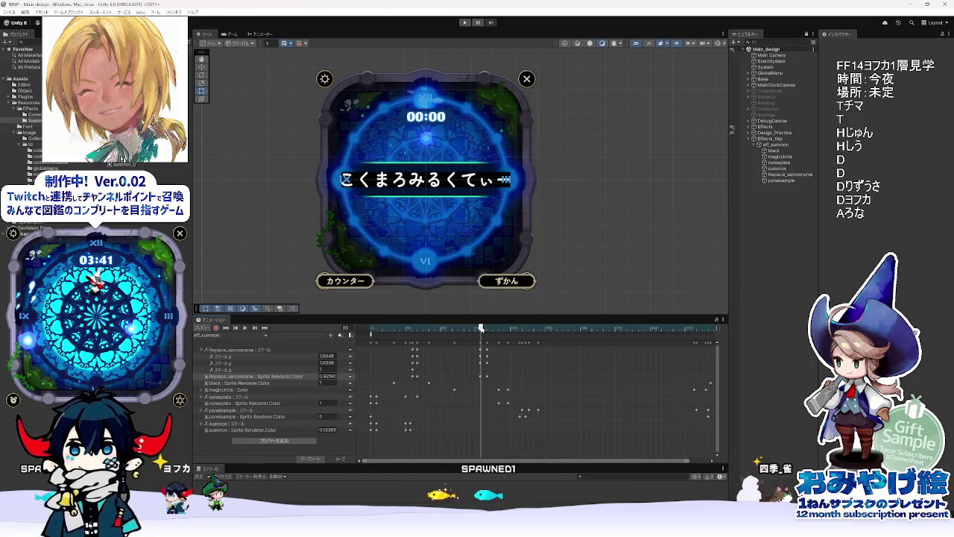
Step: Preview frame 84 and select magiccircle in the Hierarchy, glancing at the Animate reference
mouse_move(482, 328)
mouse_down()
mouse_move(454, 329)
mouse_move(480, 335)
mouse_up()
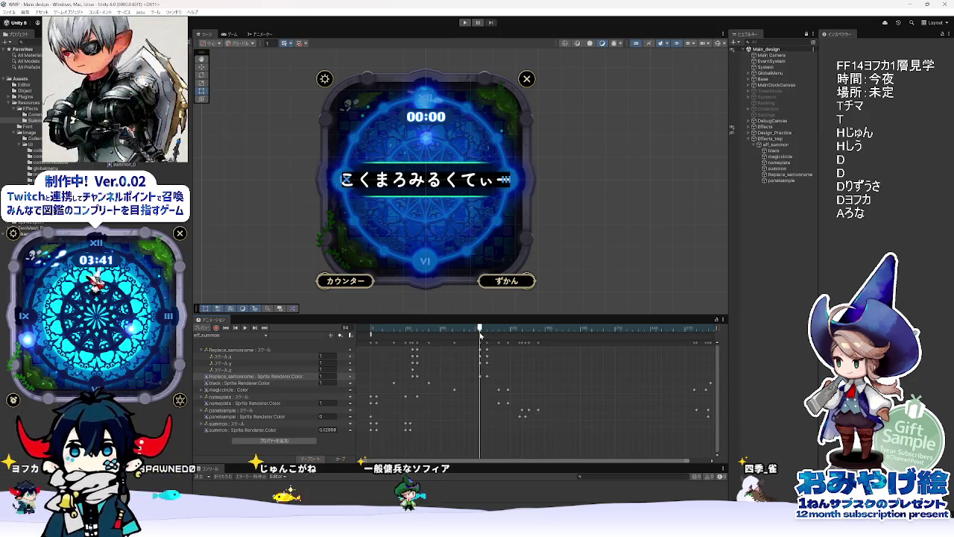
click(783, 169)
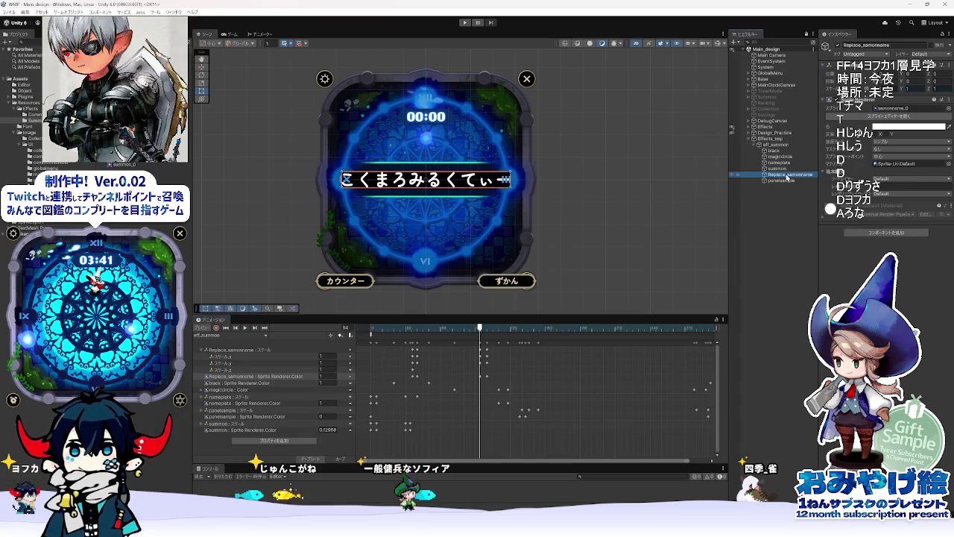
key(Up)
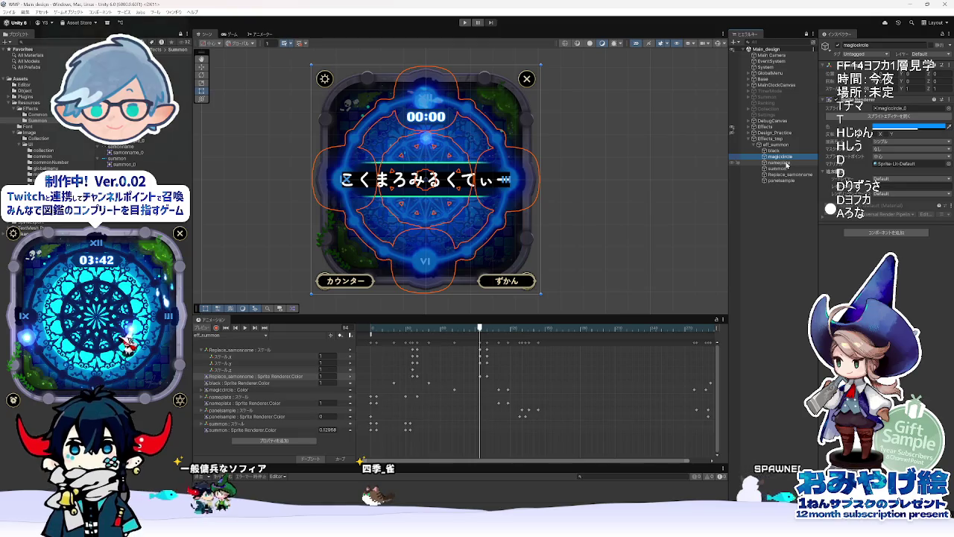
key(alt+Tab)
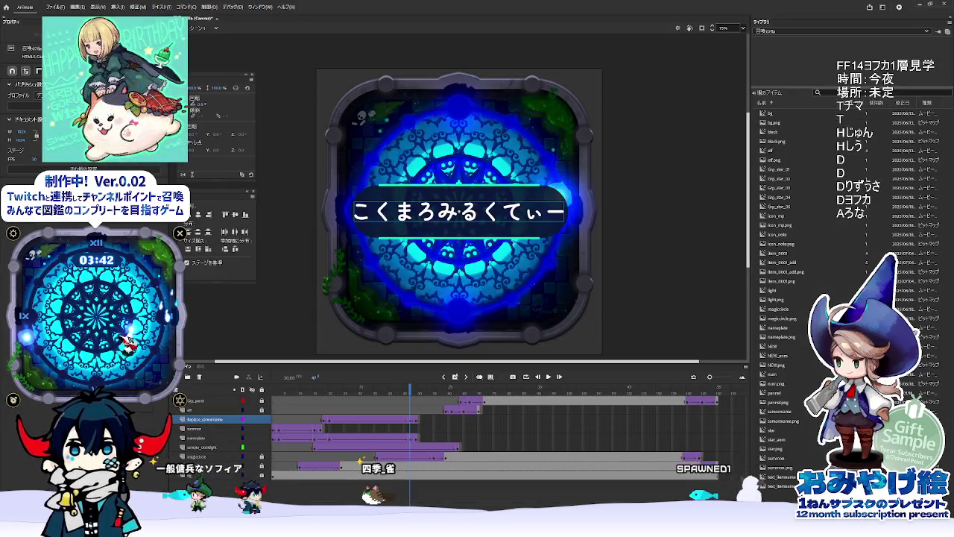
key(alt+Tab)
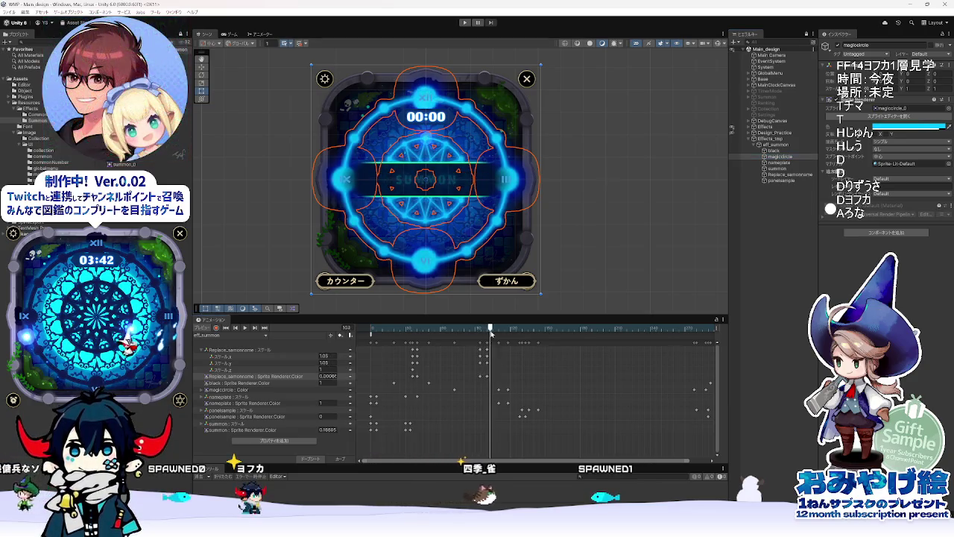
Step: Compare the glow around frames 102–108 with Animate's frame 49, then deselect and switch to Animate
drag(483, 332, 501, 337)
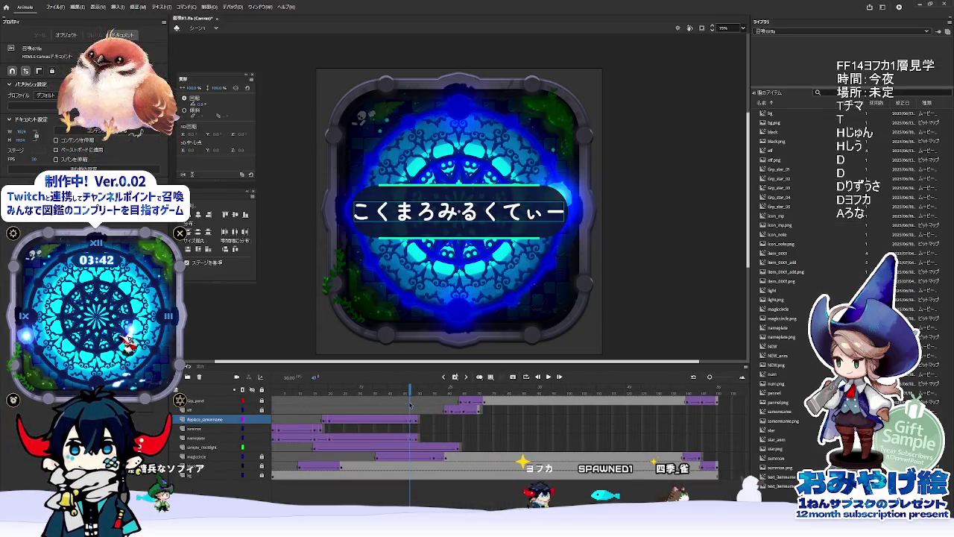
drag(410, 389, 413, 403)
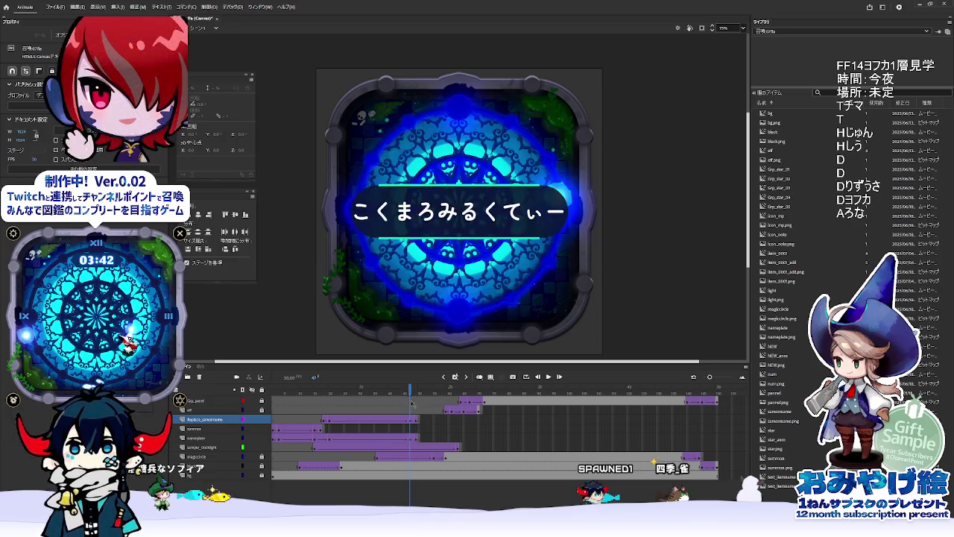
click(919, 7)
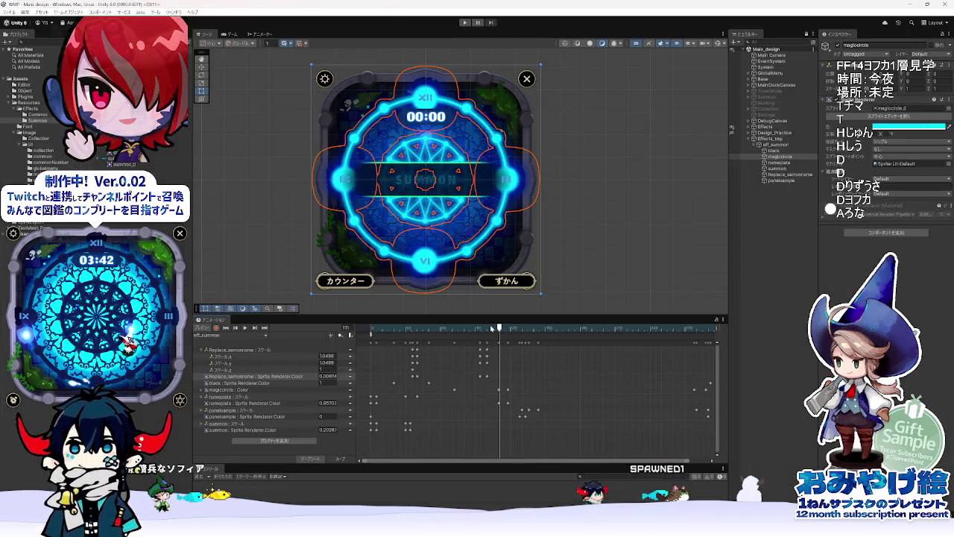
click(429, 339)
drag(429, 339, 513, 342)
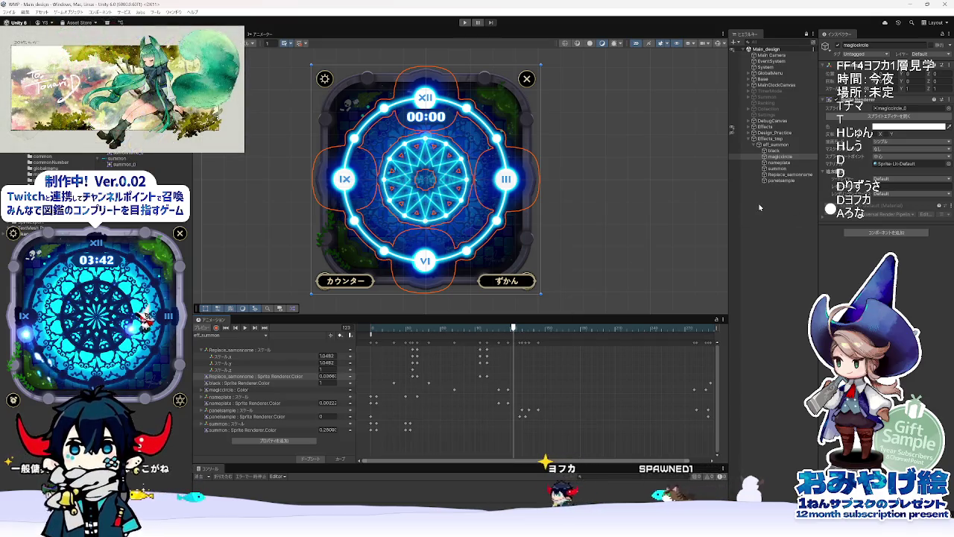
mouse_move(484, 331)
mouse_down()
mouse_move(370, 334)
mouse_move(470, 339)
mouse_move(459, 339)
mouse_up()
click(544, 264)
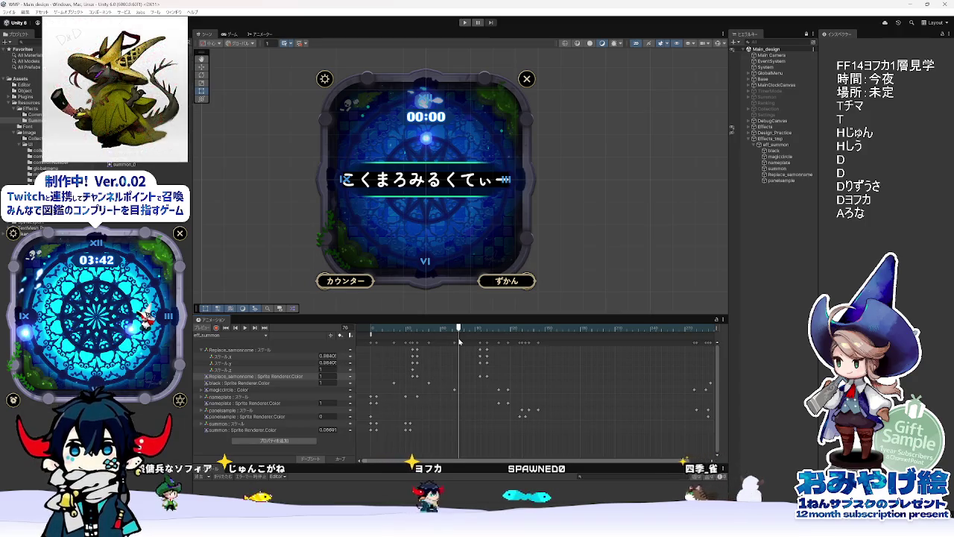
key(alt+Tab)
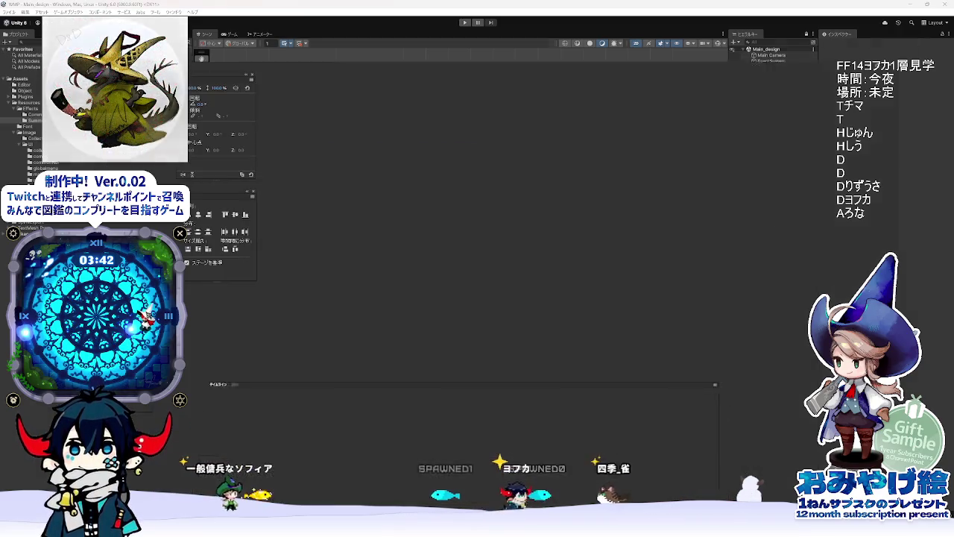
Step: Play Animate's reference frames 45–52, then preview Unity's SUMMON card turning into the nameplate
mouse_move(411, 393)
mouse_down()
mouse_move(427, 395)
mouse_move(410, 397)
mouse_up()
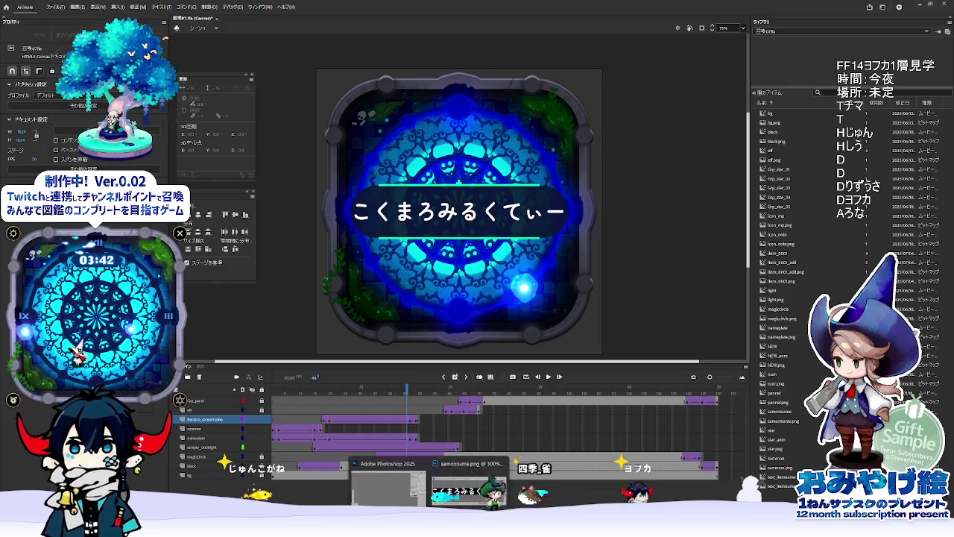
key(alt+Tab)
mouse_move(422, 340)
mouse_down()
mouse_move(481, 331)
mouse_move(448, 333)
mouse_up()
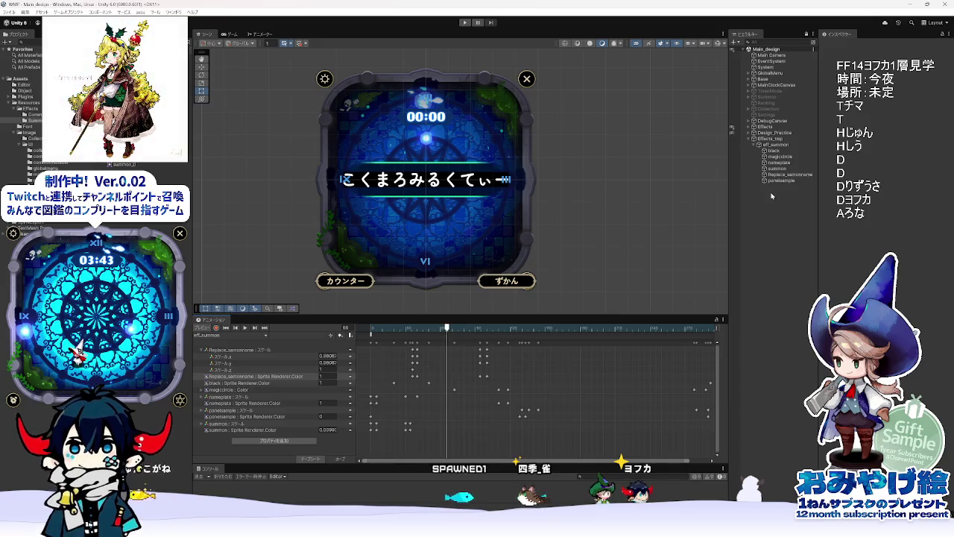
click(776, 163)
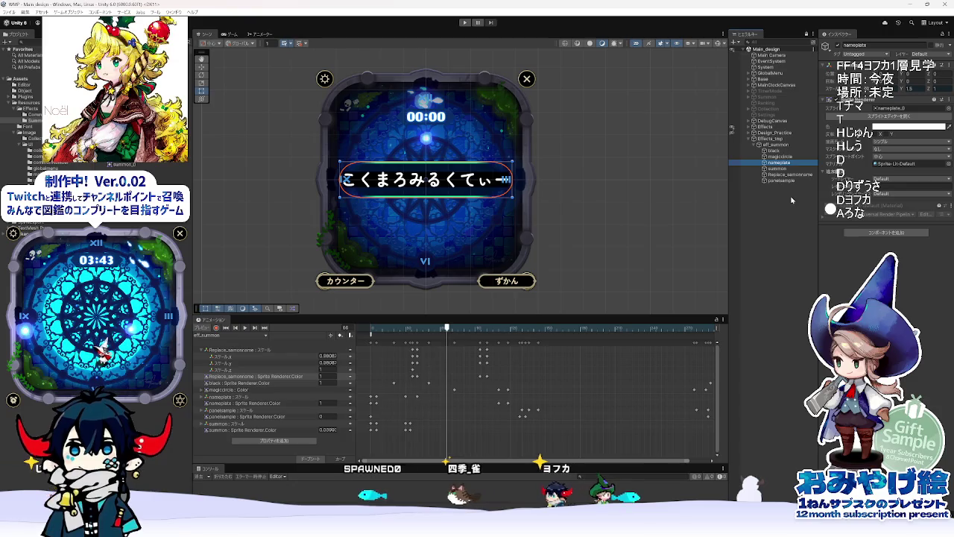
click(781, 157)
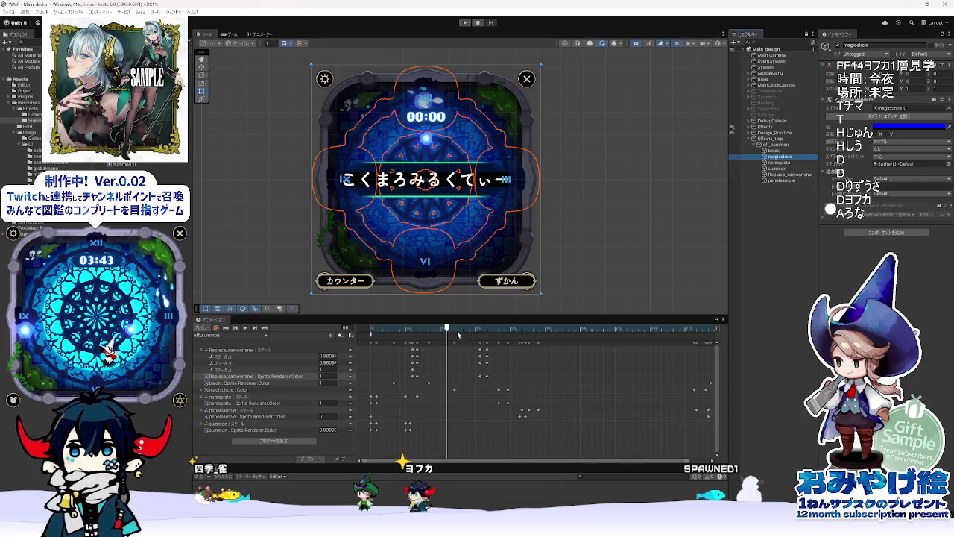
drag(458, 335, 563, 329)
mouse_move(621, 334)
mouse_down()
mouse_move(646, 333)
mouse_move(484, 335)
mouse_up()
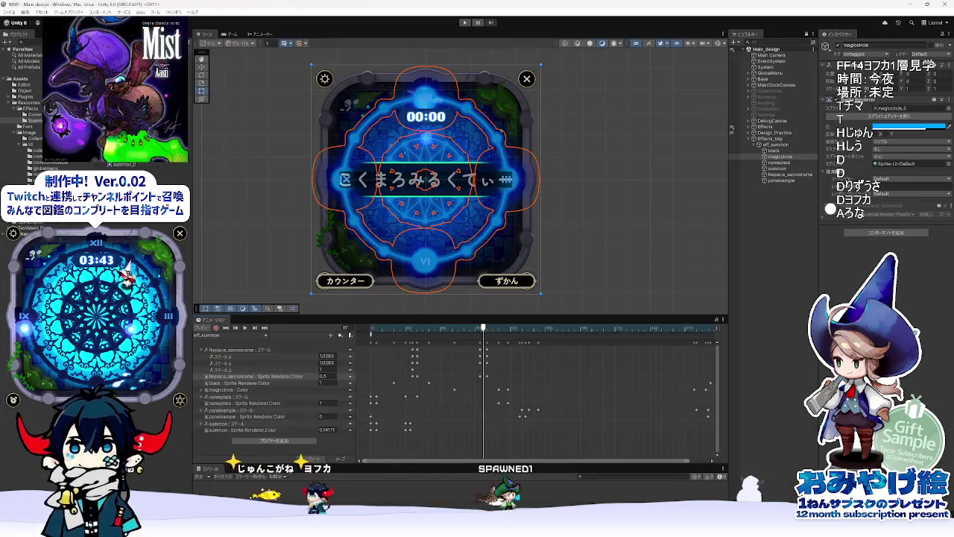
click(777, 169)
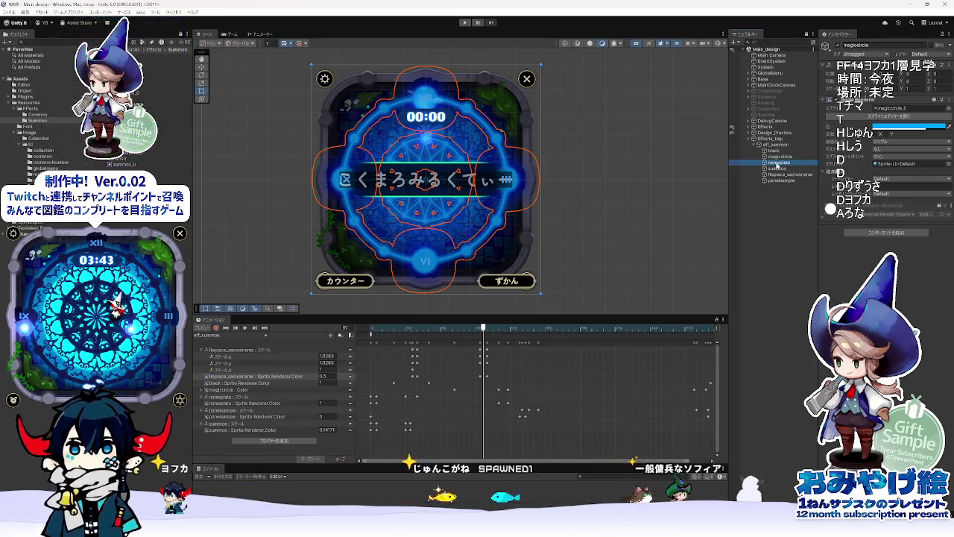
click(772, 181)
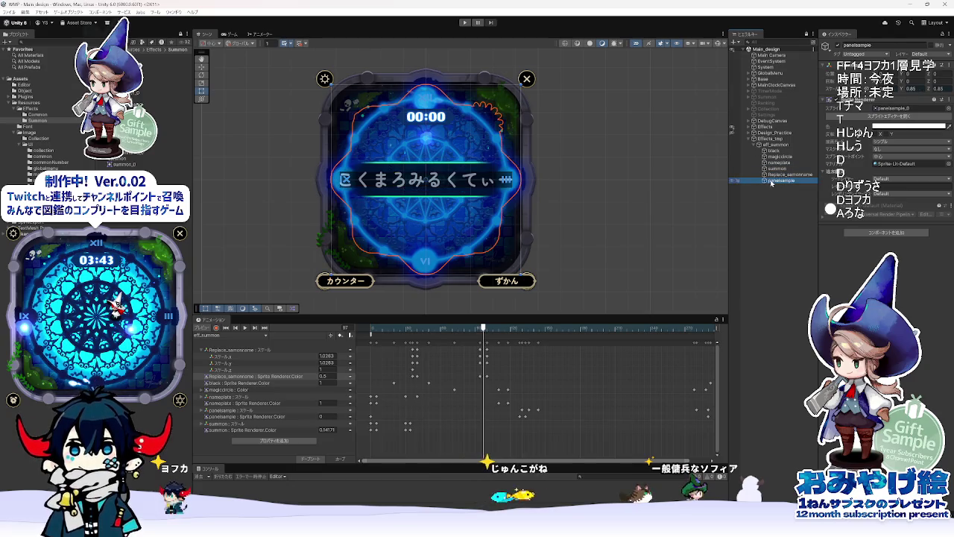
click(732, 175)
click(731, 175)
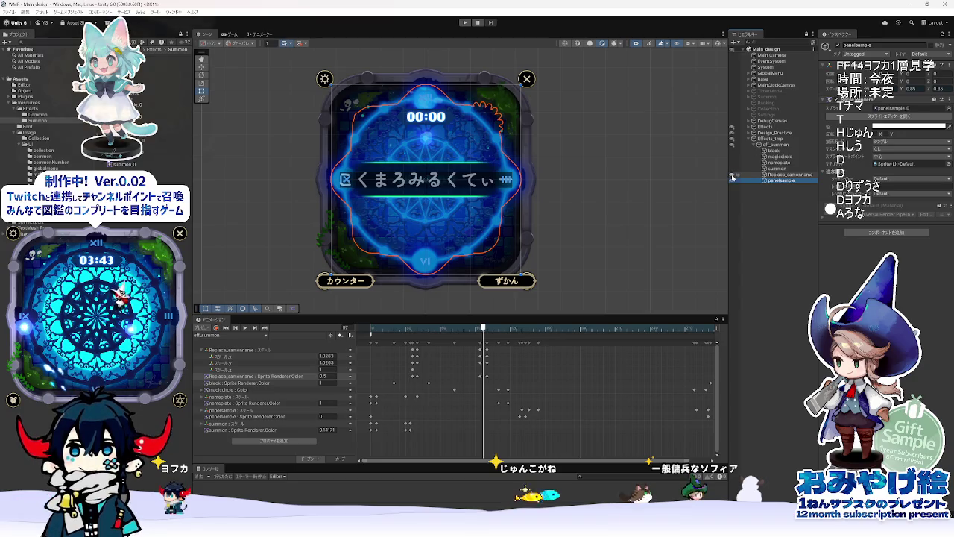
click(732, 170)
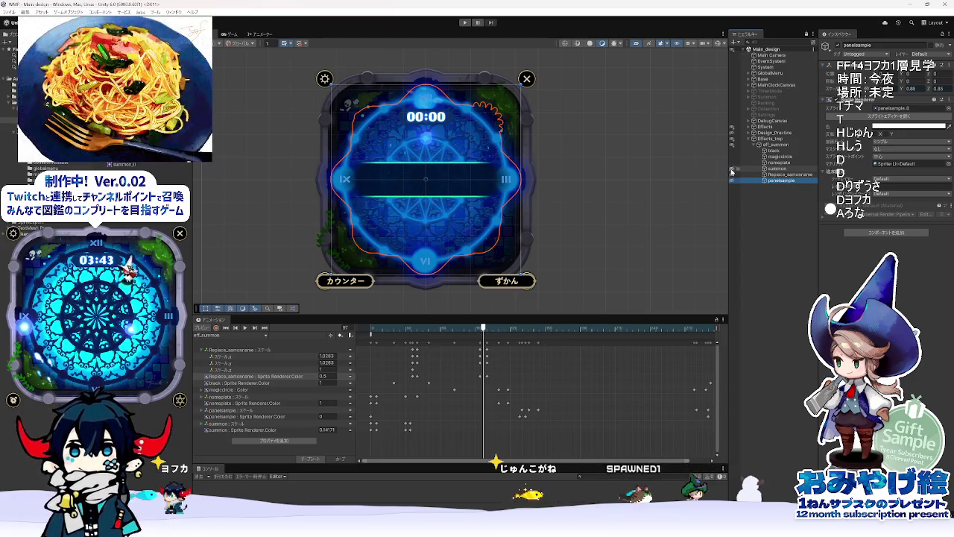
click(732, 164)
click(732, 181)
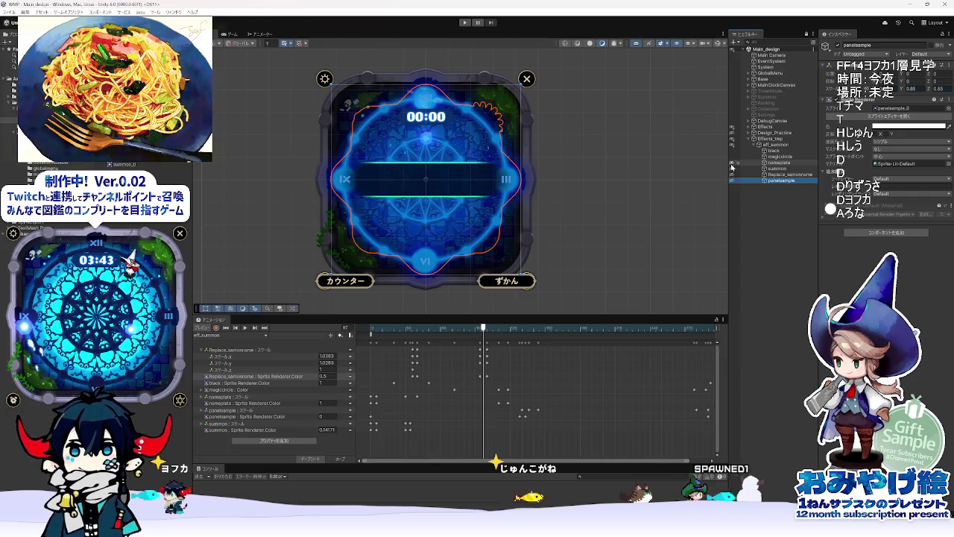
click(772, 163)
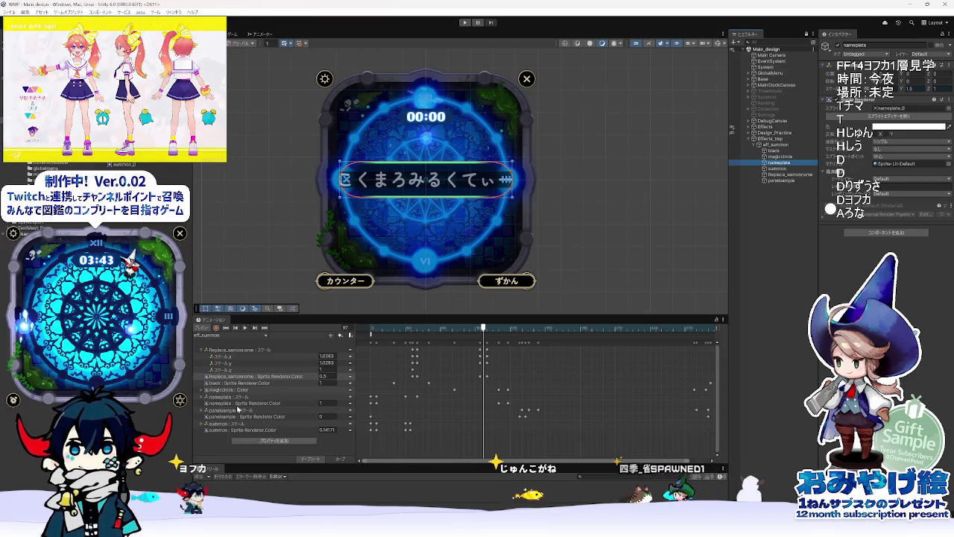
Step: Expand the nameplate Scale track and scrub the summon clip from frame 0 to about frame 32
click(203, 397)
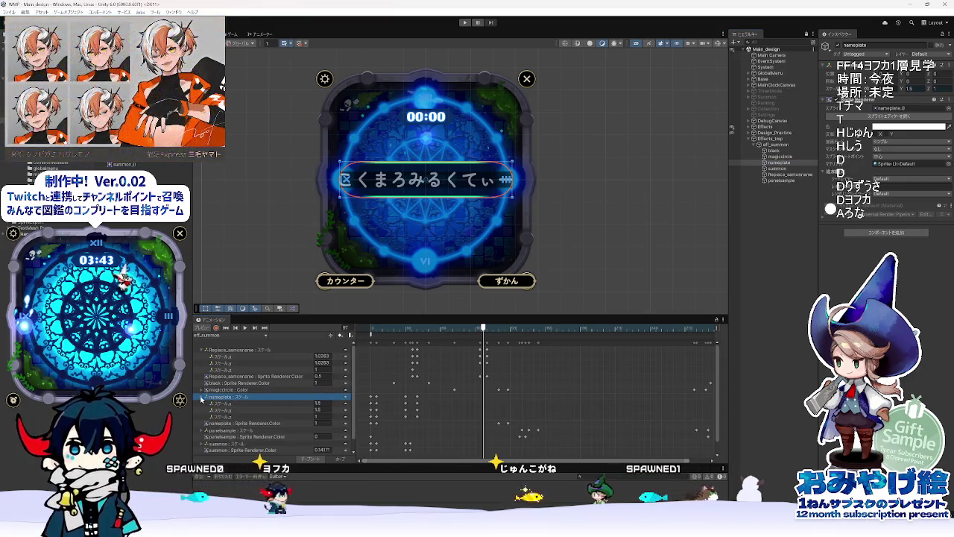
click(372, 328)
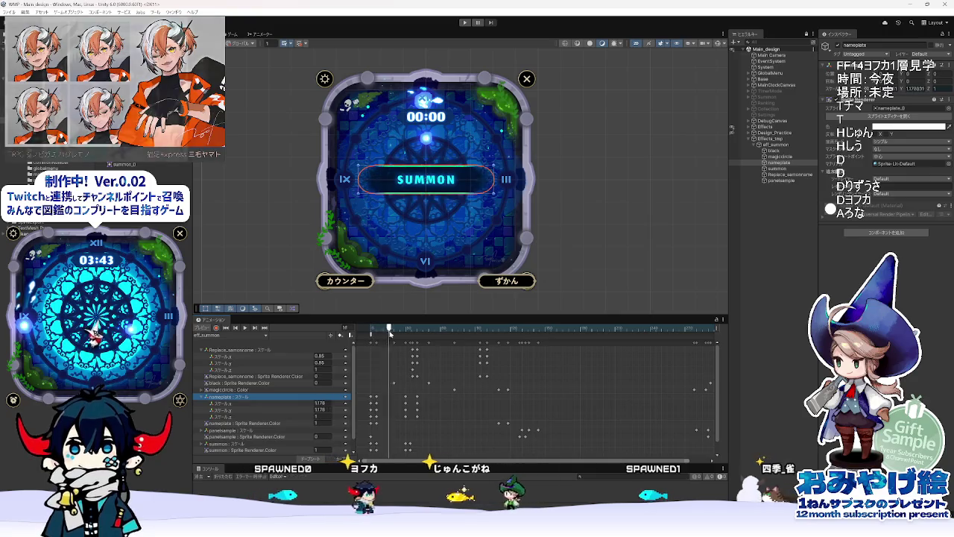
click(369, 334)
drag(369, 334, 418, 342)
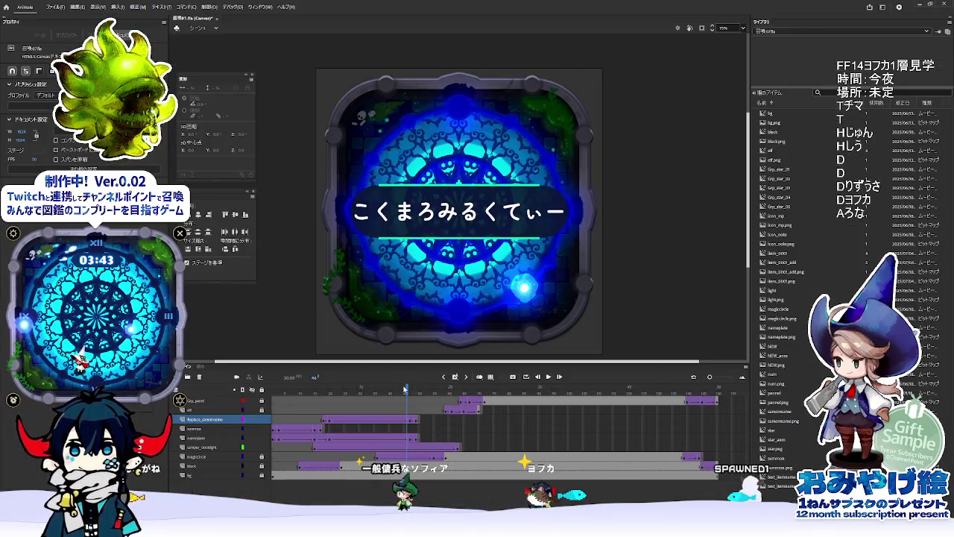
Step: In Animate, step back to frame 7 and select the nameplate layer, then return to Unity
mouse_move(405, 388)
mouse_down()
mouse_move(290, 389)
mouse_move(254, 441)
mouse_move(279, 395)
mouse_move(330, 403)
mouse_up()
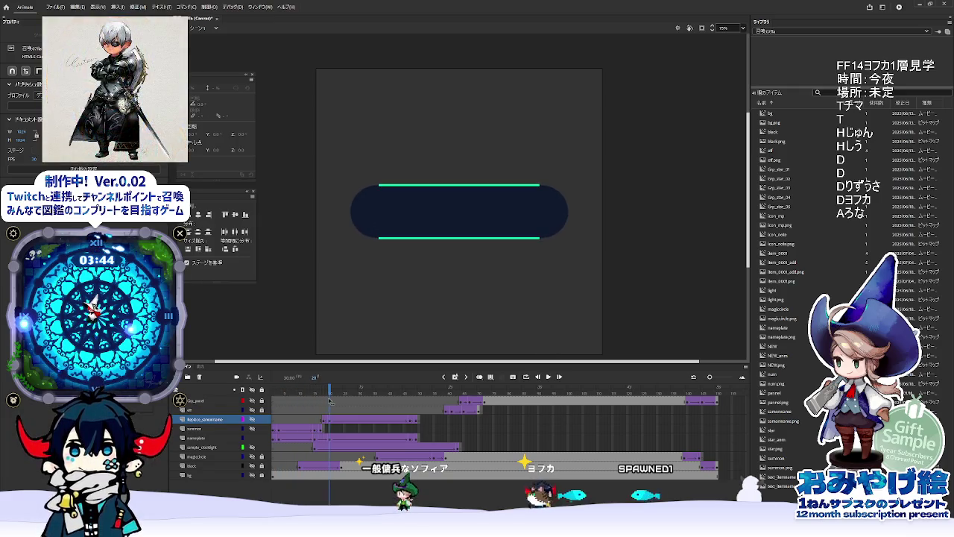
click(332, 442)
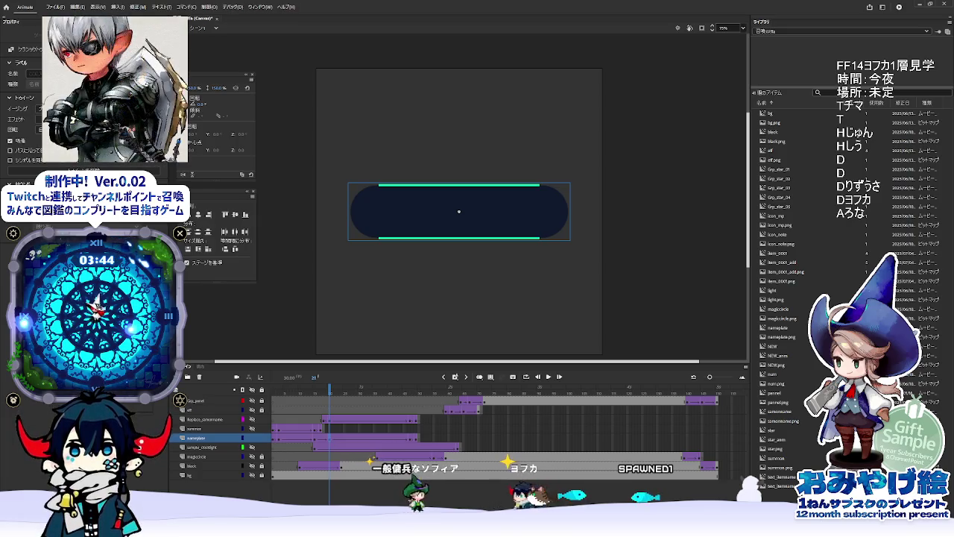
click(477, 484)
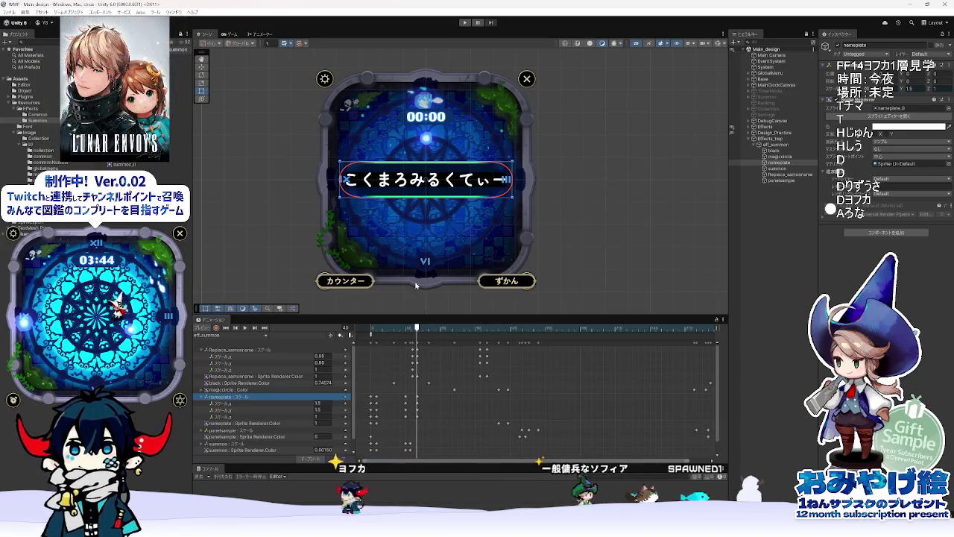
mouse_move(440, 329)
mouse_down()
mouse_move(526, 339)
mouse_move(416, 339)
mouse_up()
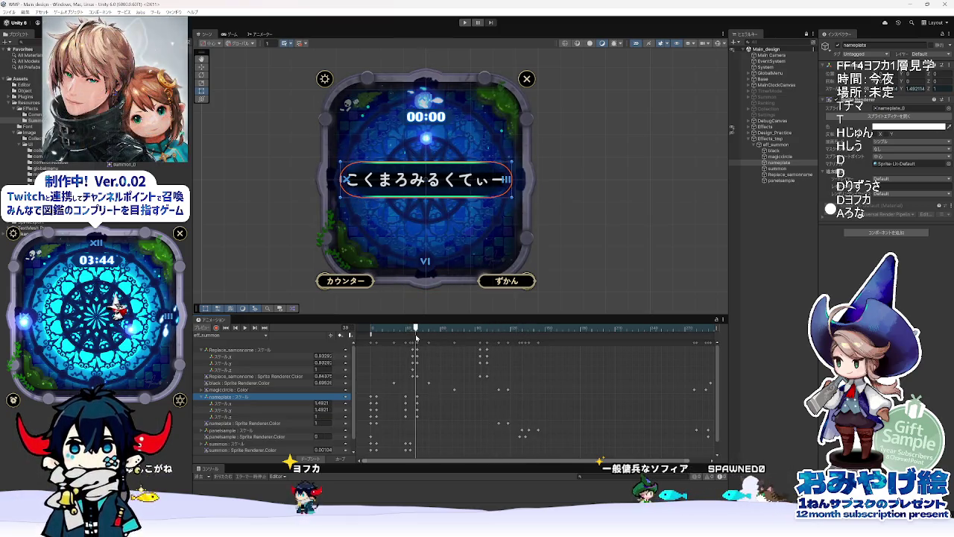
key(space)
key(alt+Tab)
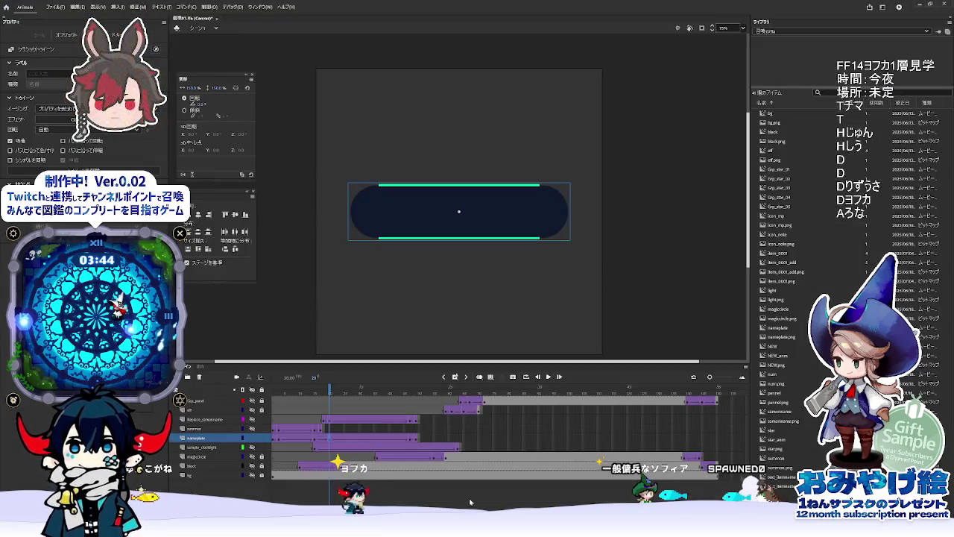
drag(334, 402, 416, 395)
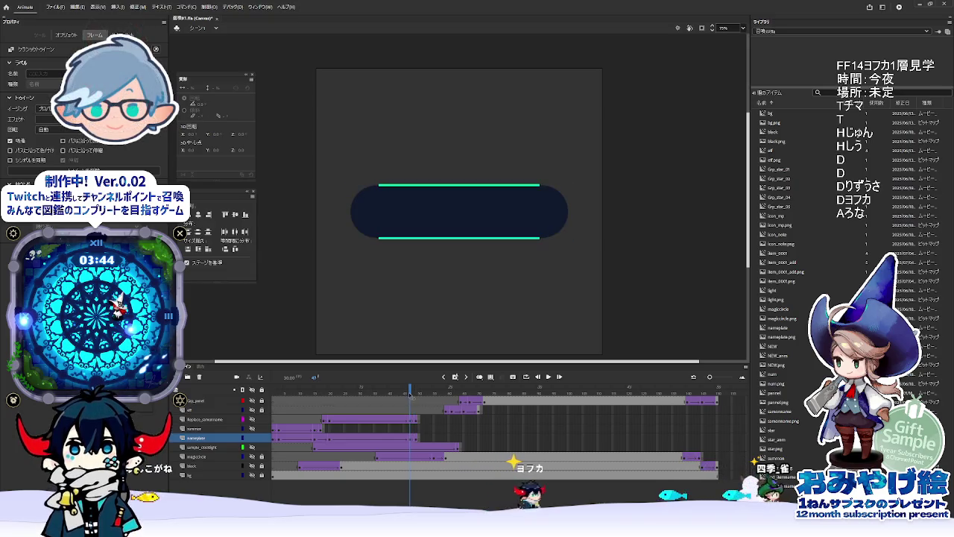
key(alt+Tab)
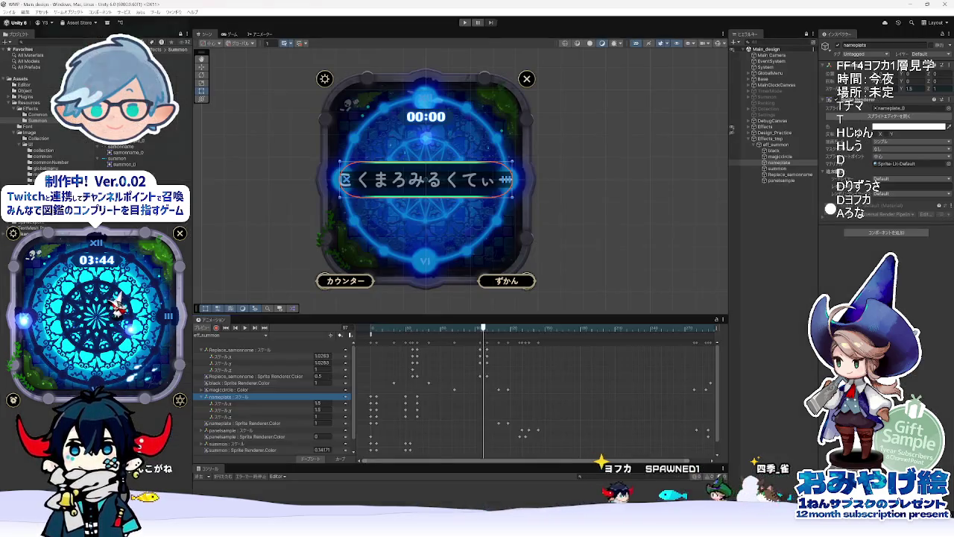
Step: Preview the summon clip to about frame 118, then play it from frame 0 before switching to Animate
click(382, 328)
mouse_move(383, 328)
mouse_down()
mouse_move(510, 335)
mouse_move(482, 335)
mouse_up()
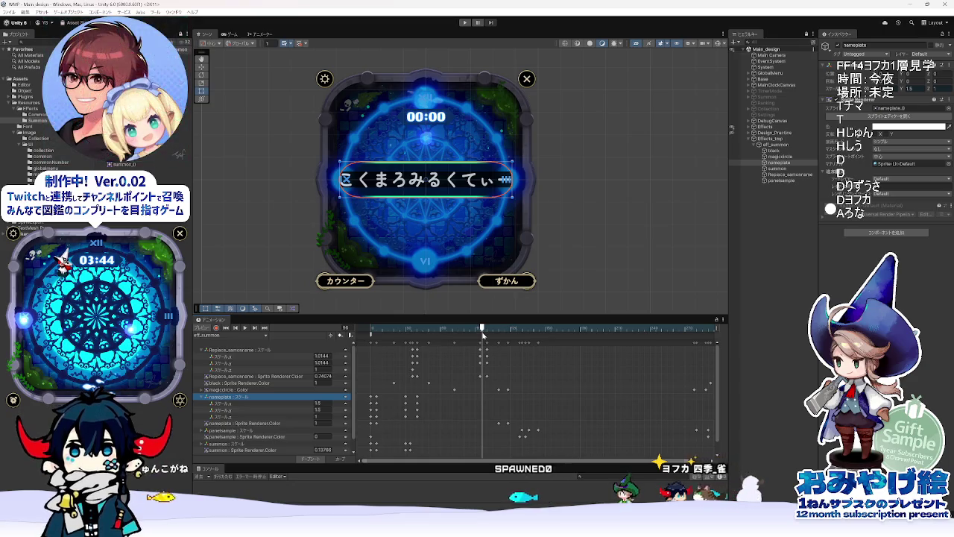
click(424, 302)
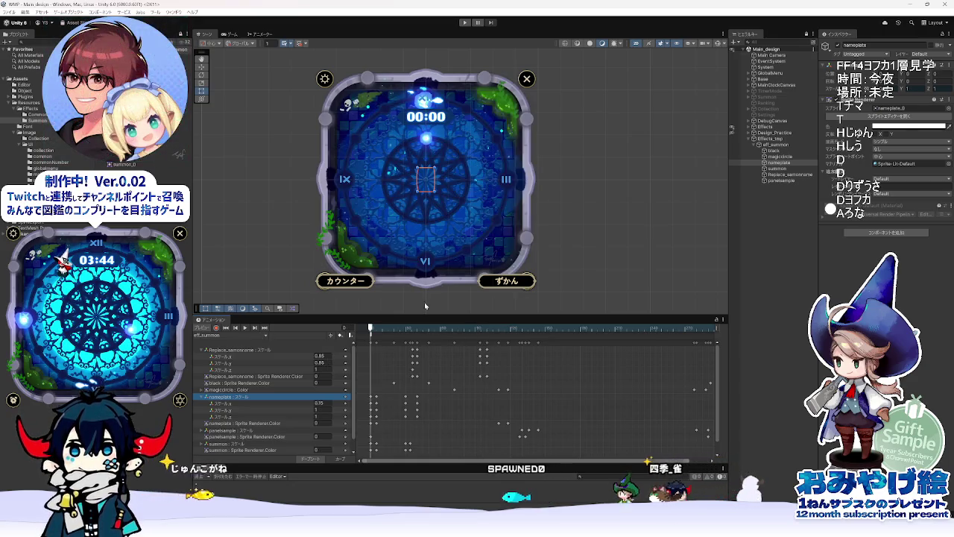
click(245, 328)
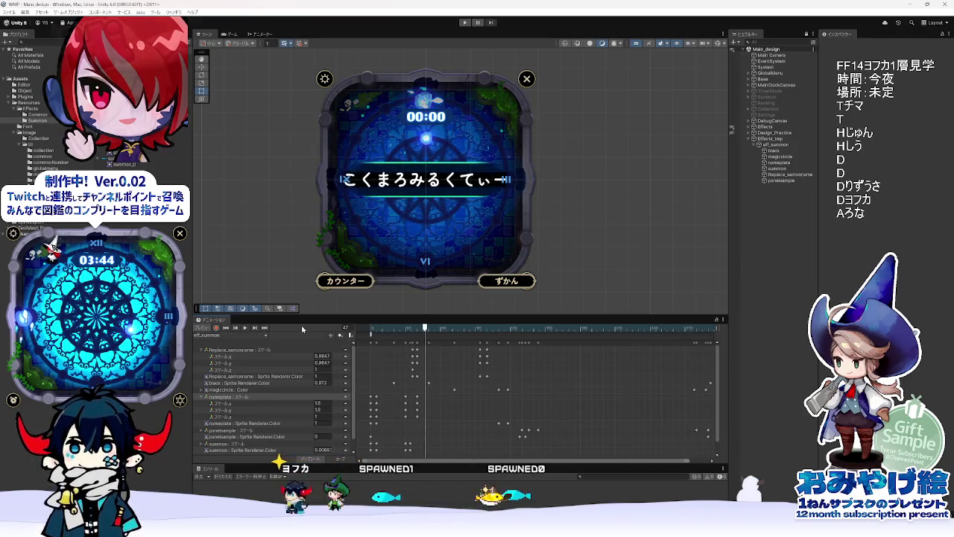
key(alt+Tab)
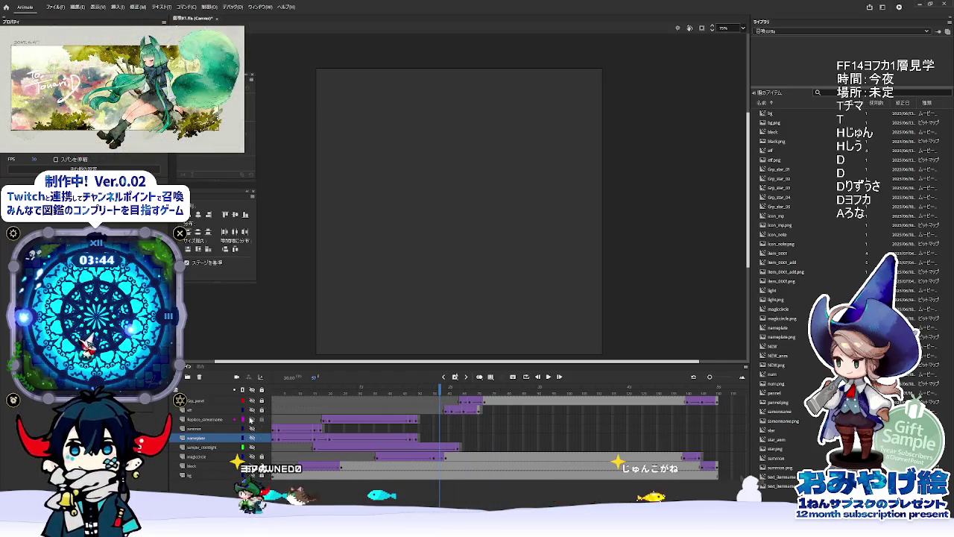
Step: In Animate, play the magic-circle animation and inspect the eff layer's glow tween around frame 62
drag(321, 388, 397, 388)
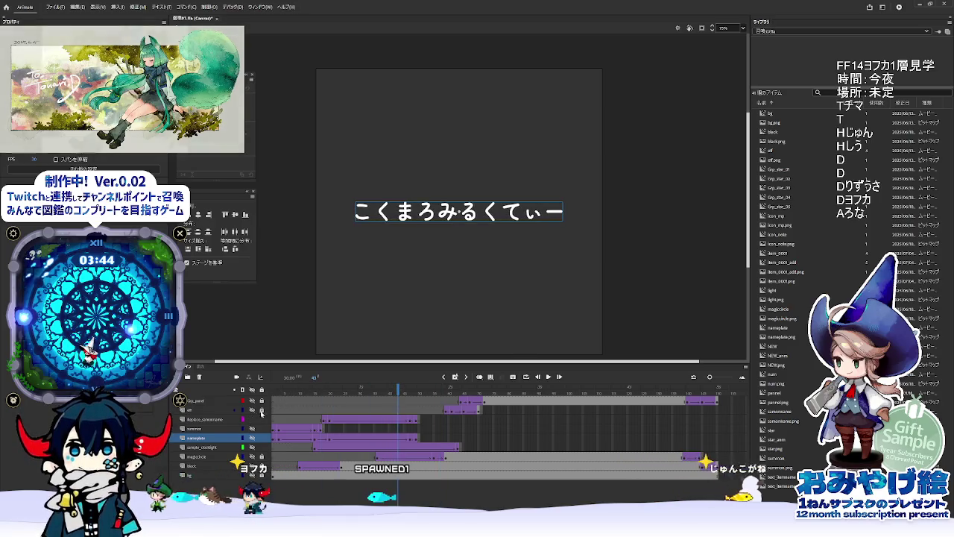
key(Return)
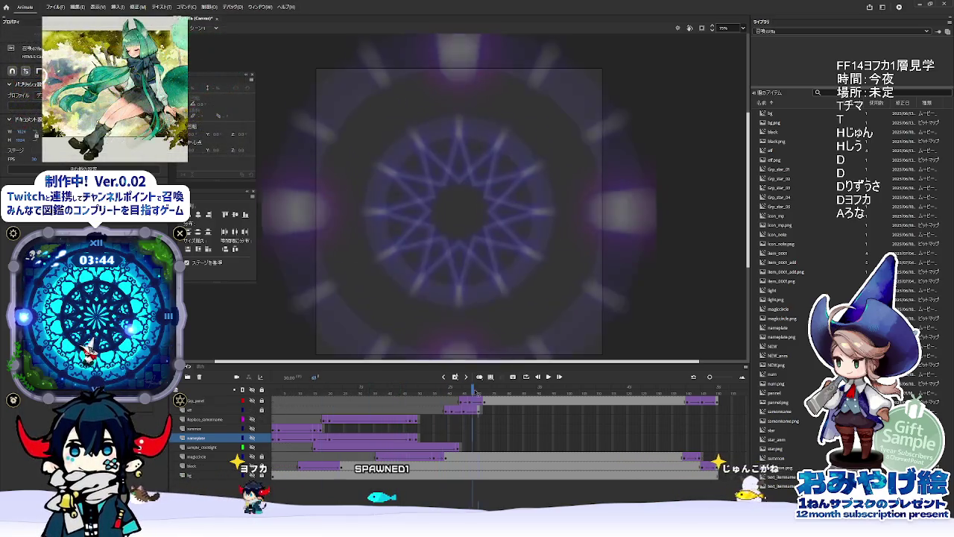
key(Return)
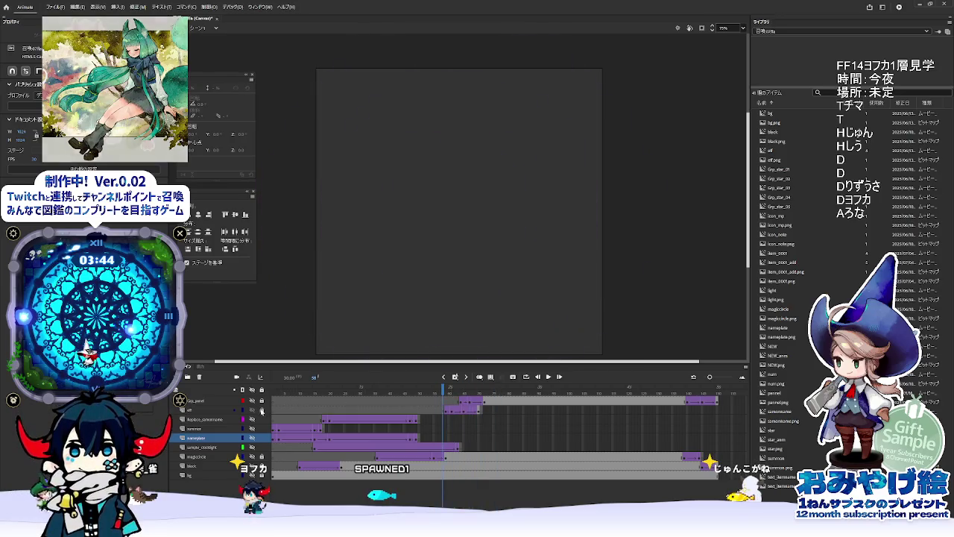
click(387, 401)
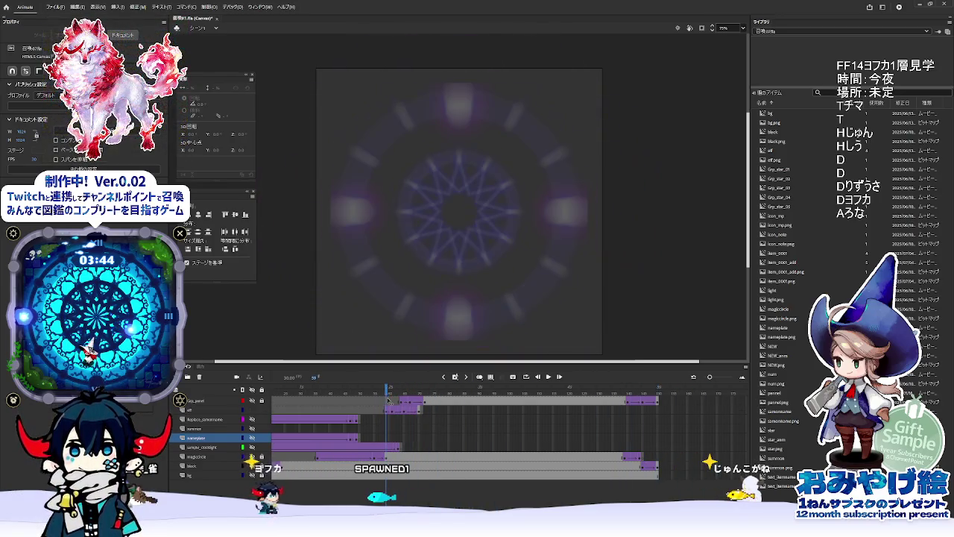
click(386, 410)
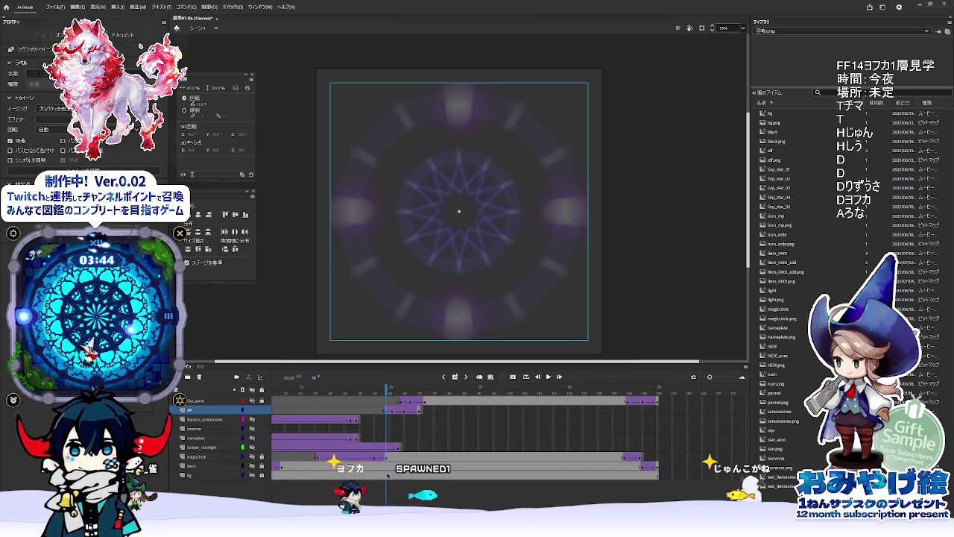
mouse_move(386, 398)
mouse_down()
mouse_move(395, 390)
mouse_move(386, 390)
mouse_up()
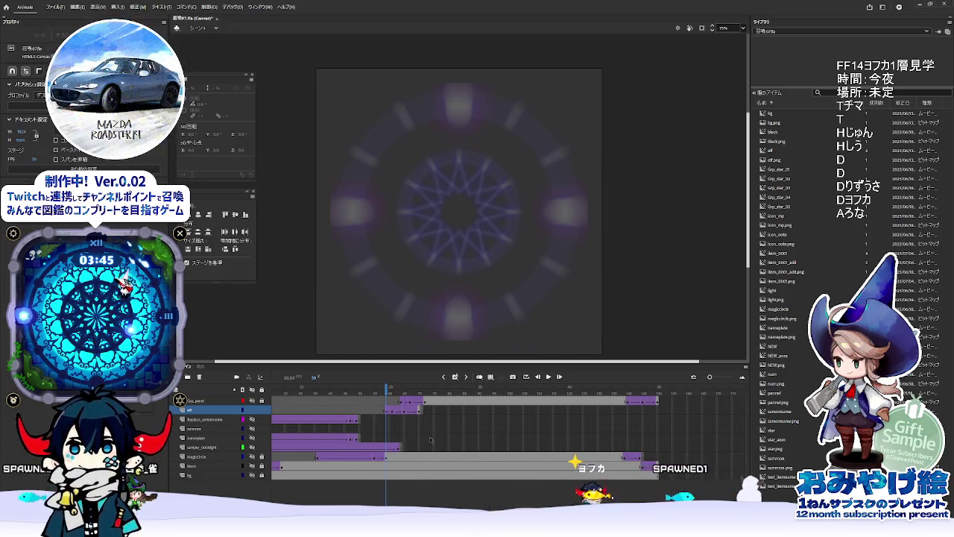
Step: Double Animate frame 59 to 118 in the Calculator, then return to Unity
mouse_move(477, 527)
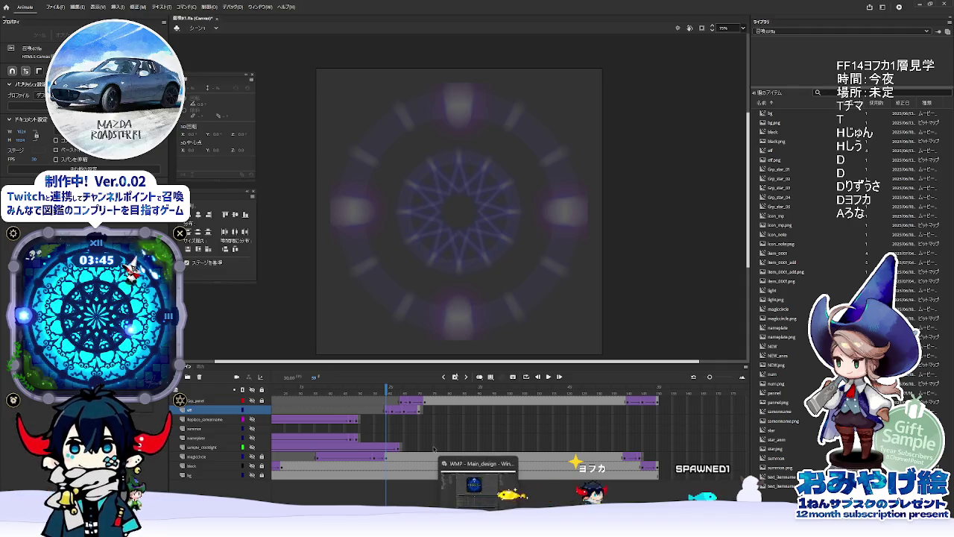
key(alt+Tab)
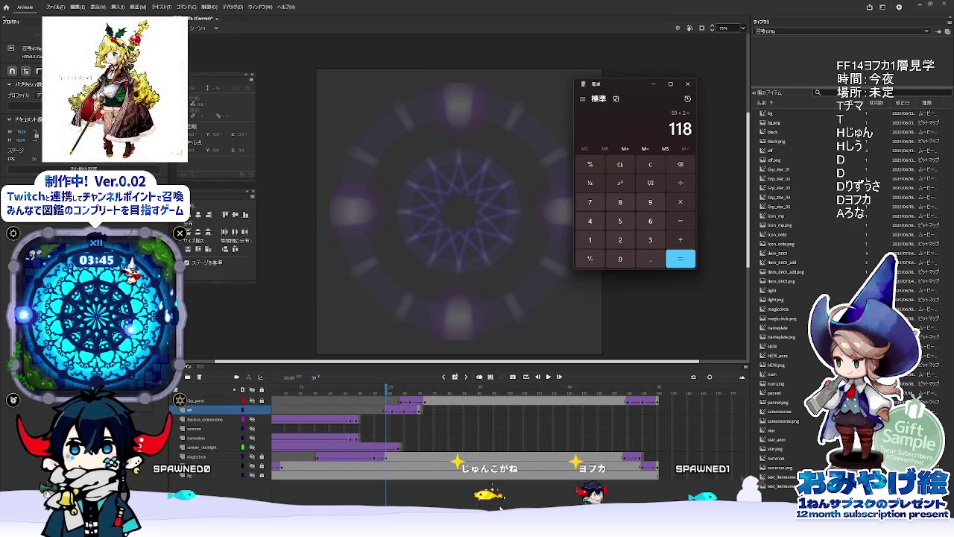
key(alt+Tab)
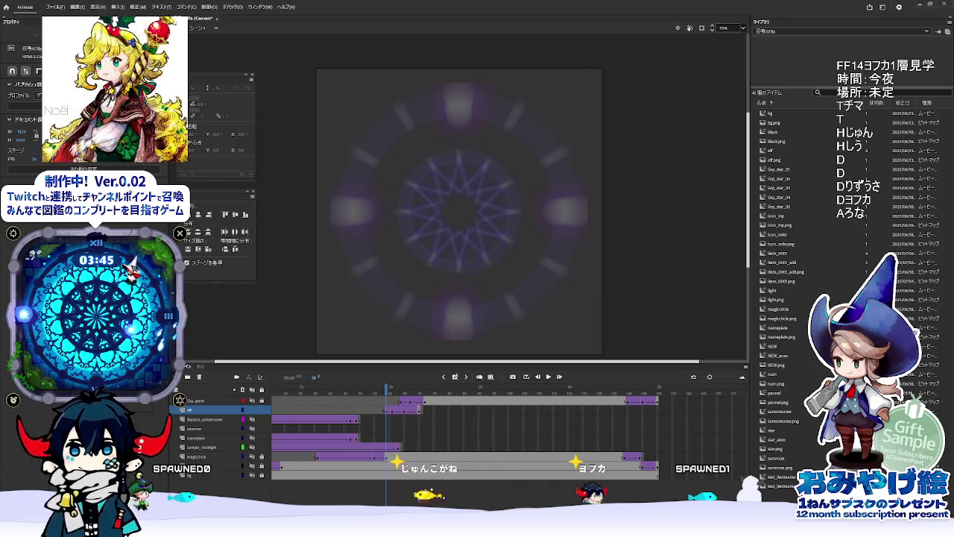
key(alt+Tab)
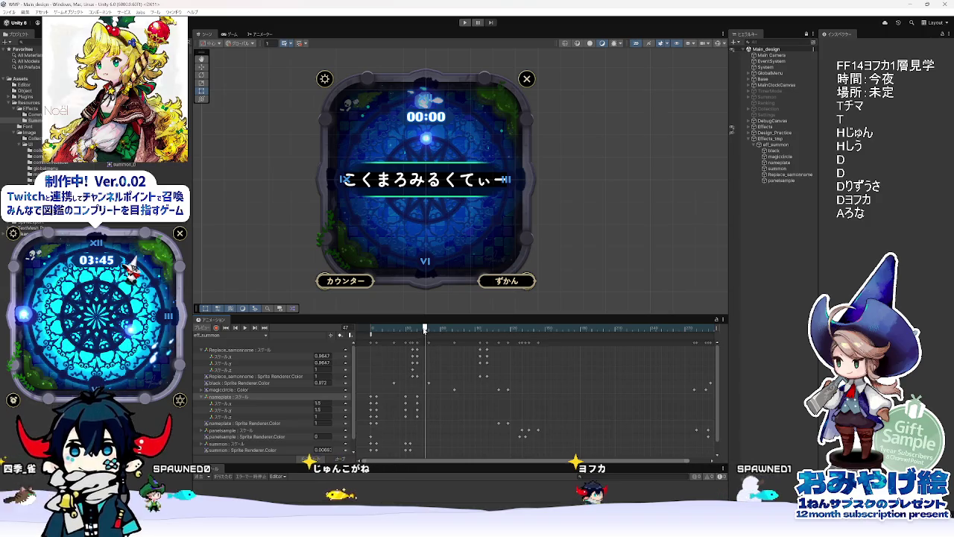
Step: Collapse the Replace_samonname and nameplate Scale tracks and select the eff_0 sprite asset
click(201, 350)
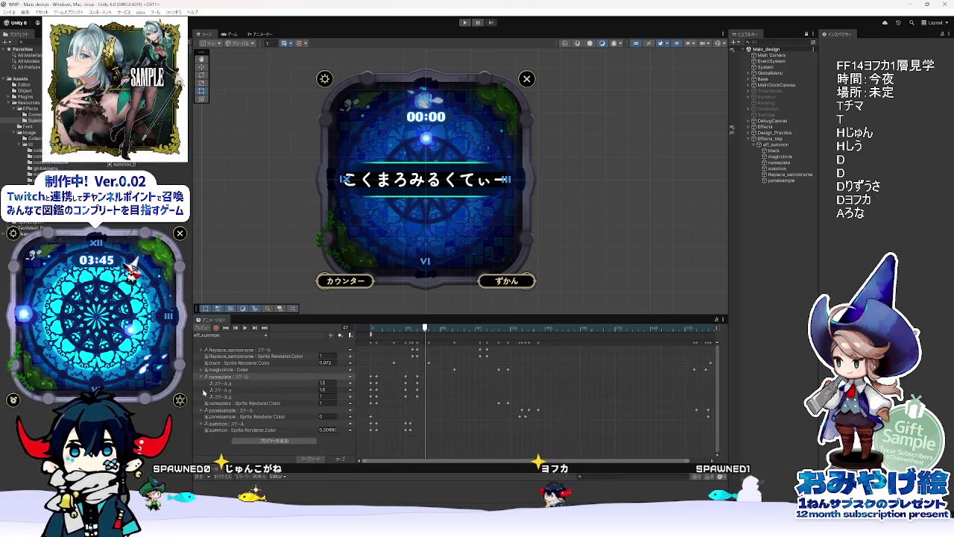
click(202, 377)
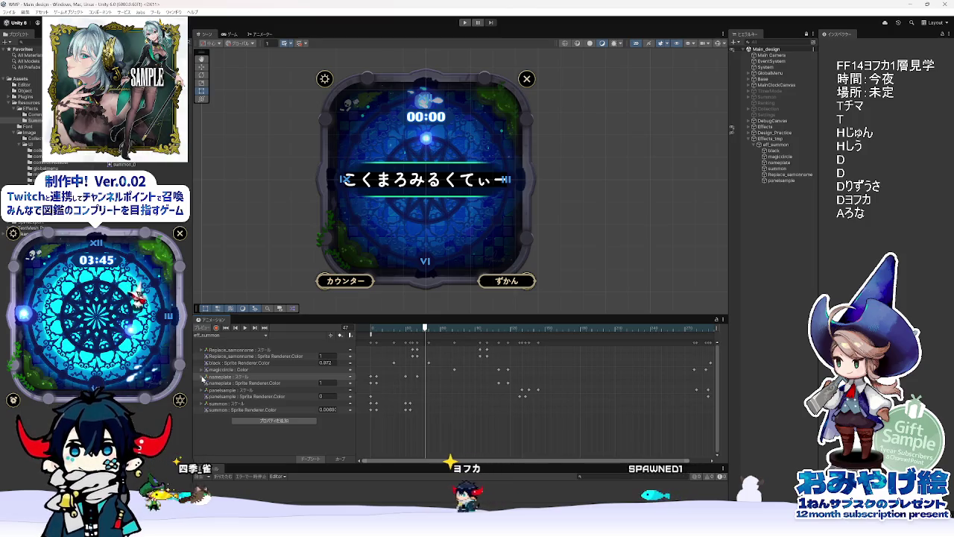
key(alt+Tab)
key(alt+Tab)
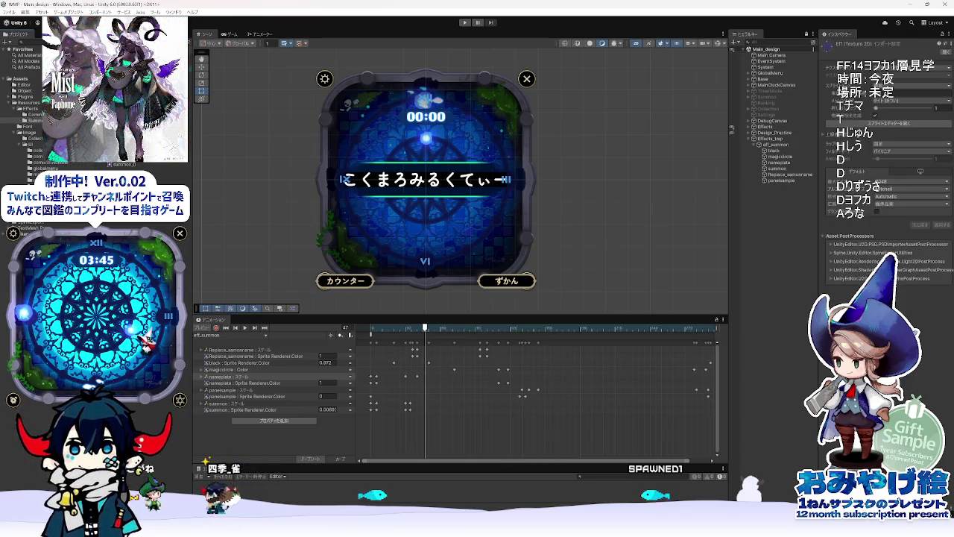
click(789, 156)
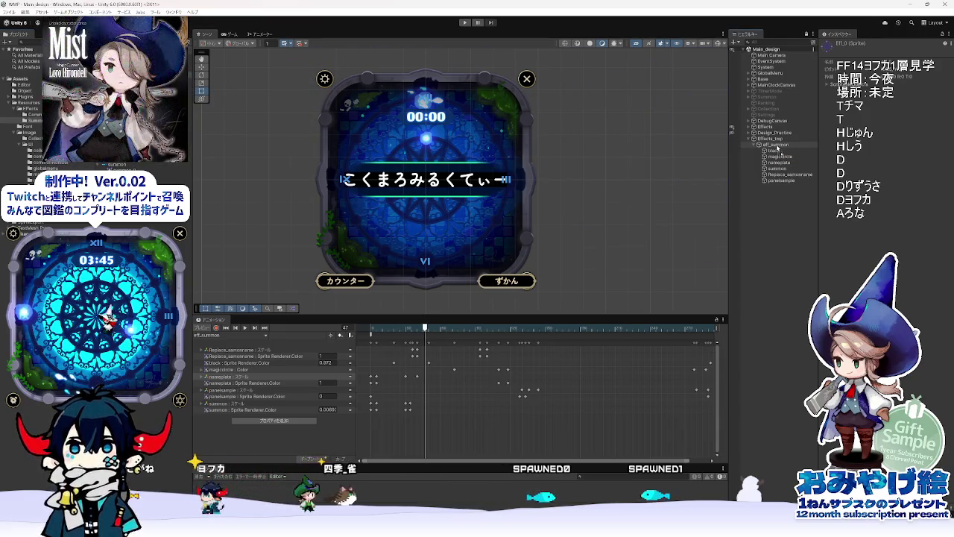
Step: Add the eff_0 sprite to the Hierarchy, rename it eff, and place it below magiccircle
drag(777, 149, 776, 148)
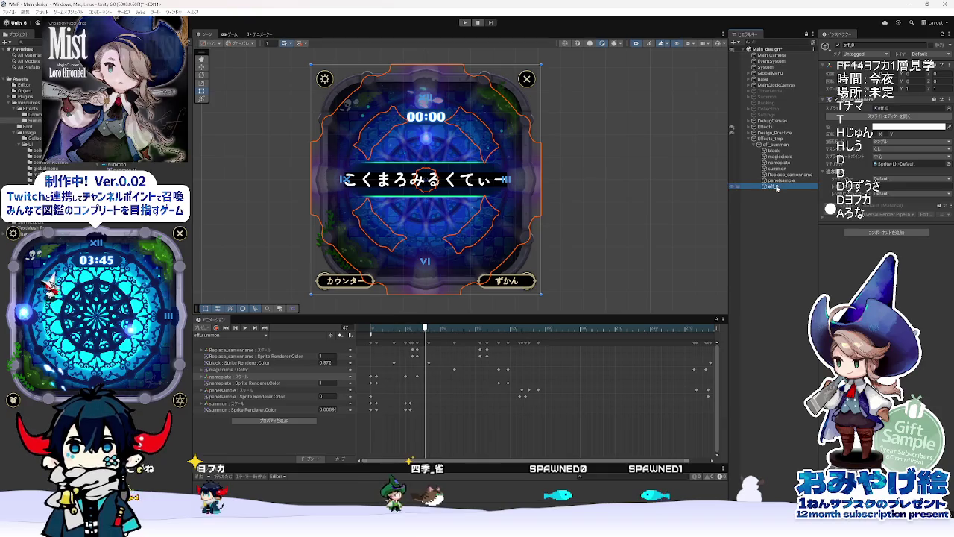
text(eff)
key(Return)
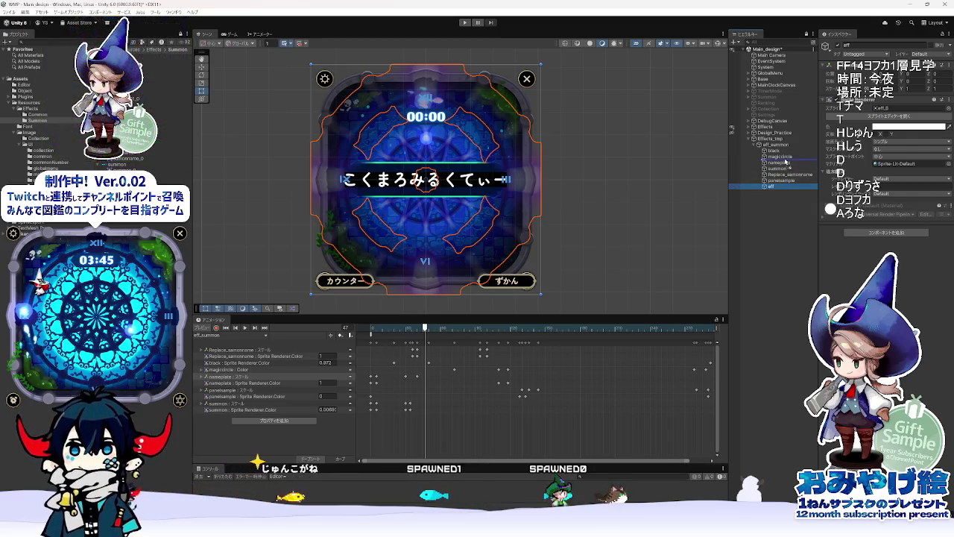
drag(785, 160, 785, 161)
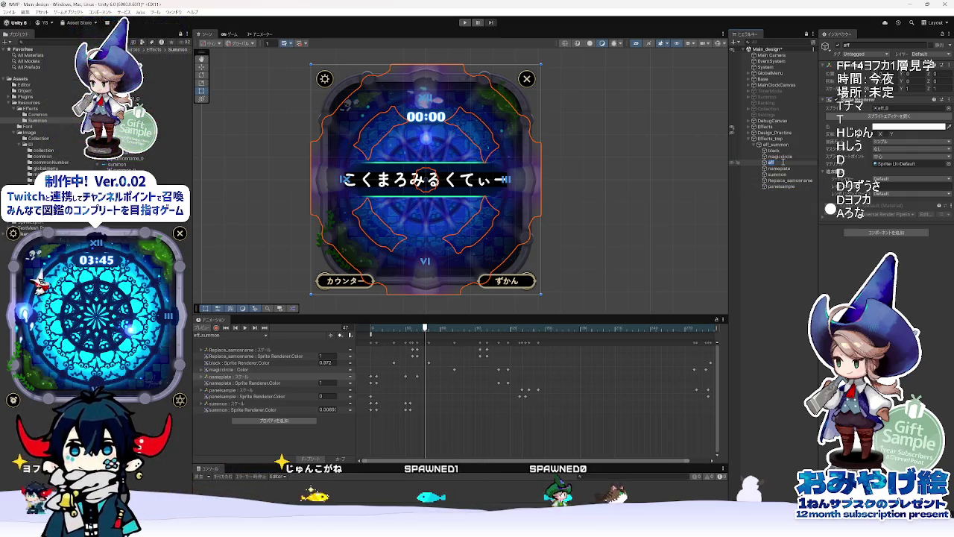
Step: Inspect the black, magiccircle, eff, nameplate, Replace_samonname, summon and panelsample objects in turn
click(777, 152)
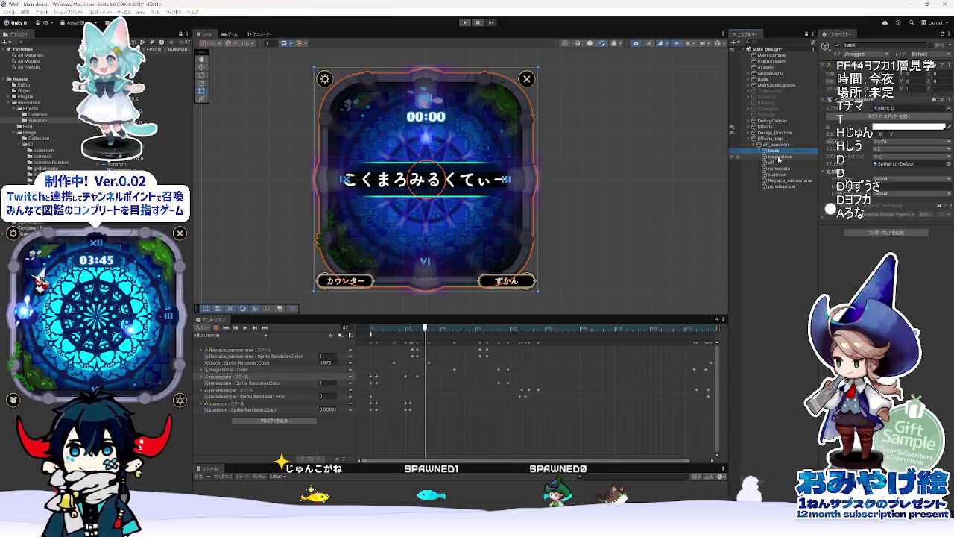
click(779, 156)
click(778, 163)
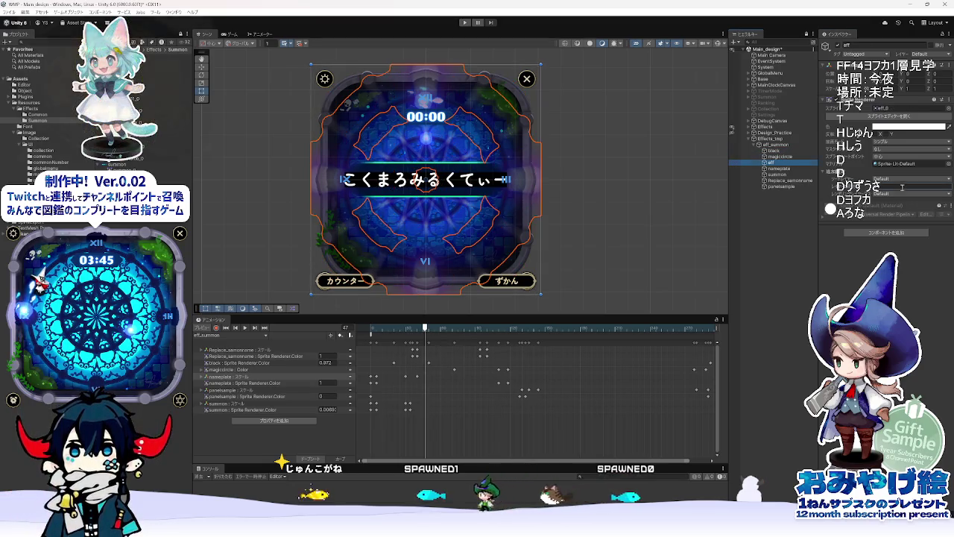
key(Down)
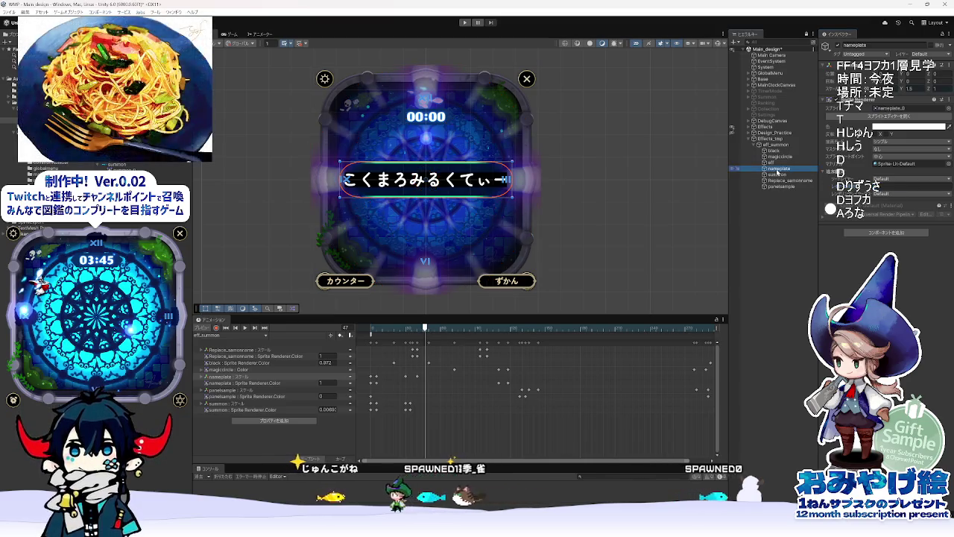
click(794, 180)
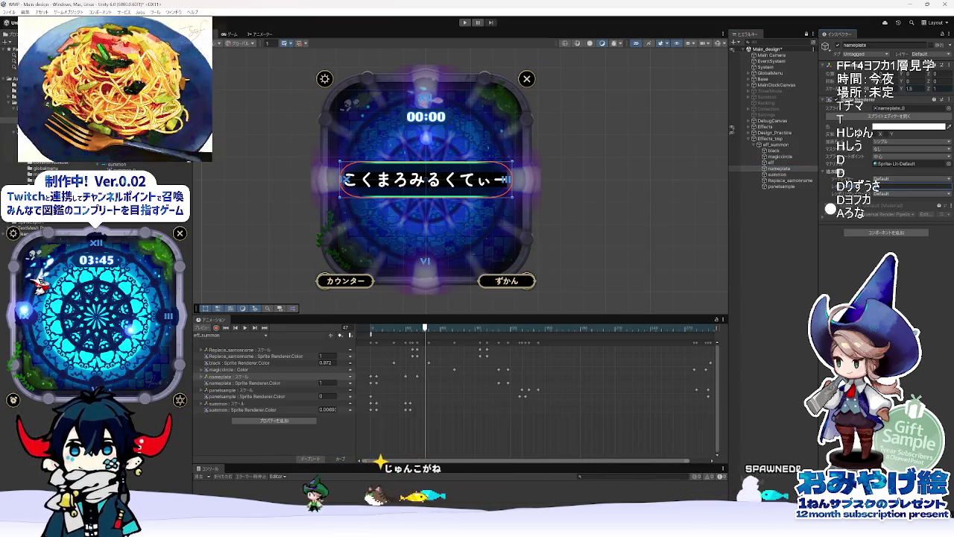
click(425, 179)
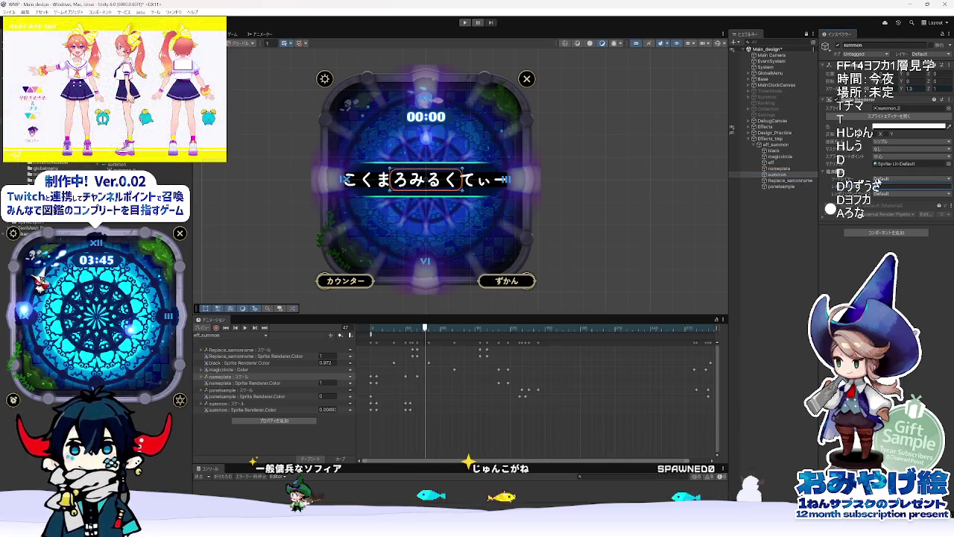
key(ctrl+z)
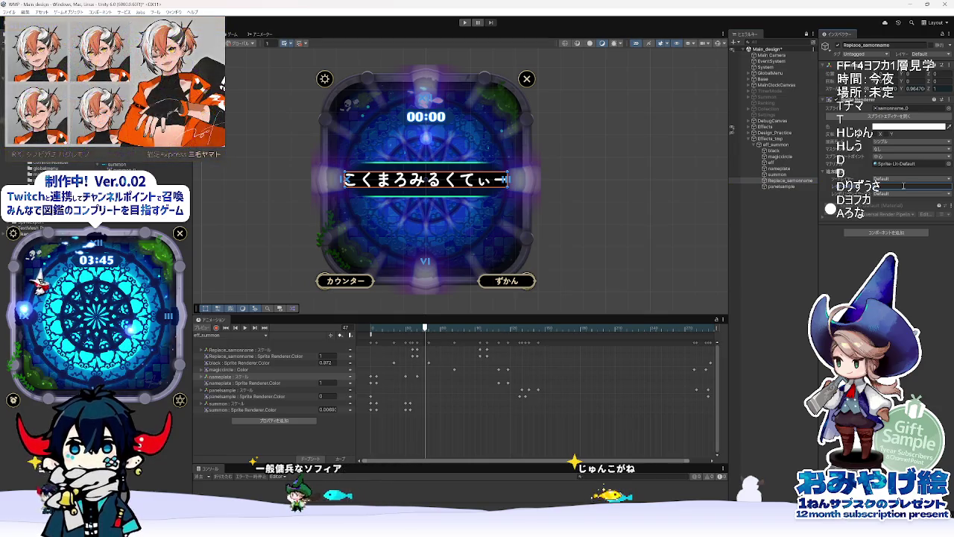
click(798, 186)
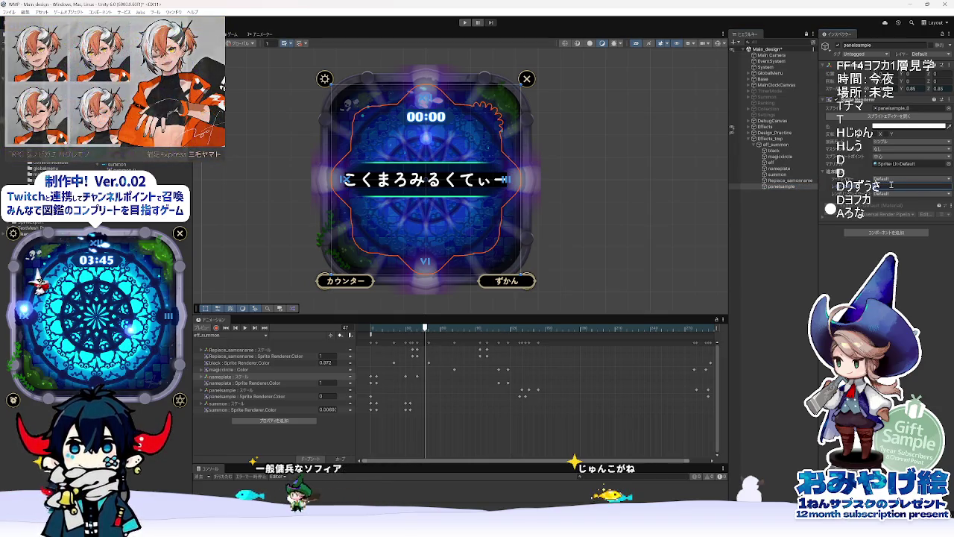
click(780, 157)
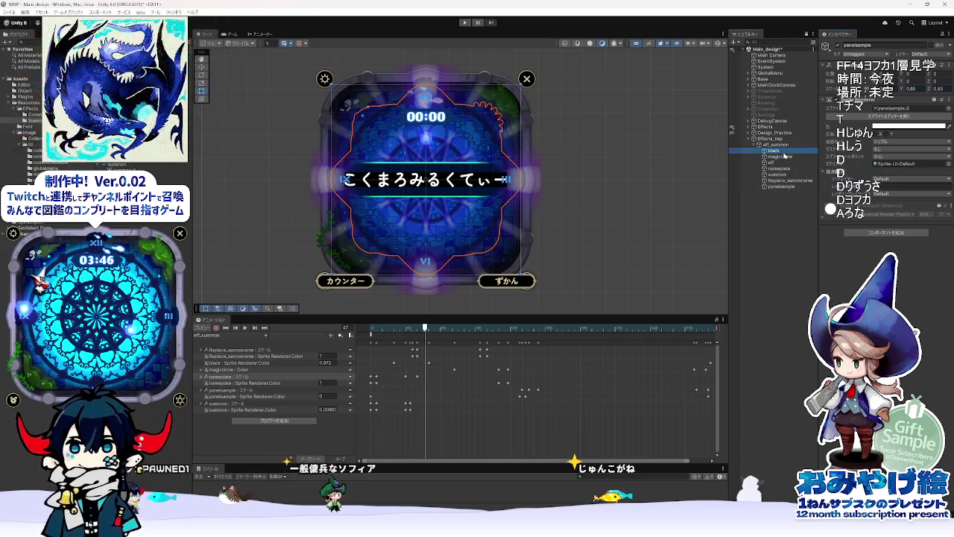
click(783, 162)
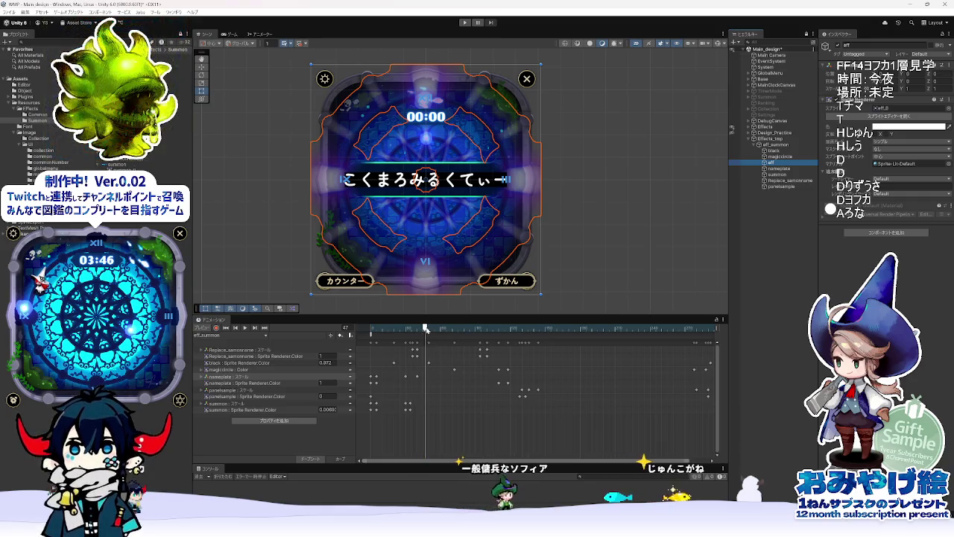
Step: Scrub the summon clip back to frame 0 and switch to the Animate glow reference
click(481, 451)
mouse_move(421, 333)
mouse_down()
mouse_move(367, 333)
mouse_move(433, 334)
mouse_move(364, 339)
mouse_up()
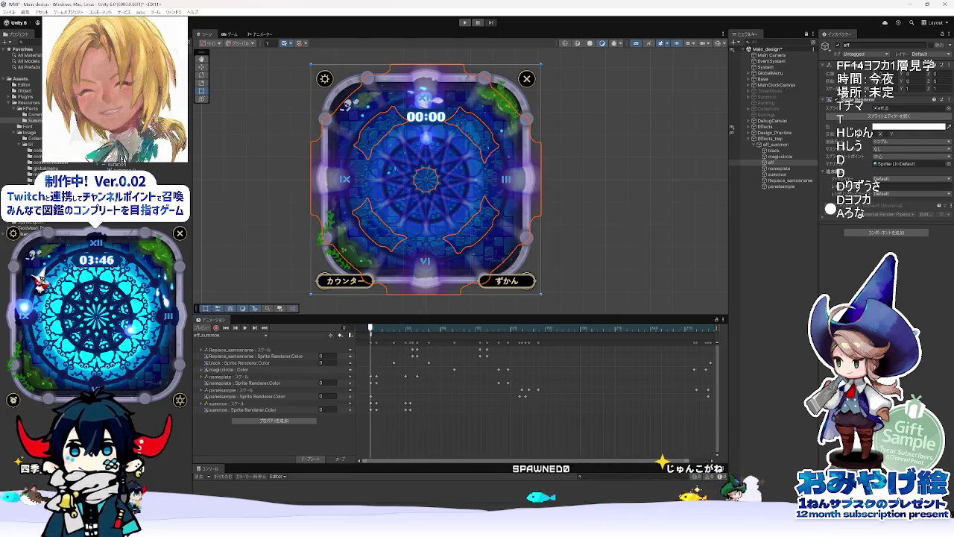
key(alt+Tab)
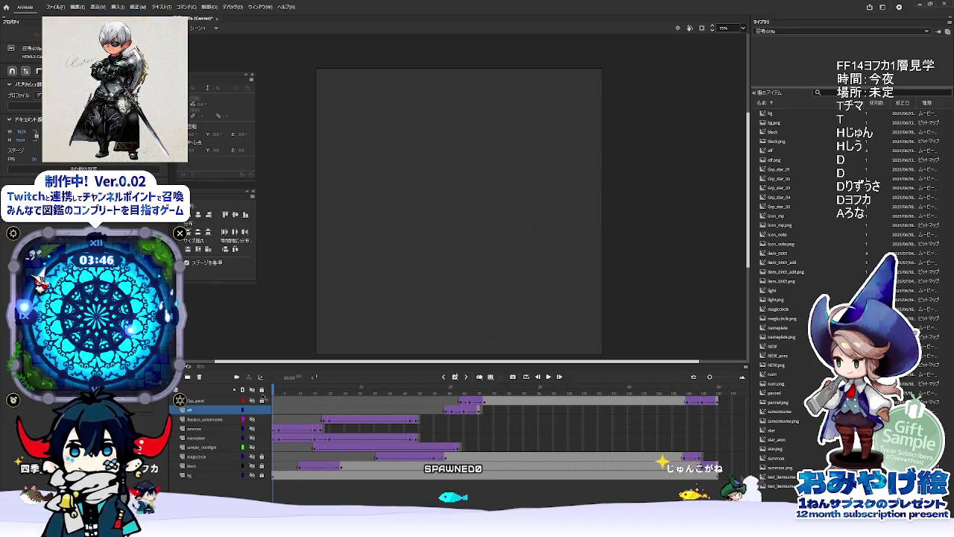
Step: Step the Animate timeline forward, zoom it out, and inspect the gap_panel tween at frame 64
click(463, 399)
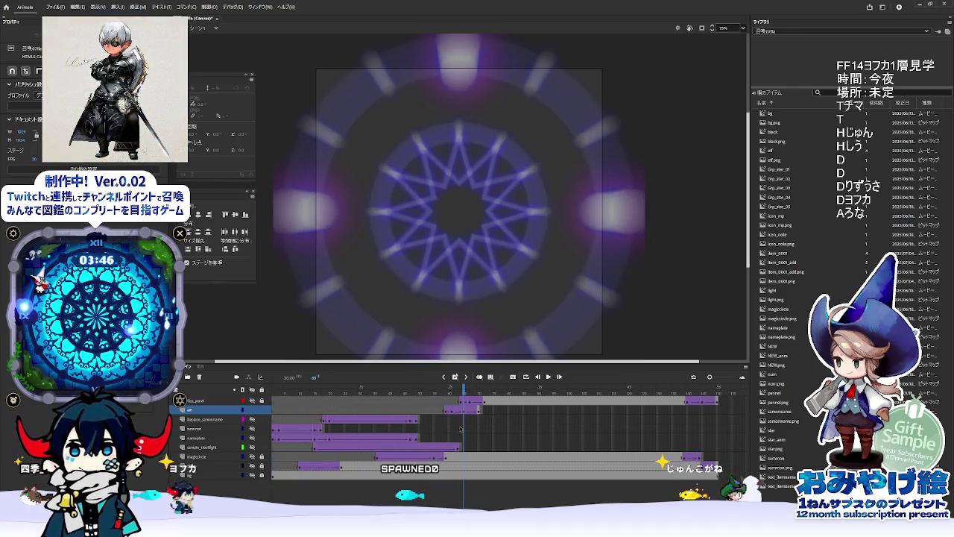
click(709, 377)
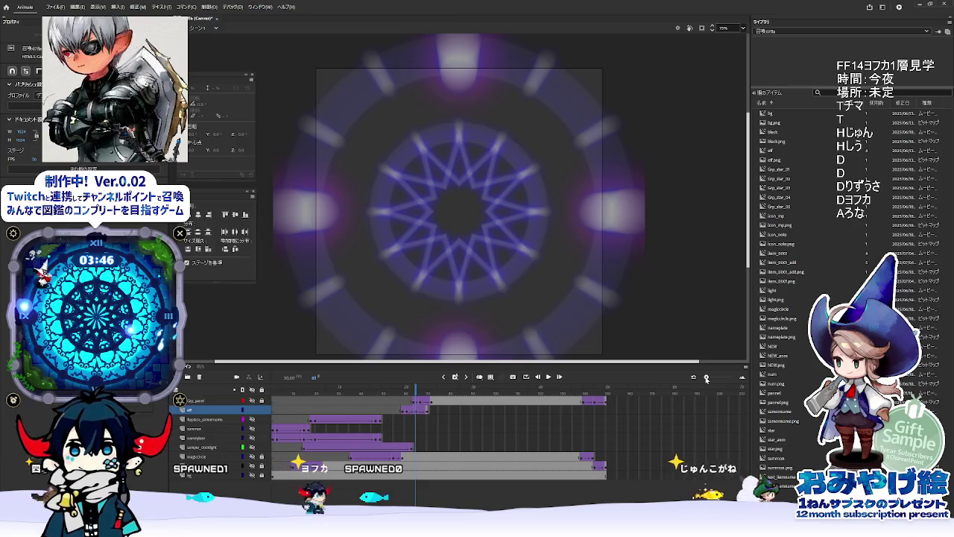
click(407, 401)
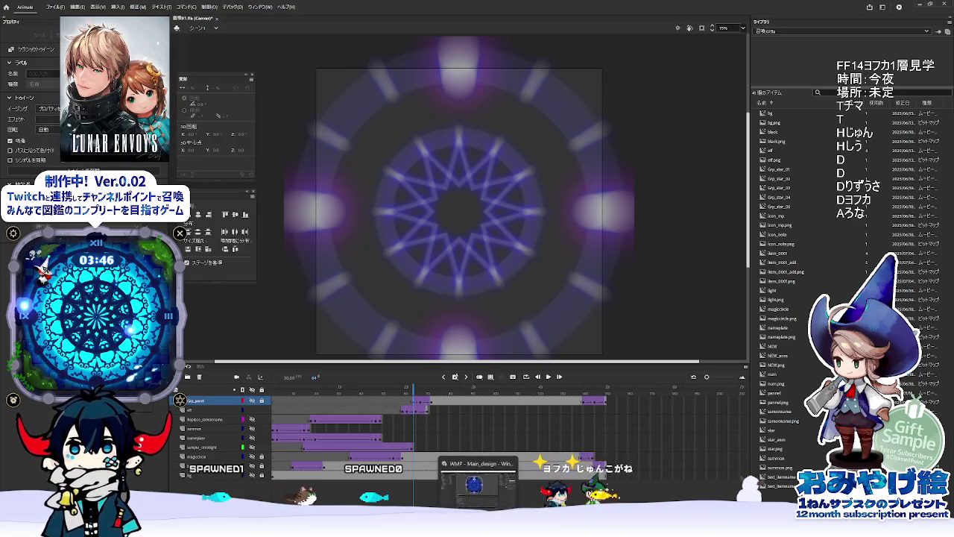
Step: Check the eff keyframe at frame 59 and its size and alpha values, then return to Unity
key(alt+Tab)
key(alt+Tab)
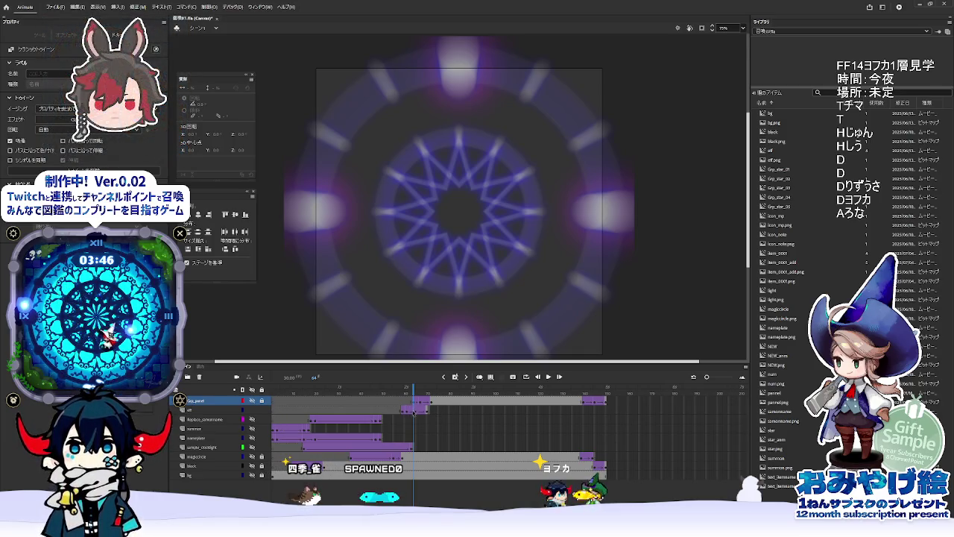
click(404, 410)
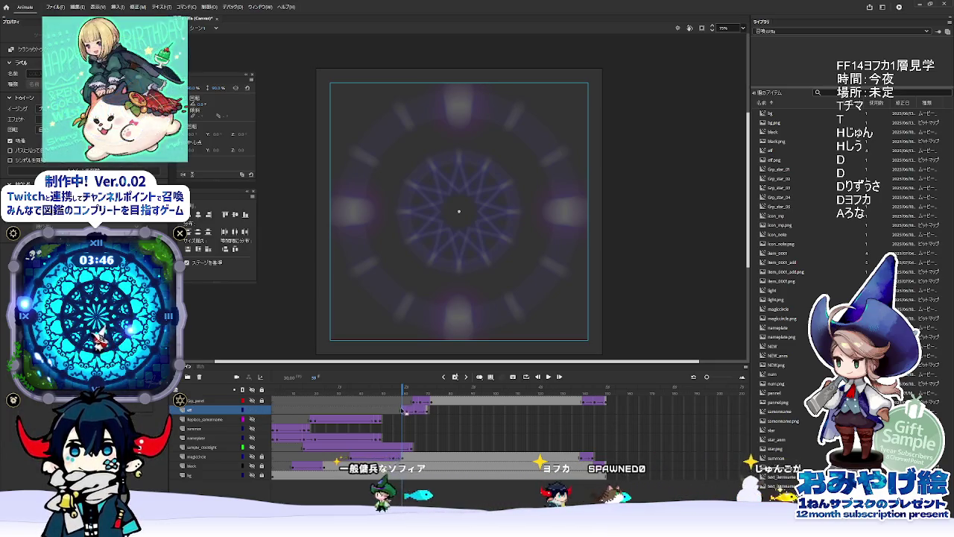
click(403, 411)
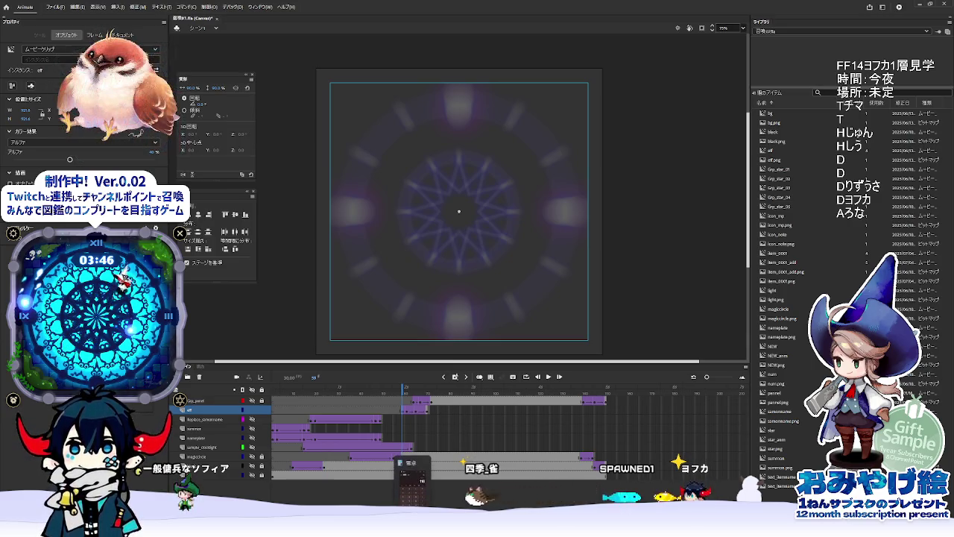
mouse_move(428, 530)
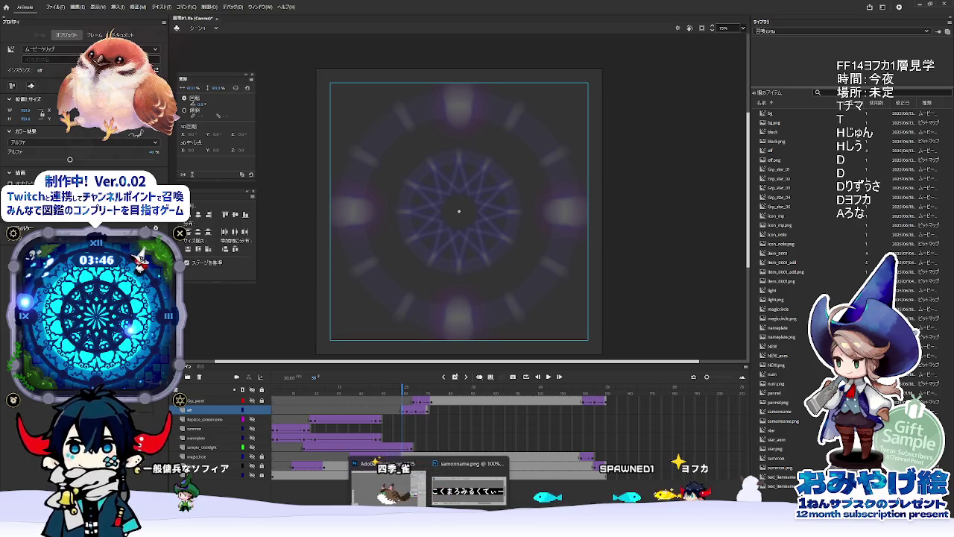
click(388, 529)
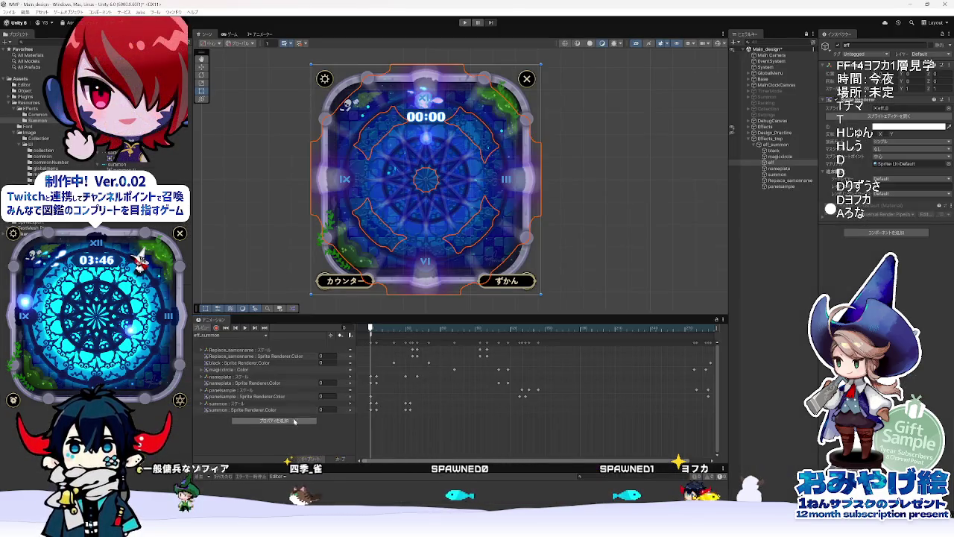
Step: Add the eff Transform Scale property to the clip and expand its x, y, z channels
click(294, 421)
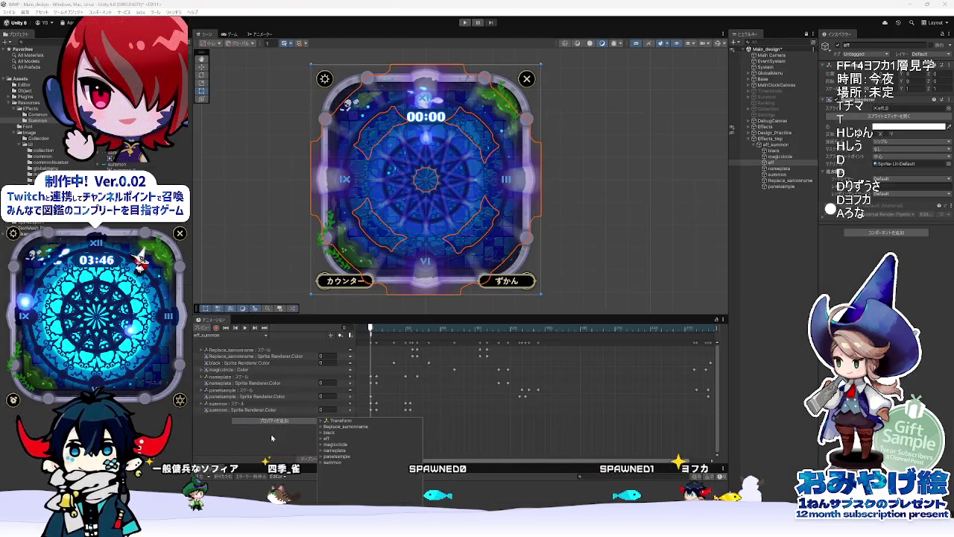
click(322, 438)
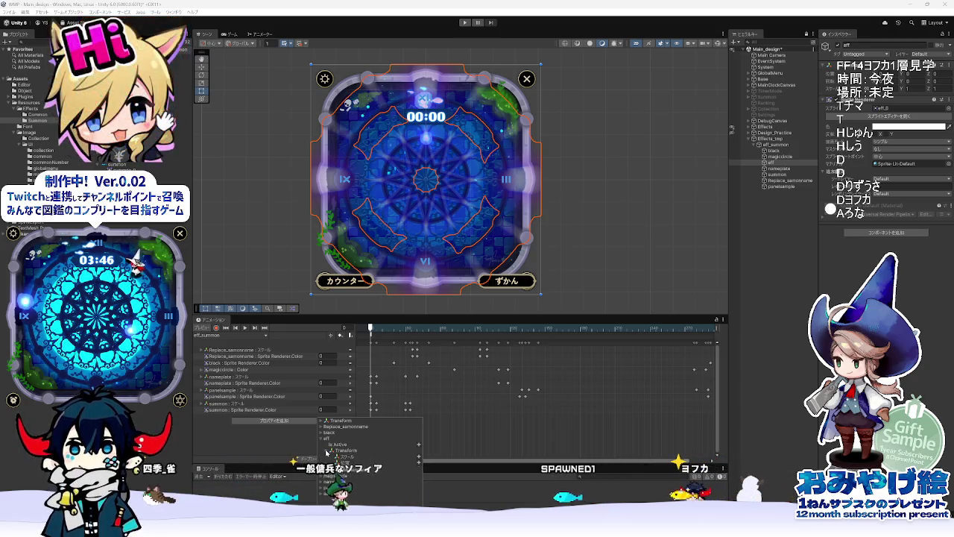
click(418, 457)
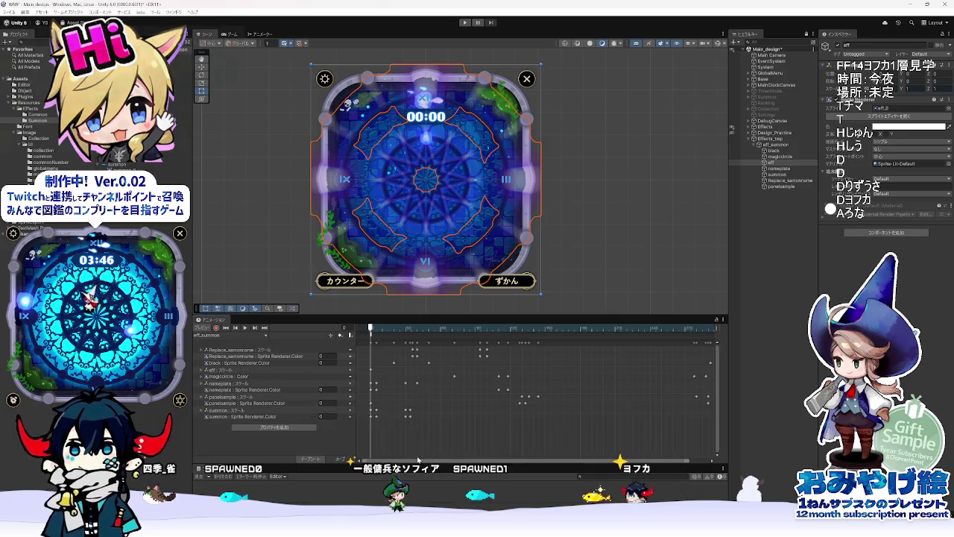
click(202, 369)
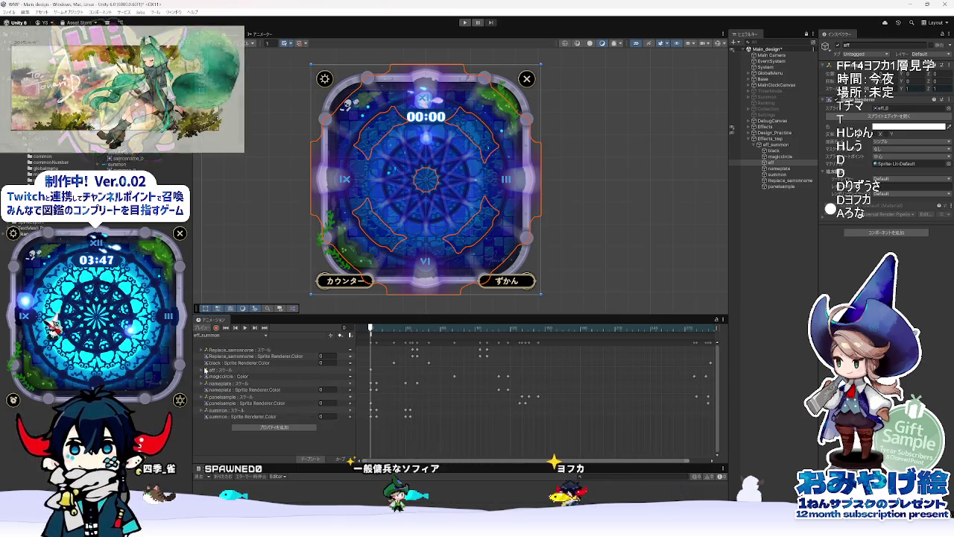
Step: Key the eff glow's scale to 0.9 on both x and y
click(205, 370)
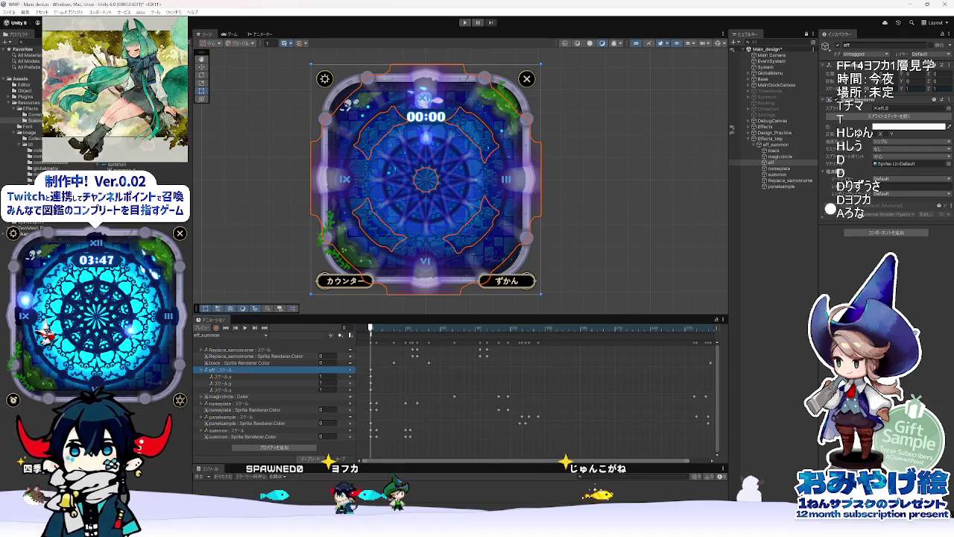
key(alt+Tab)
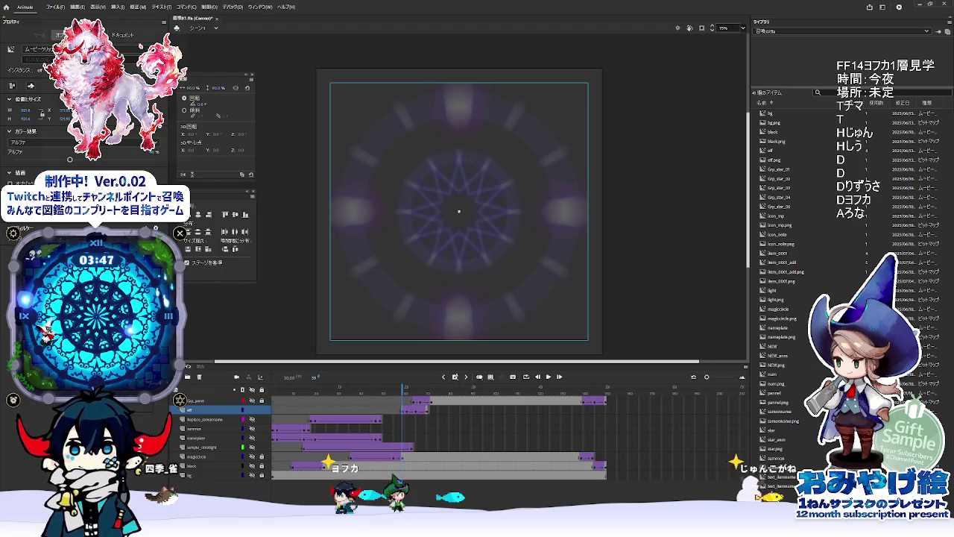
key(alt+Tab)
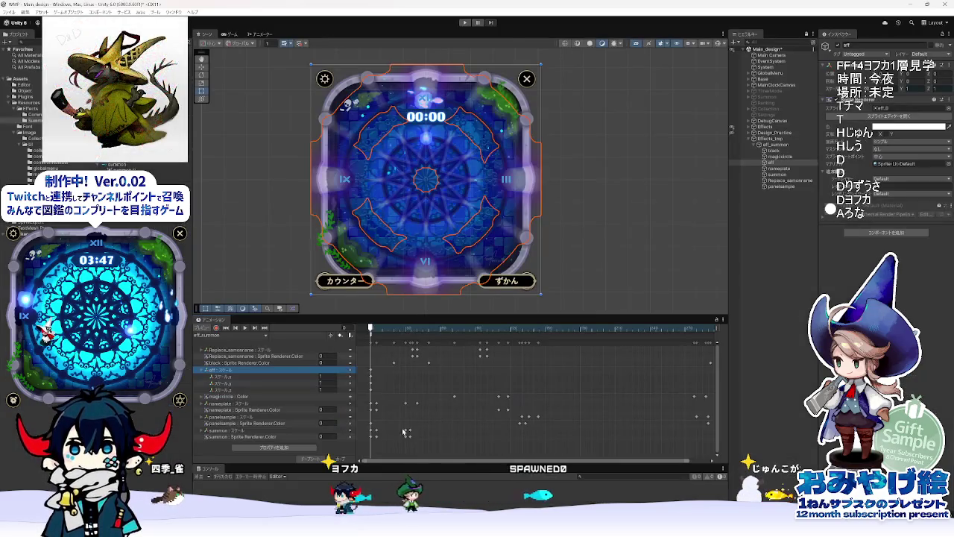
click(328, 375)
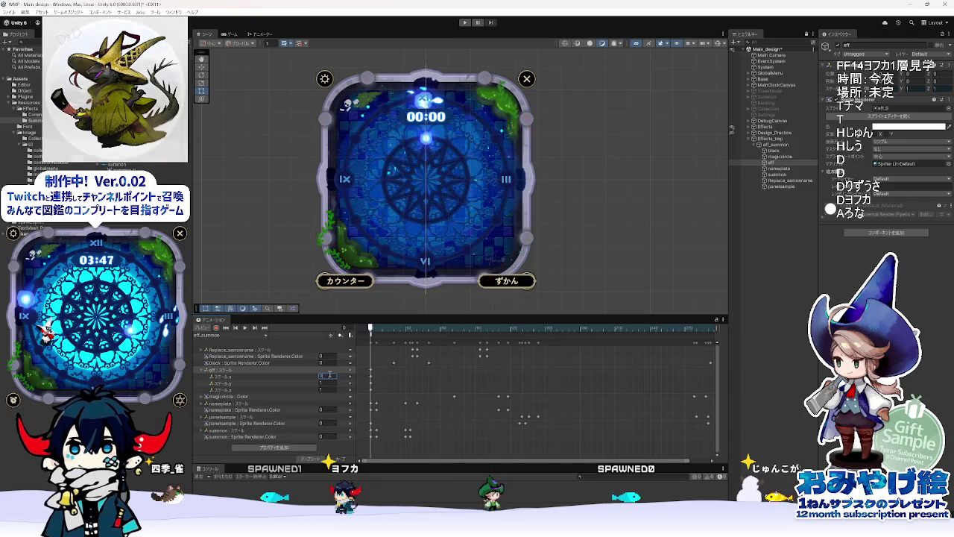
text(0.9)
key(Tab)
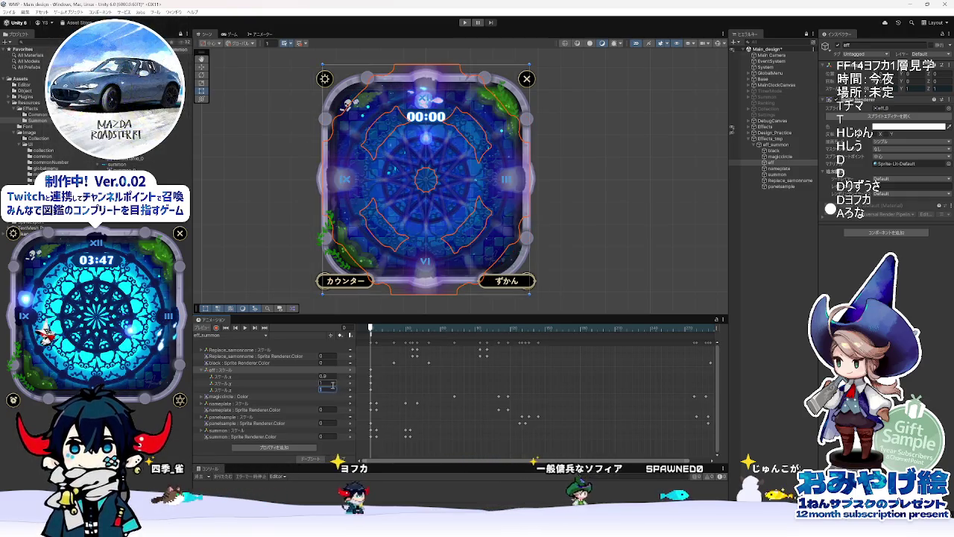
text(0.9)
key(Return)
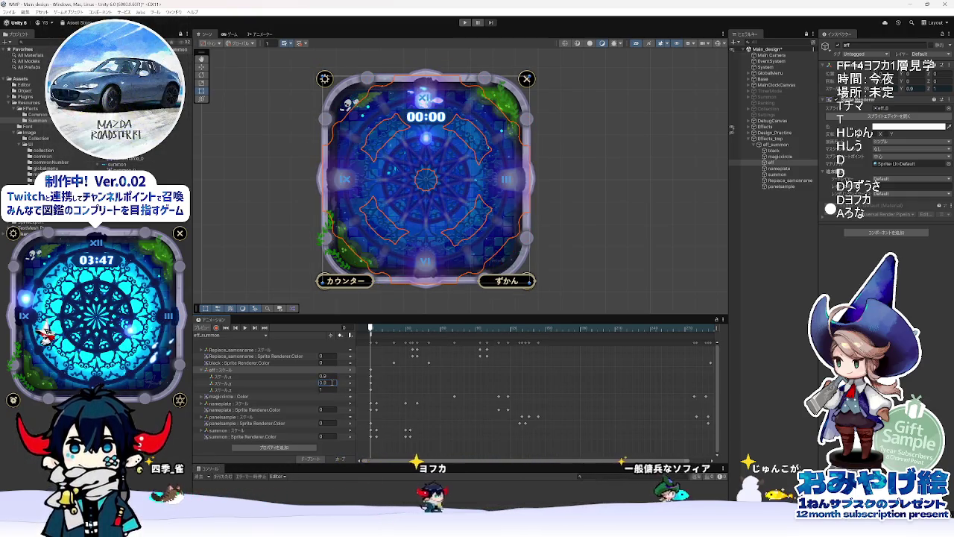
Step: Shift the eff scale keys later in the clip, play the preview, and stop at frame 119
mouse_move(372, 382)
mouse_down()
mouse_move(538, 375)
mouse_move(509, 376)
mouse_up()
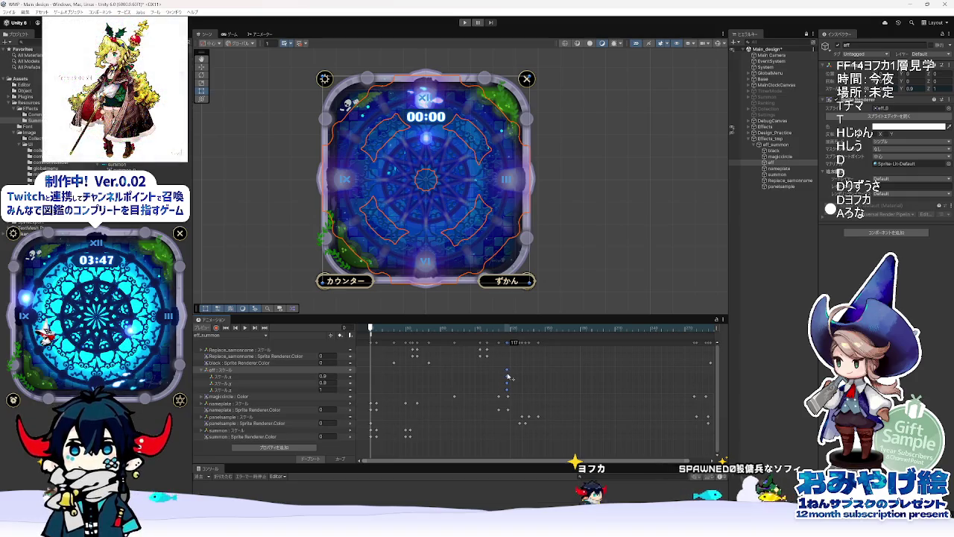
key(space)
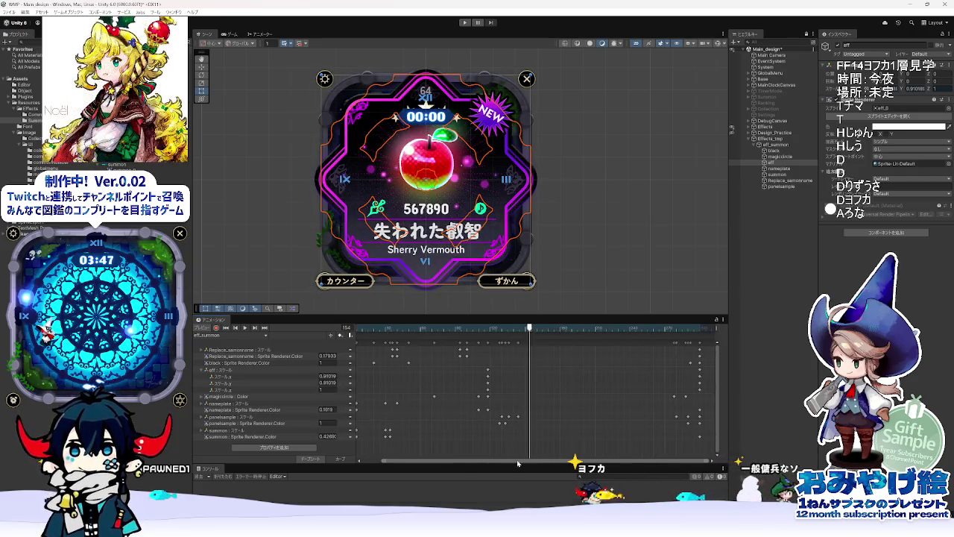
click(489, 329)
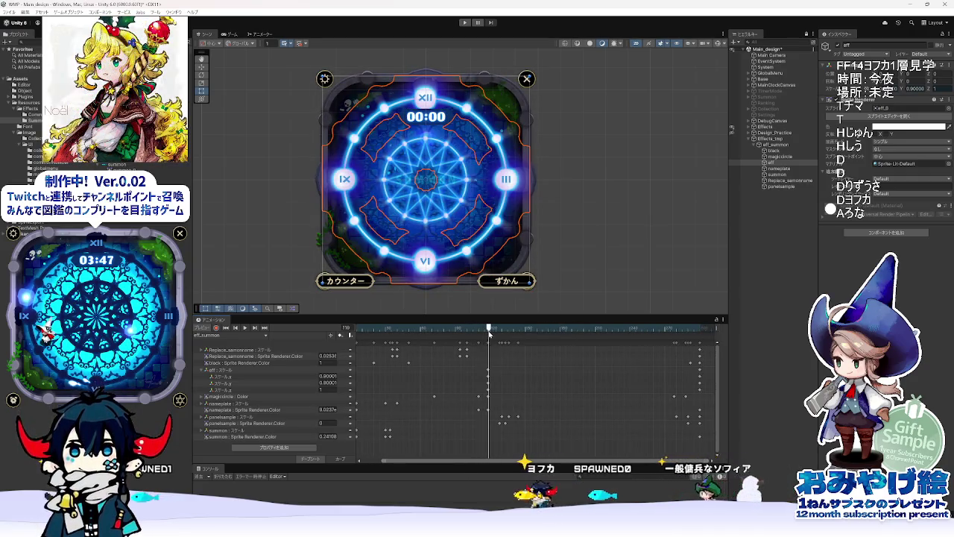
key(alt+Tab)
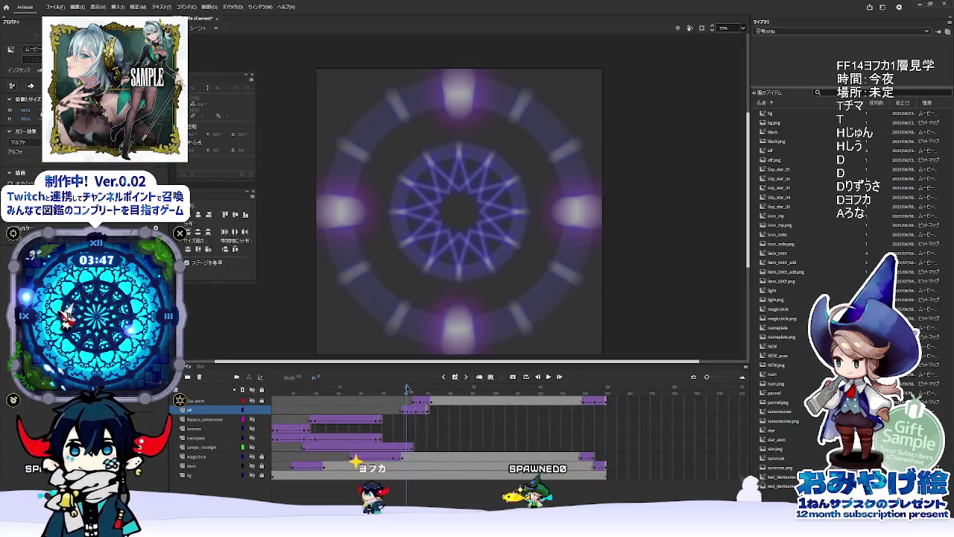
Step: Read the glow keyframe's tween in Animate and double 61 to 122 frames in Calculator
click(408, 412)
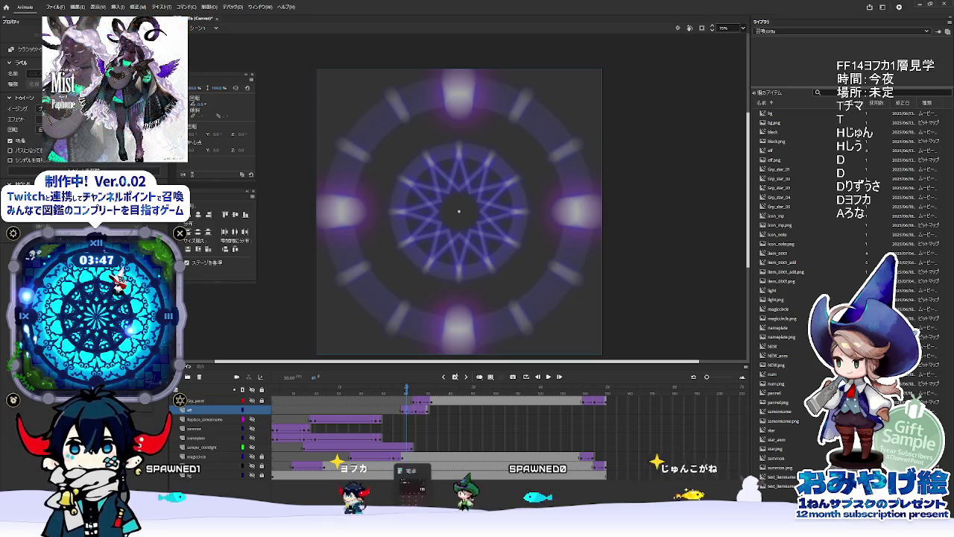
key(alt+Tab)
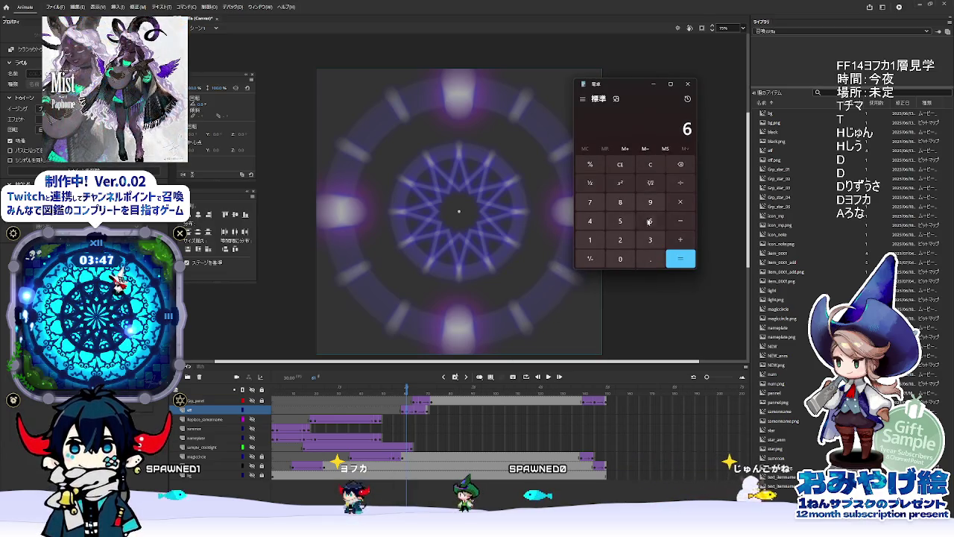
text(*2)
key(Return)
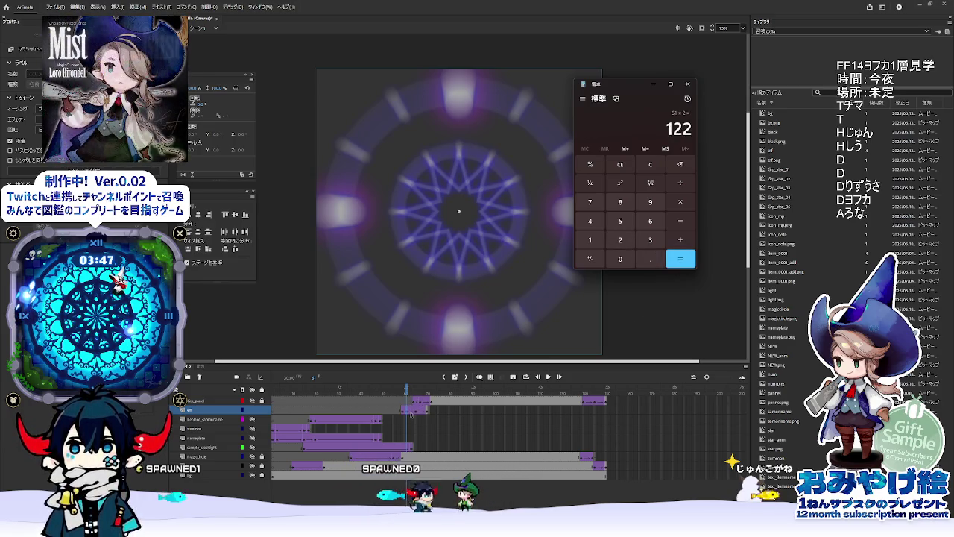
key(alt+Tab)
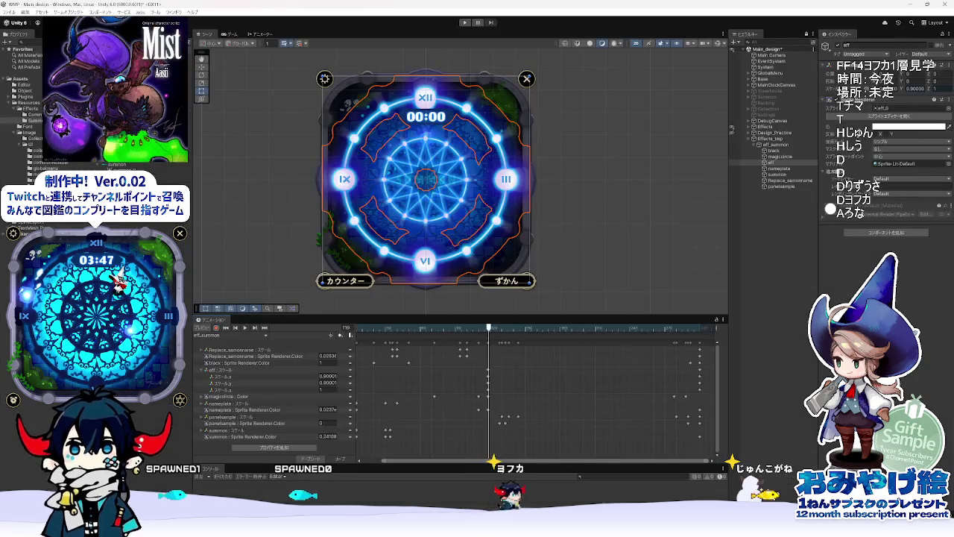
Step: At about frame 120, key the eff scale x to 1 and enter 1 for y
click(493, 329)
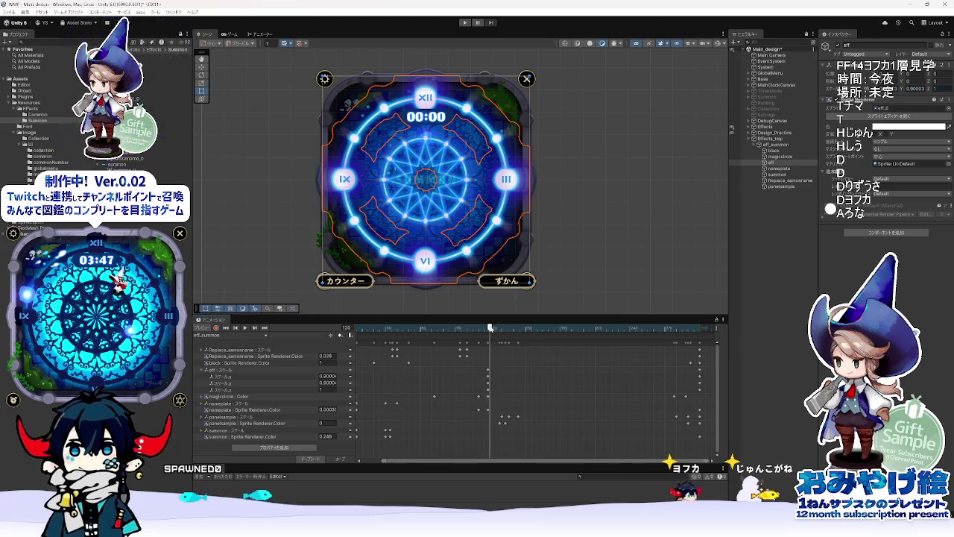
click(328, 376)
text(1)
key(Return)
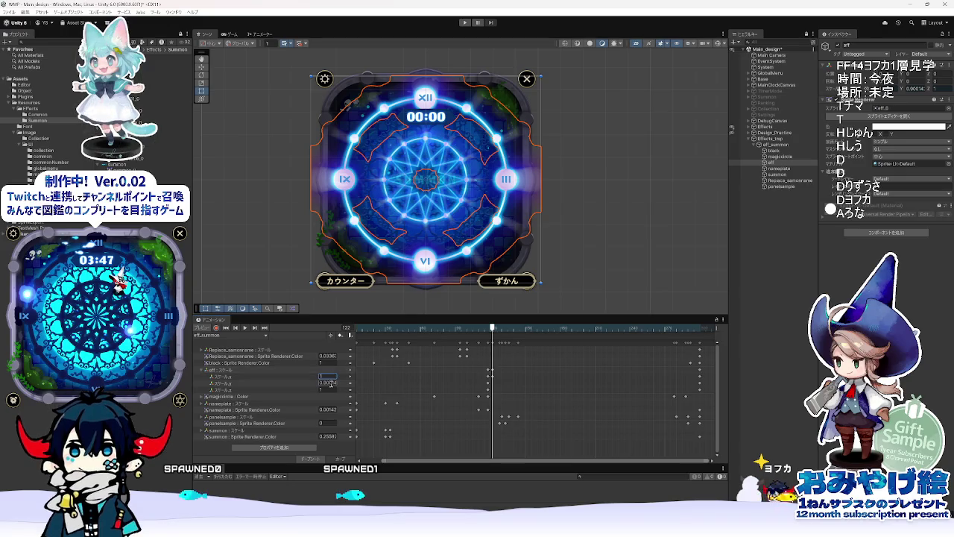
text(1)
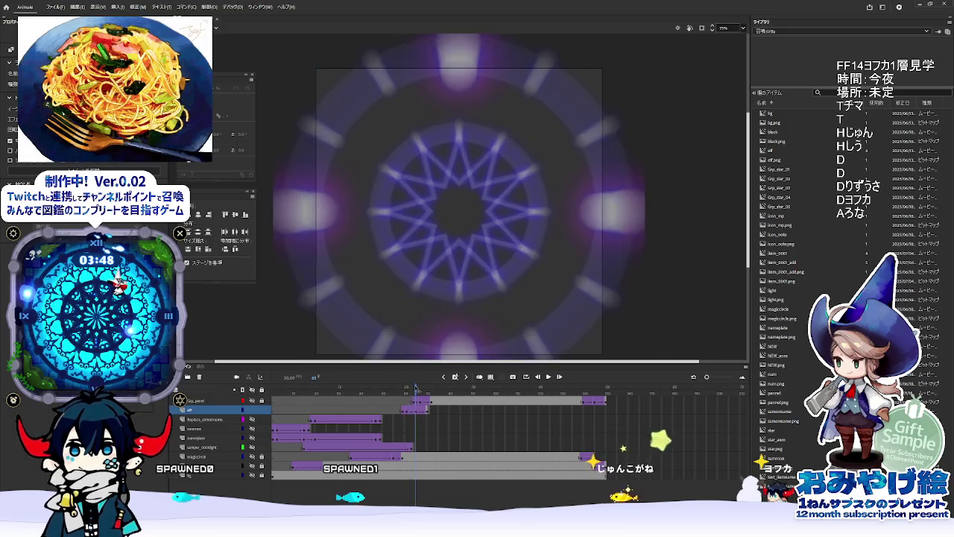
Step: Select the magic circle in Animate, calculate 65 × 2 = 130, and return to Unity
click(416, 412)
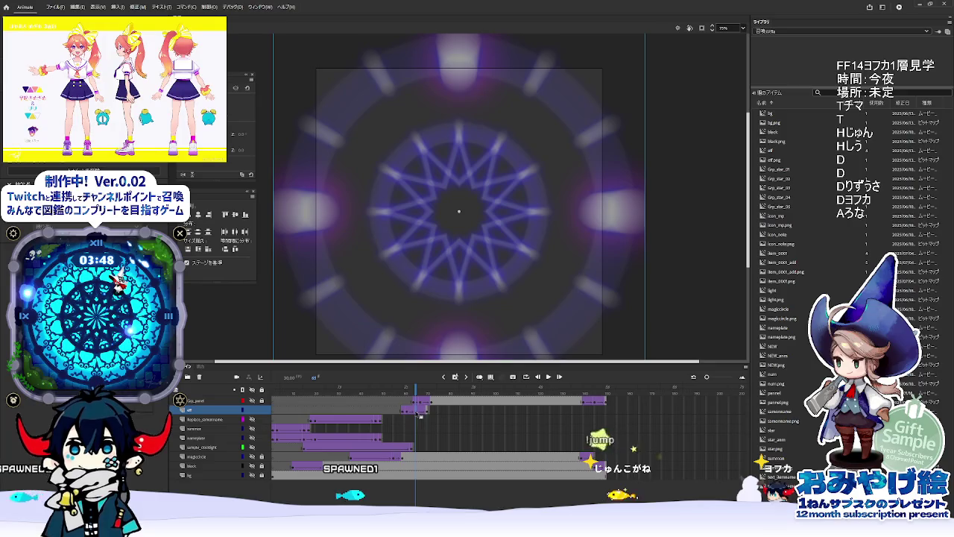
key(alt+Tab)
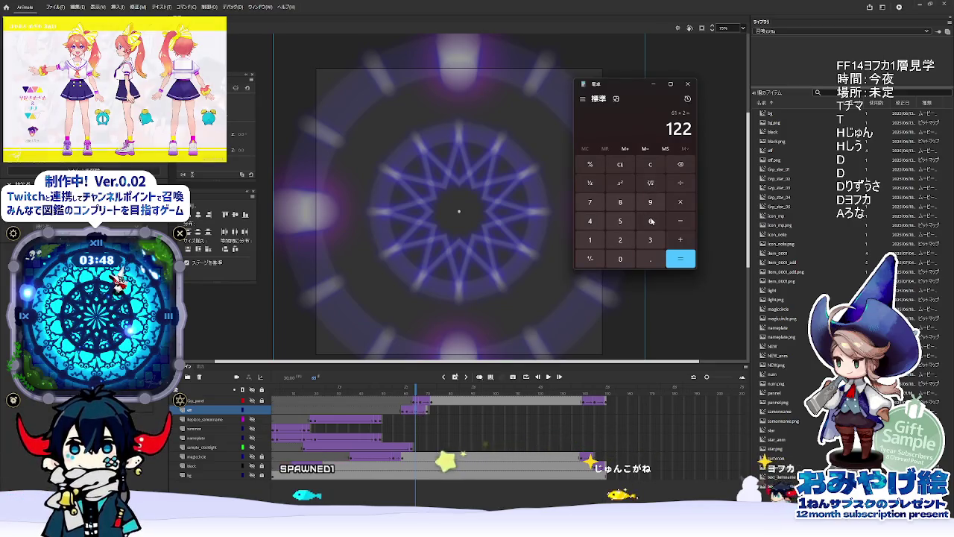
key(Escape)
text(65)
key(Return)
text(*2)
key(Return)
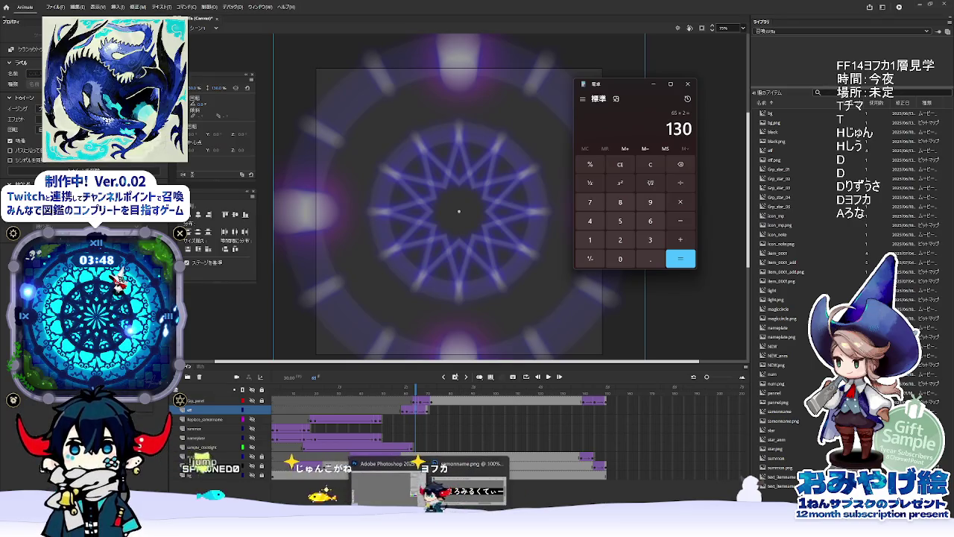
click(473, 499)
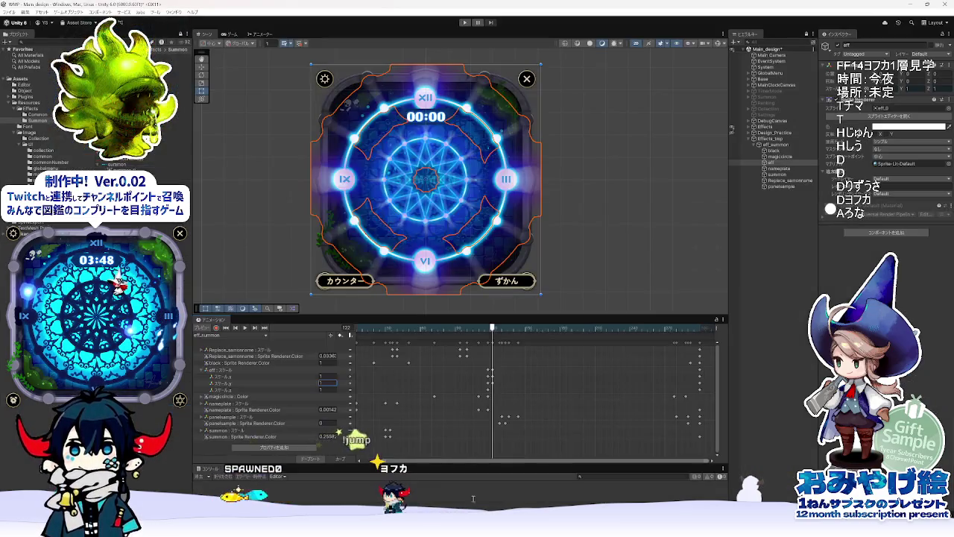
Step: Key the eff glow's X and Y scale to 1.3 at frame 130 and preview the card reveal
drag(494, 329, 502, 331)
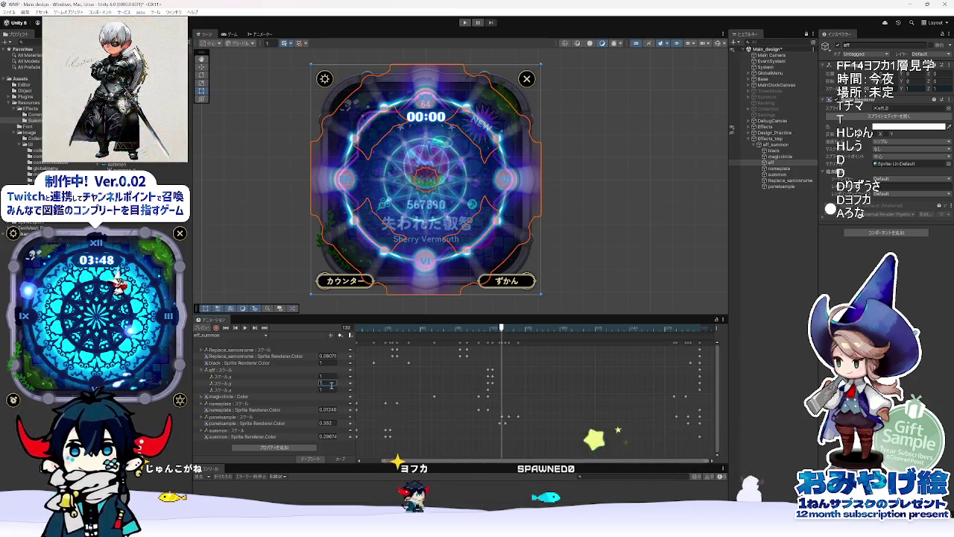
text(1.3)
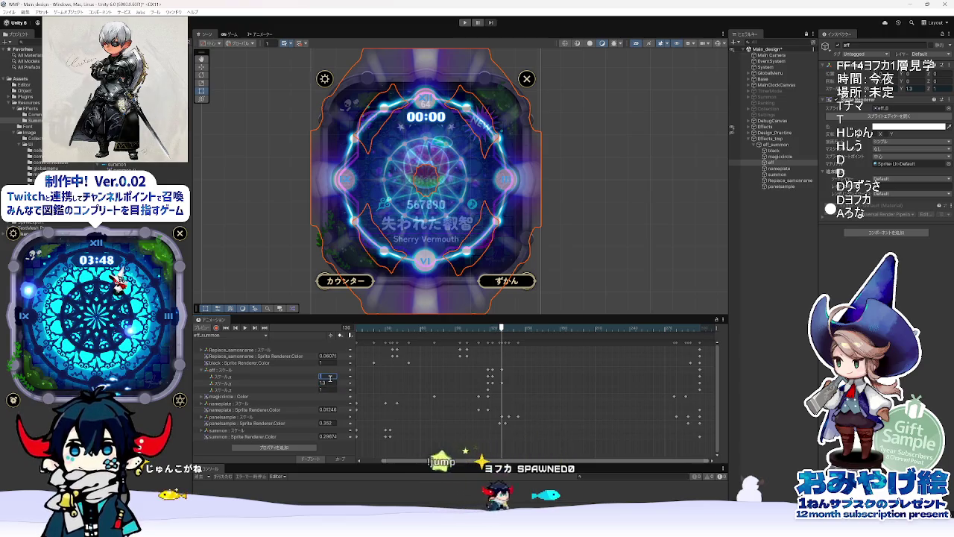
text(1.3)
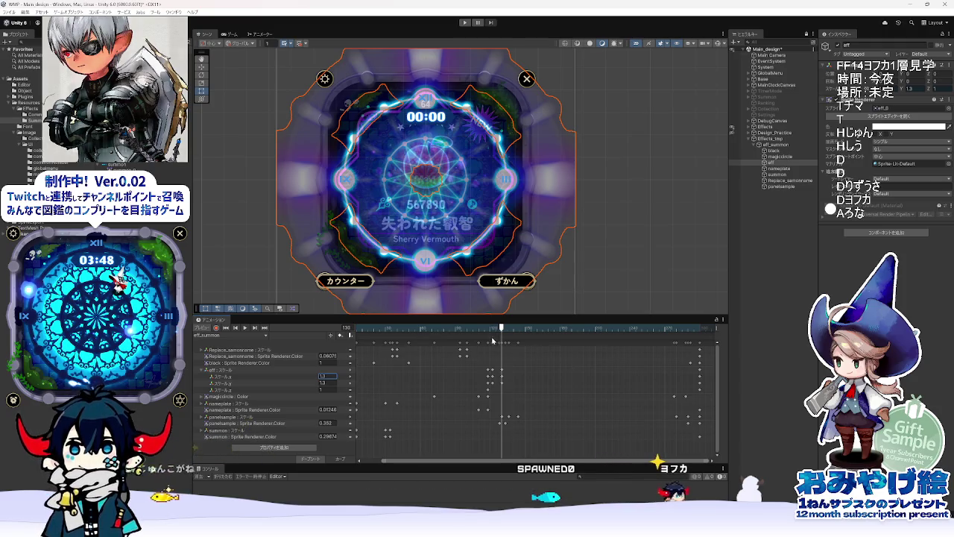
key(space)
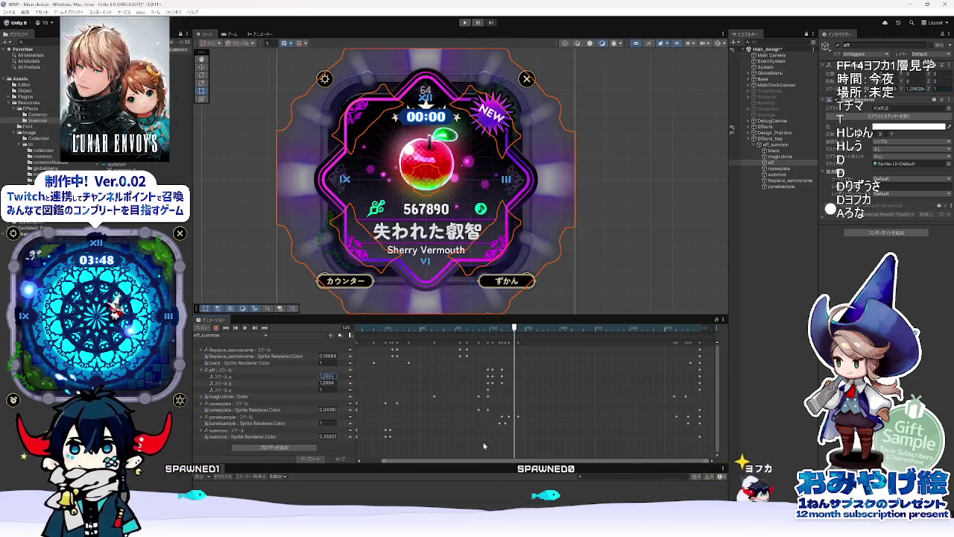
Step: Scrub the Adobe Animate reference and select the eff glow clip to view its transform
key(alt+Tab)
mouse_move(421, 393)
mouse_down()
mouse_move(605, 401)
mouse_move(422, 395)
mouse_up()
click(419, 410)
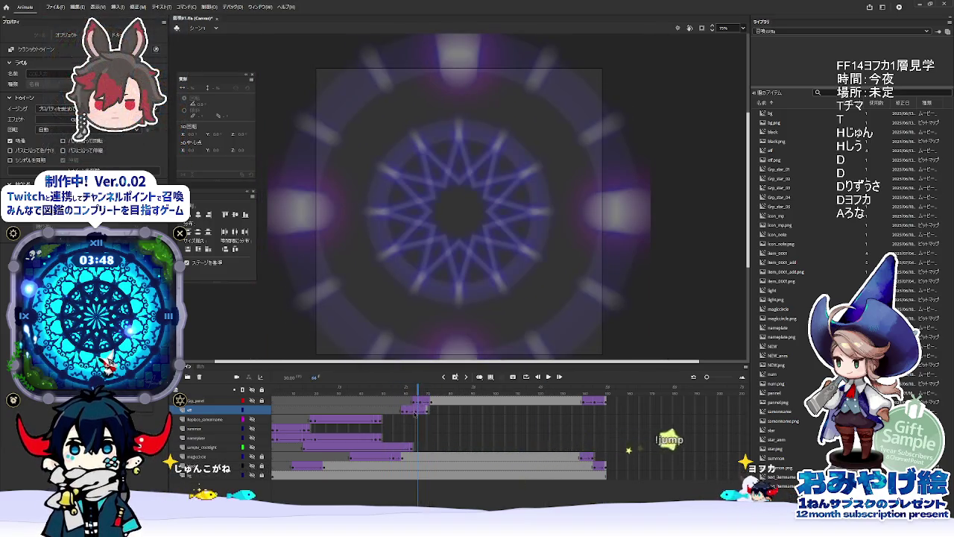
Step: Jump Animate to frame 70 and compare its glow timing against Unity, ending back in Unity
click(428, 414)
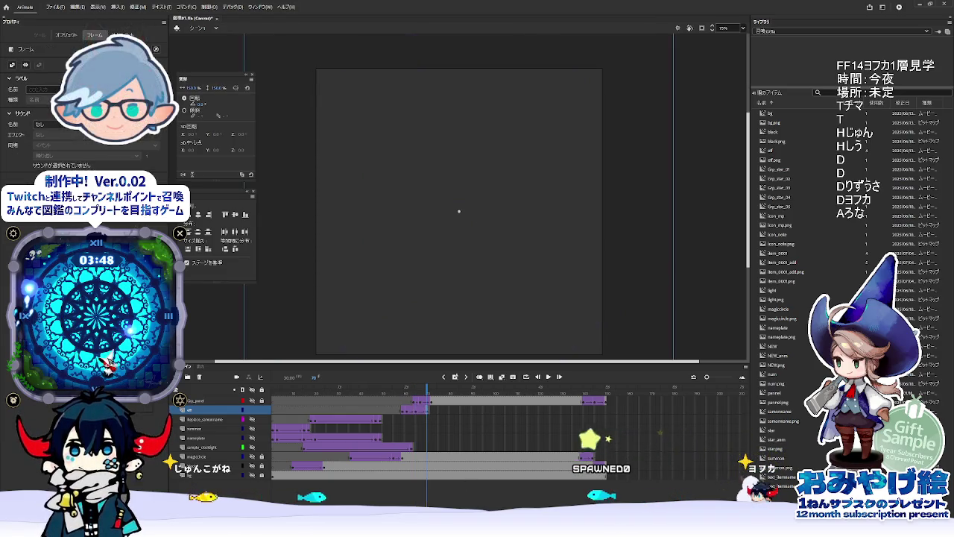
mouse_move(429, 528)
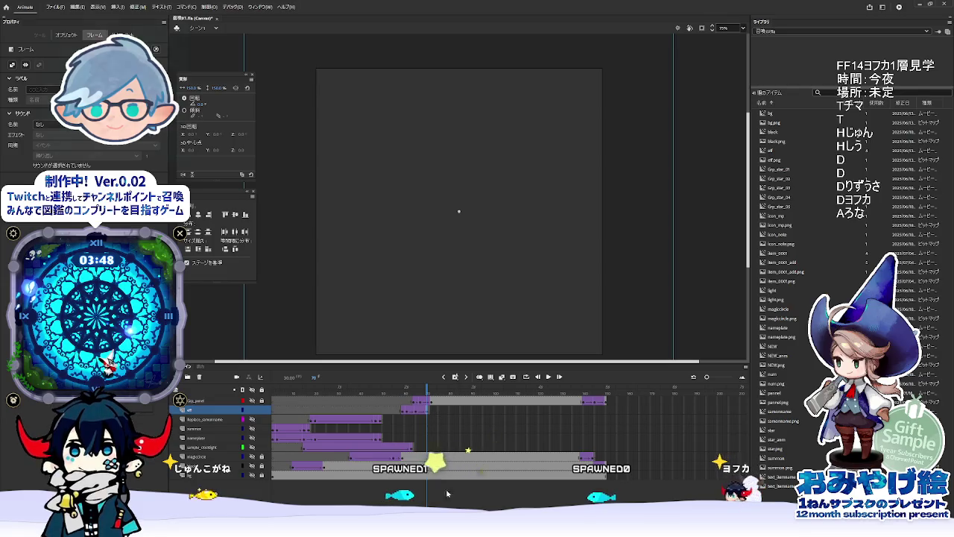
key(alt+Tab)
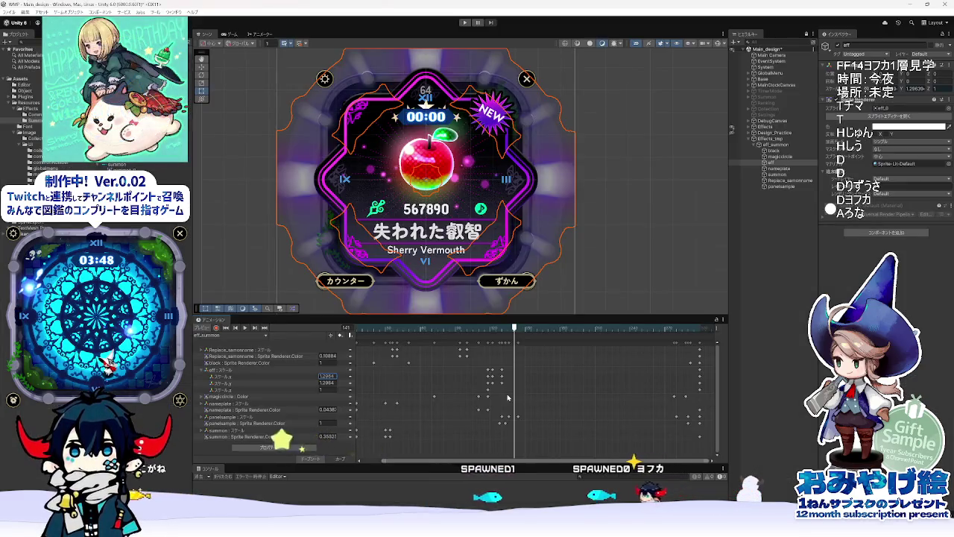
key(alt+Tab)
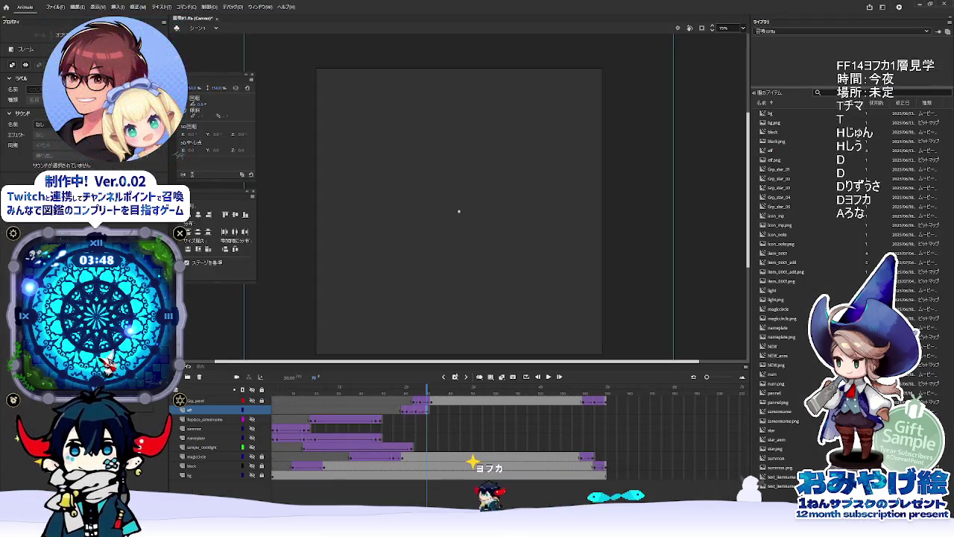
key(alt+Tab)
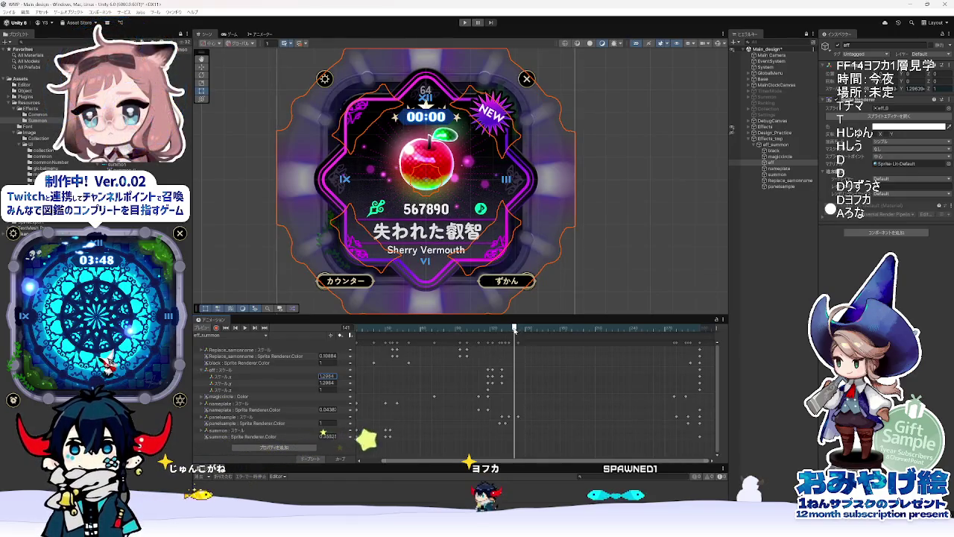
Step: Key the eff glow's X and Y scale to 1.5 at frame 140
drag(515, 329, 513, 329)
text(1.5)
key(Return)
key(Tab)
text(1.5)
key(Return)
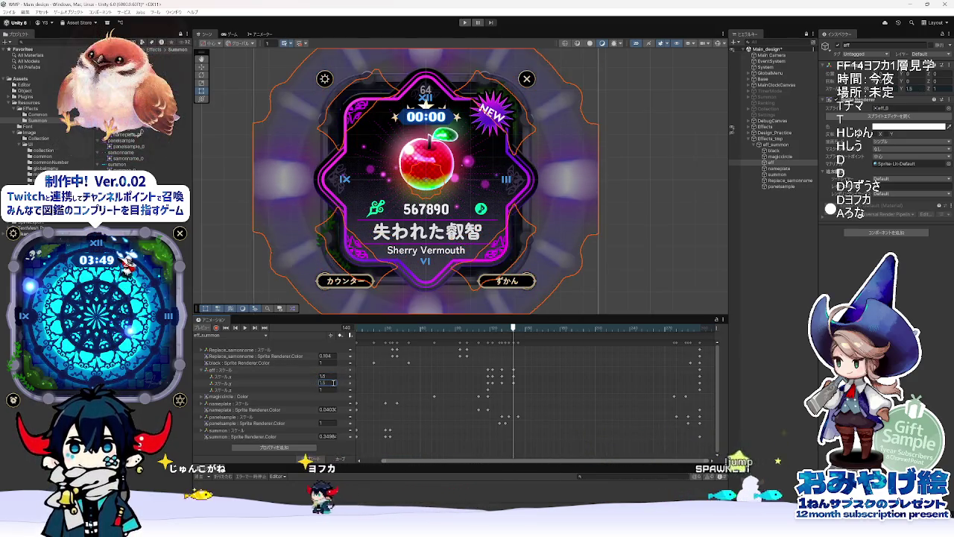
Step: Add the eff Sprite Renderer Color as an animated property
click(235, 370)
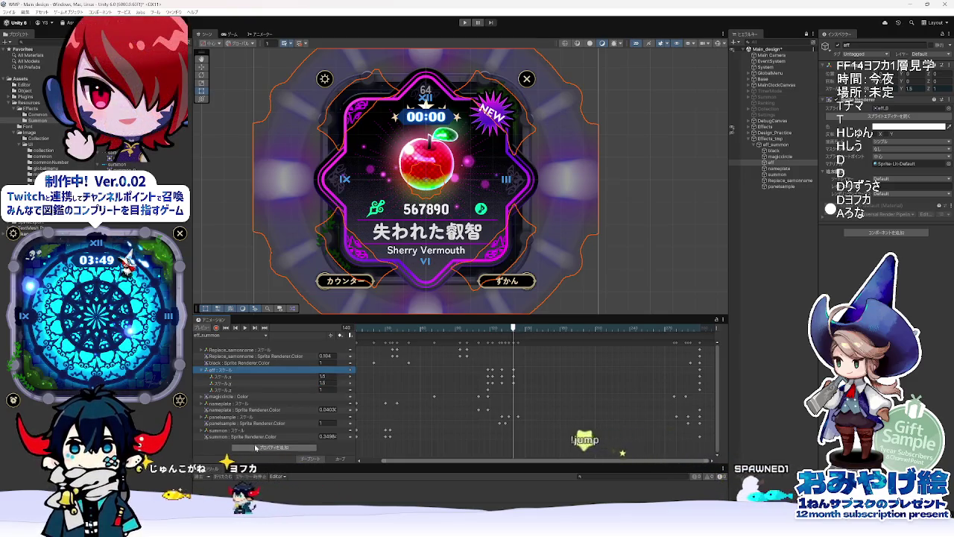
click(274, 447)
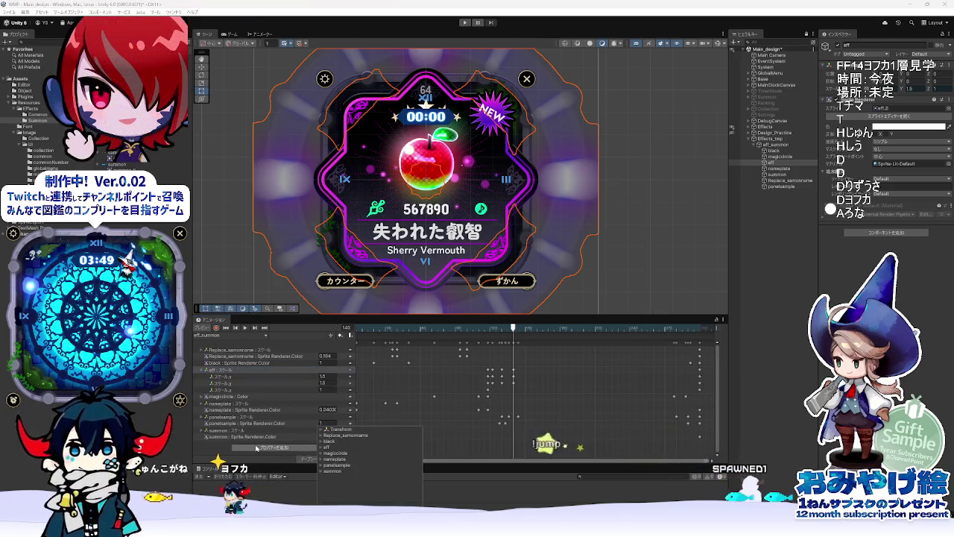
click(326, 447)
click(332, 465)
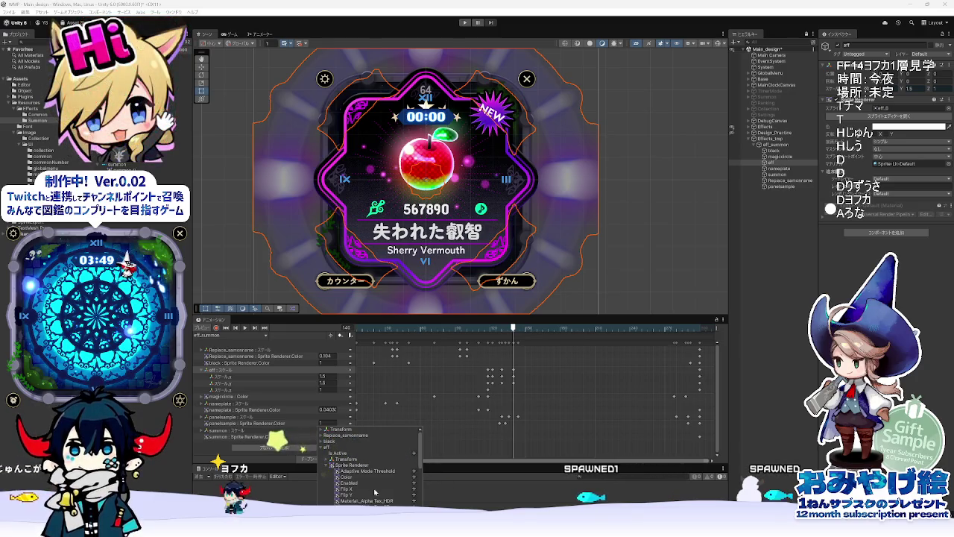
click(414, 477)
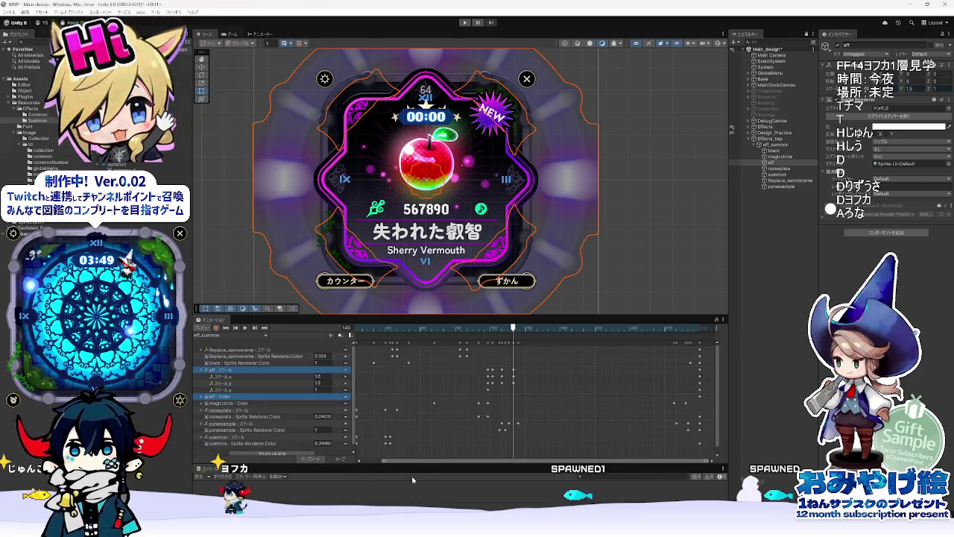
Step: Delete the red, green and blue colour tracks, keeping alpha, and edit alpha at frame 118
click(204, 398)
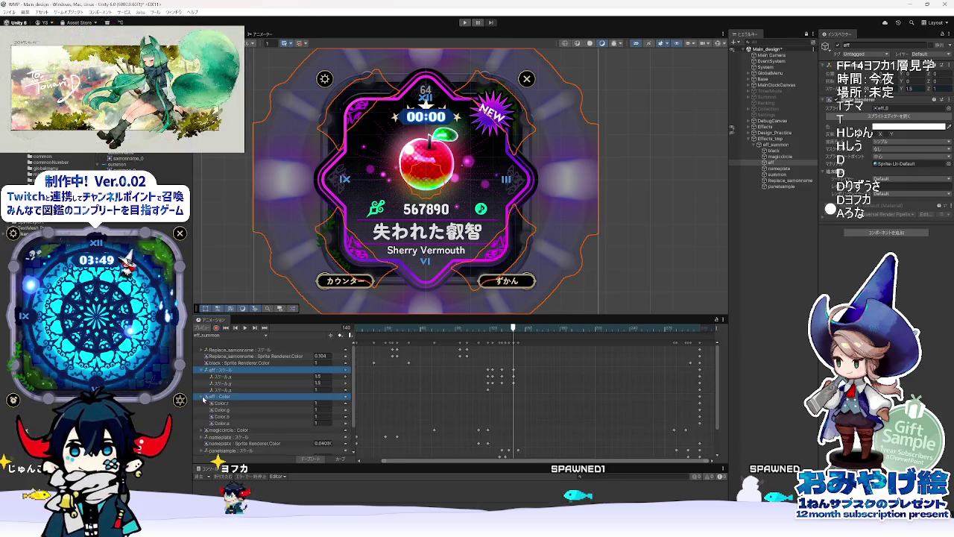
click(347, 404)
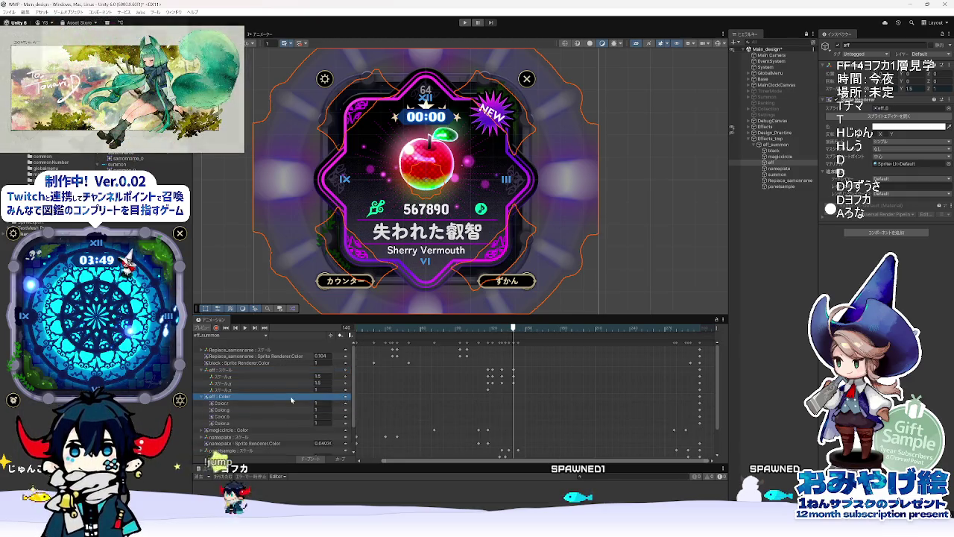
key(Delete)
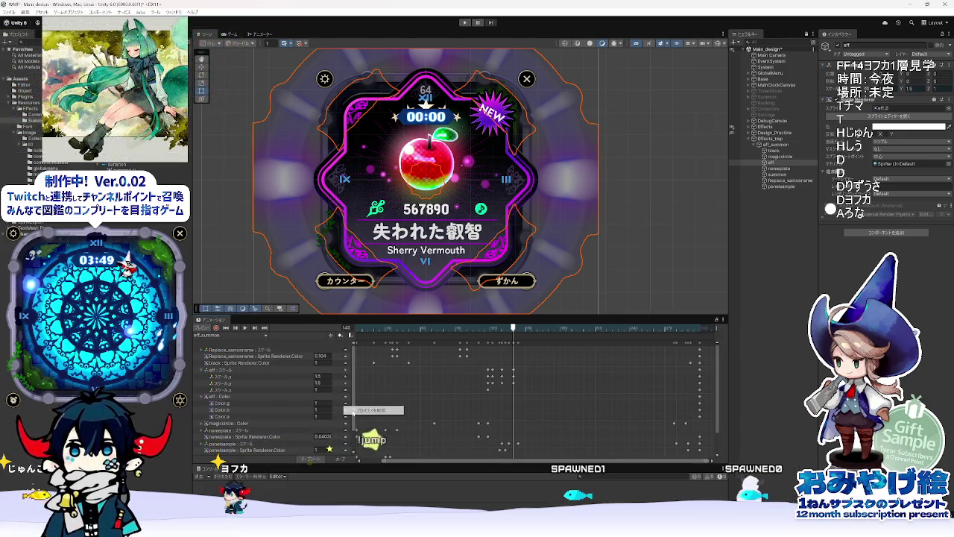
click(344, 403)
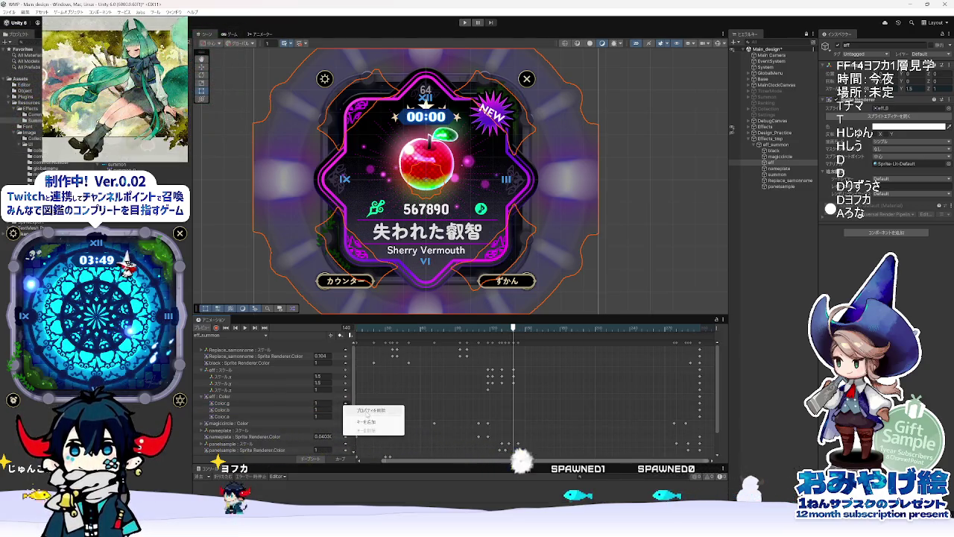
key(Delete)
click(347, 405)
key(Delete)
click(261, 398)
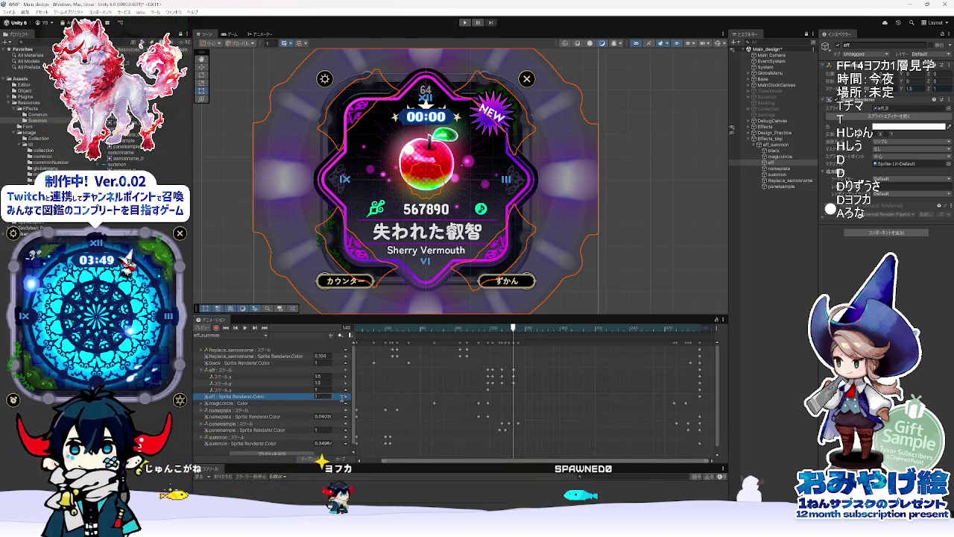
click(489, 333)
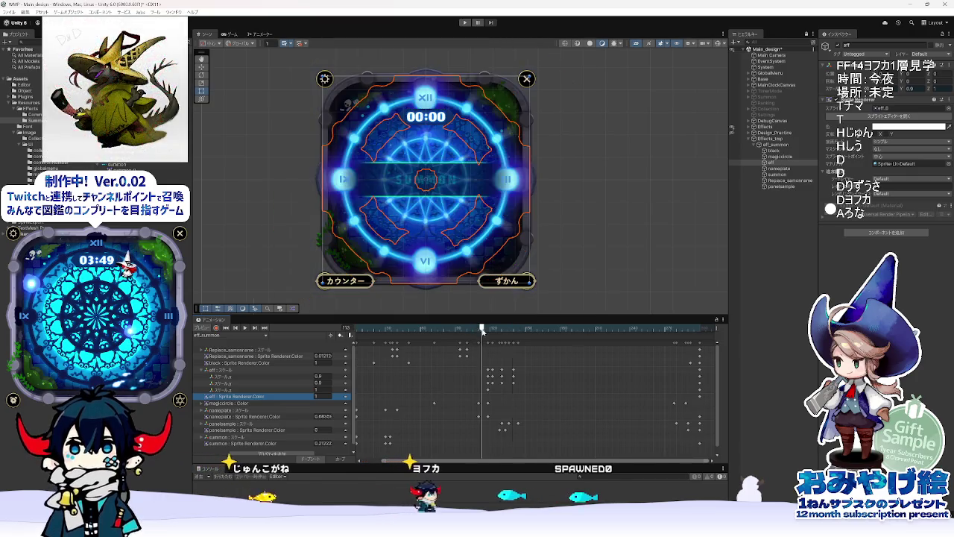
click(319, 397)
Step: Move Unity to frame 123, then check the Animate magic circle and glow around frames 59–61
drag(488, 329, 490, 330)
key(alt+Tab)
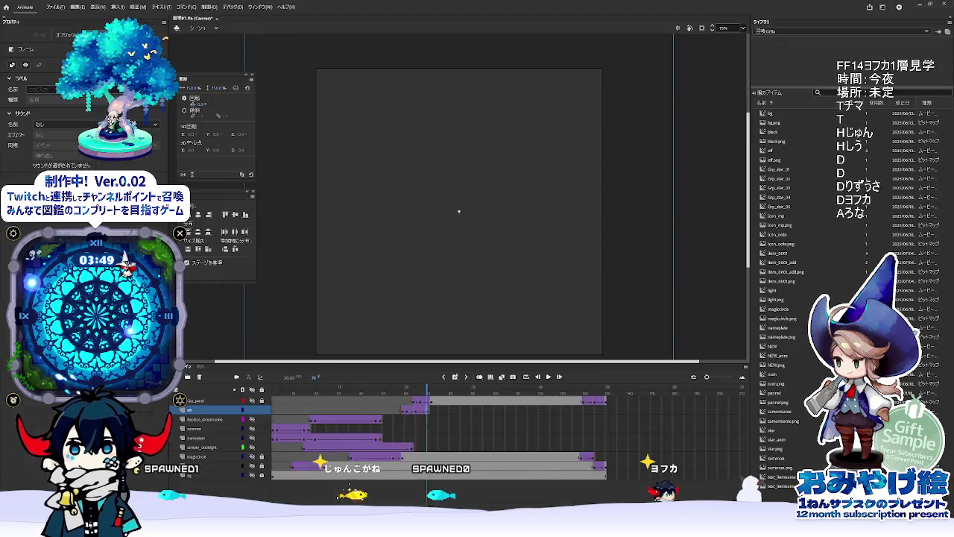
click(404, 389)
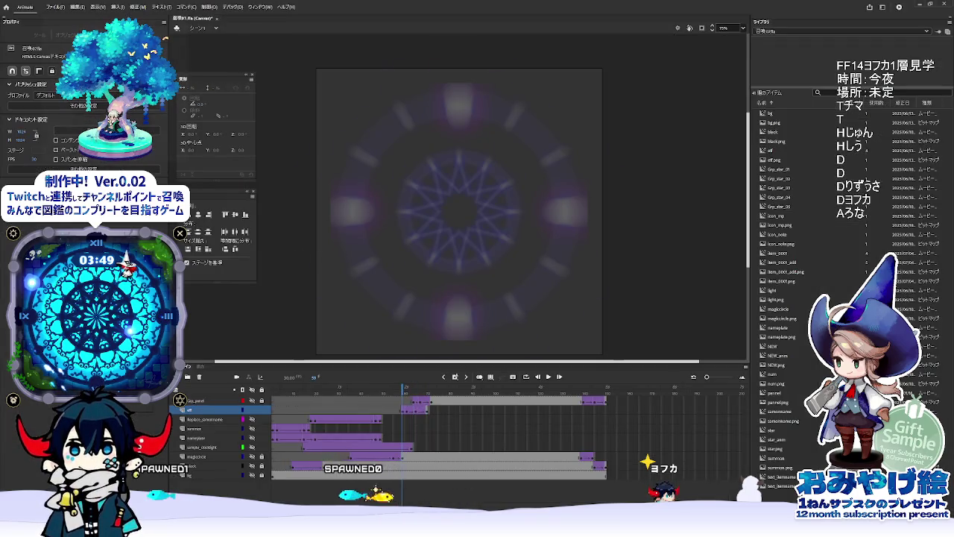
click(403, 411)
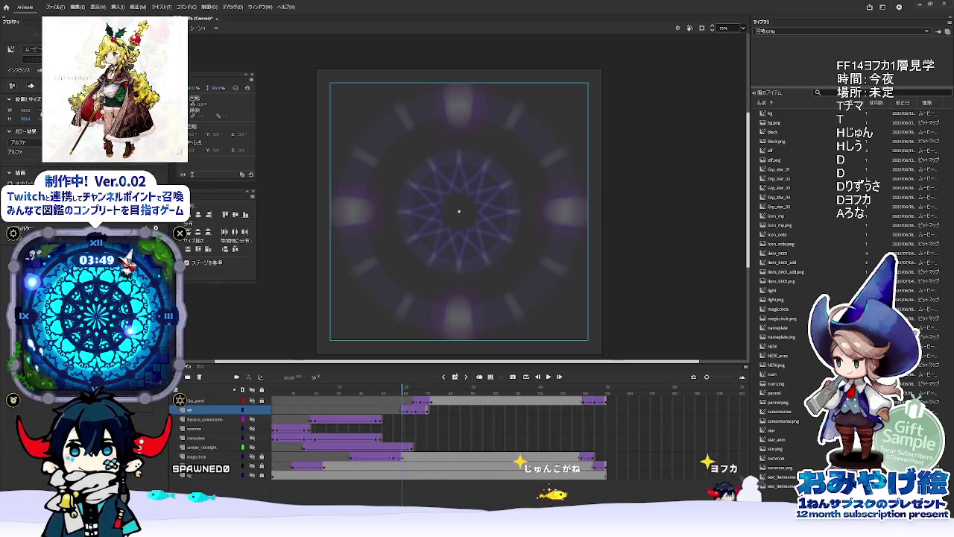
click(406, 414)
click(397, 402)
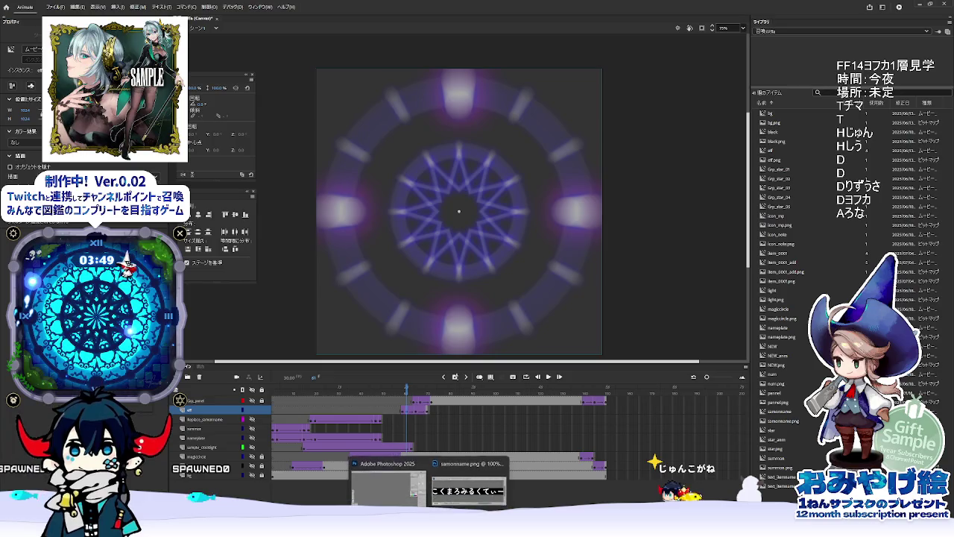
click(429, 481)
Step: Step the Unity clip to frame 122 and enter a value of 1
click(488, 329)
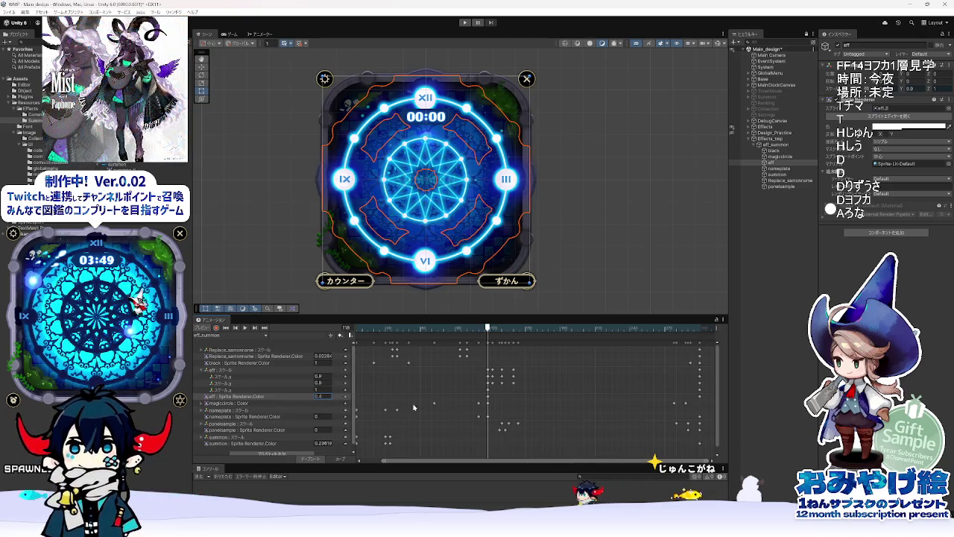
key(period)
key(period)
key(period)
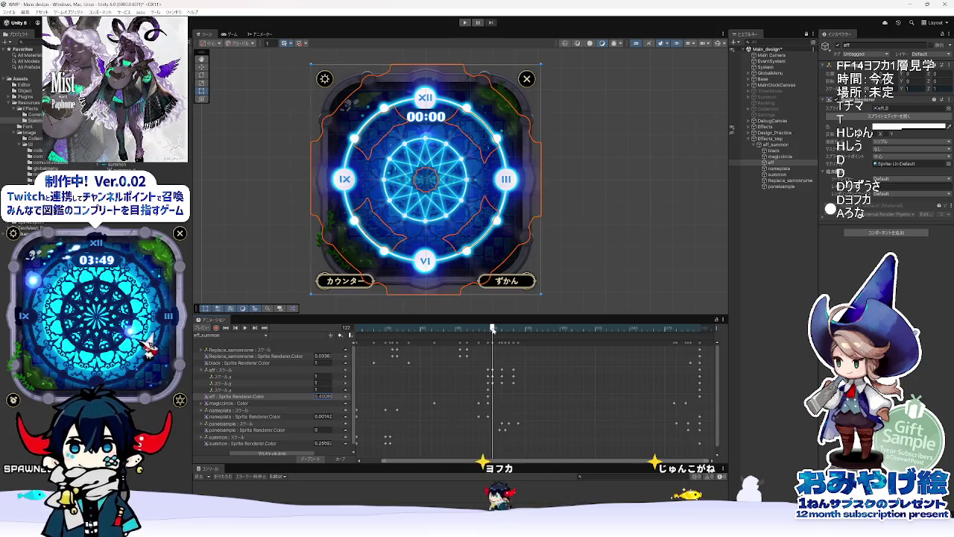
text(1)
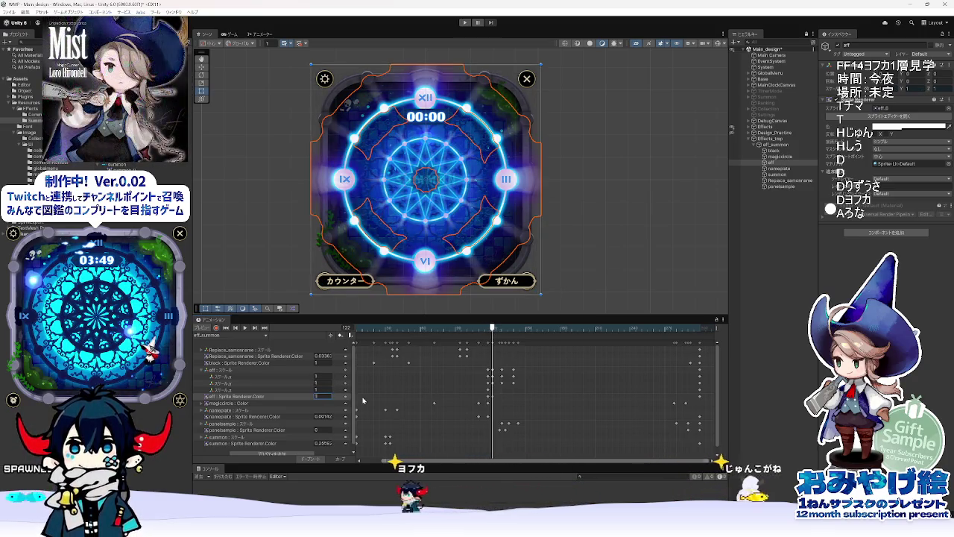
Step: Scrub the Animate reference from frame 63 to 70, inspect the glow instance's properties, return to Unity
key(alt+Tab)
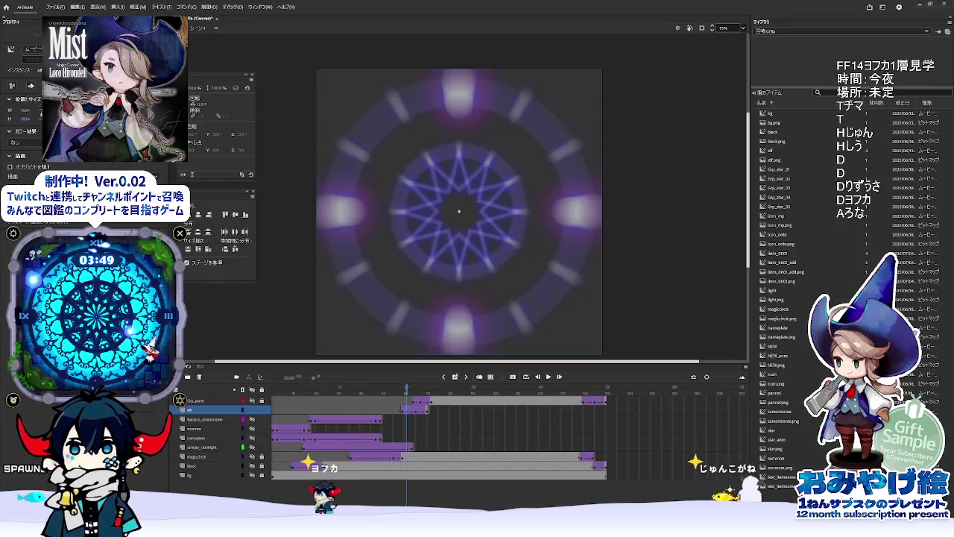
click(414, 389)
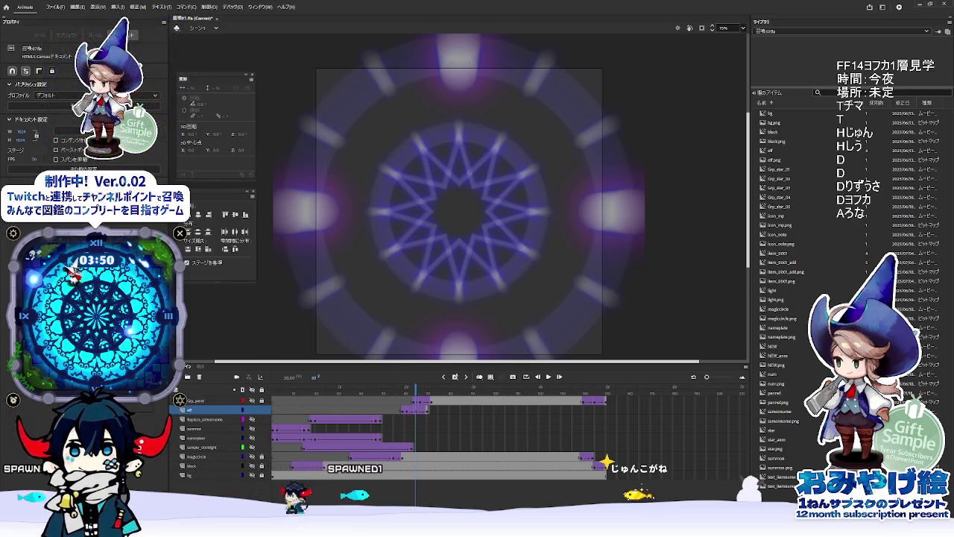
drag(412, 387, 423, 387)
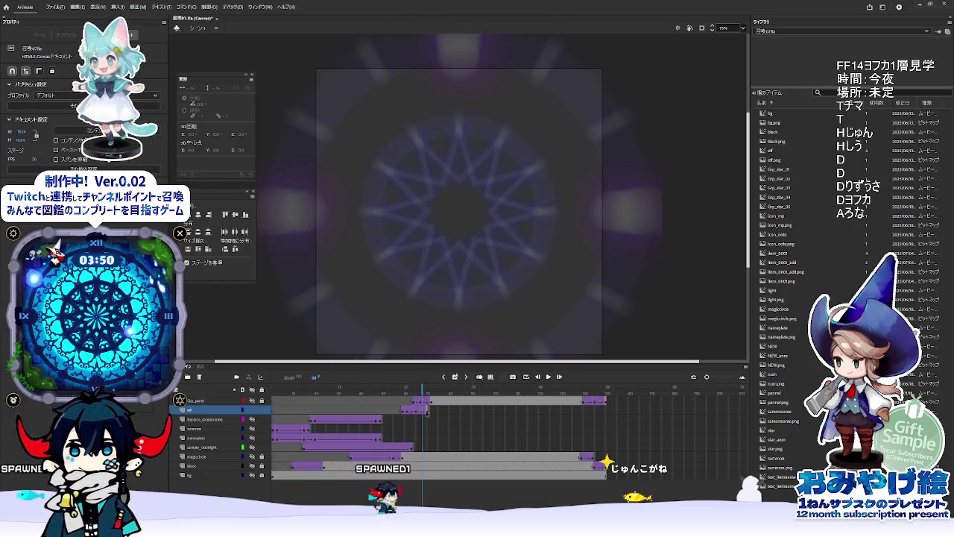
click(426, 411)
click(59, 36)
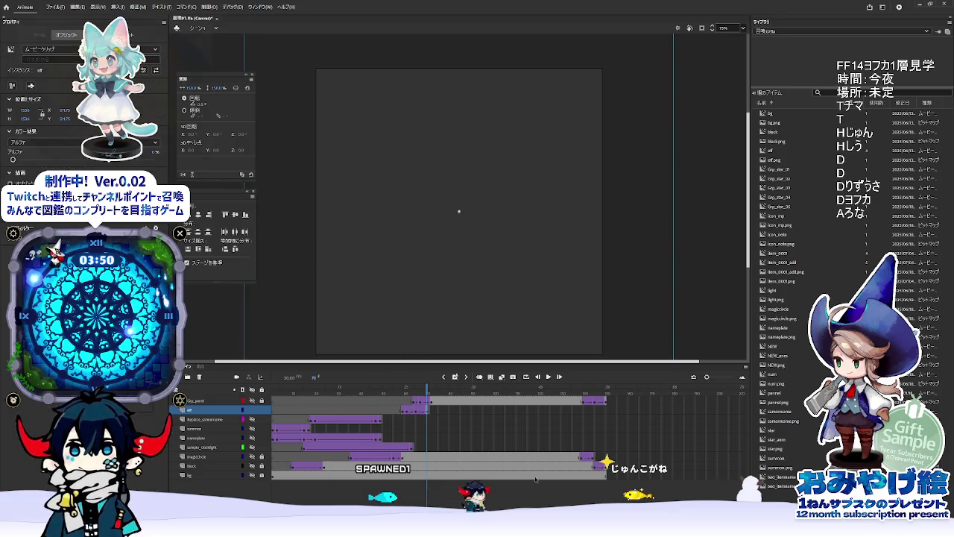
click(415, 387)
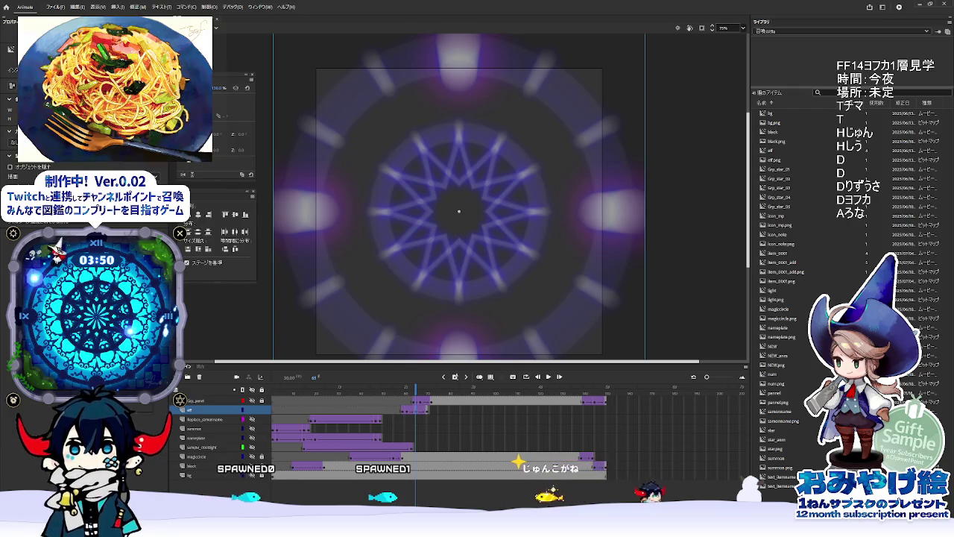
key(alt+Tab)
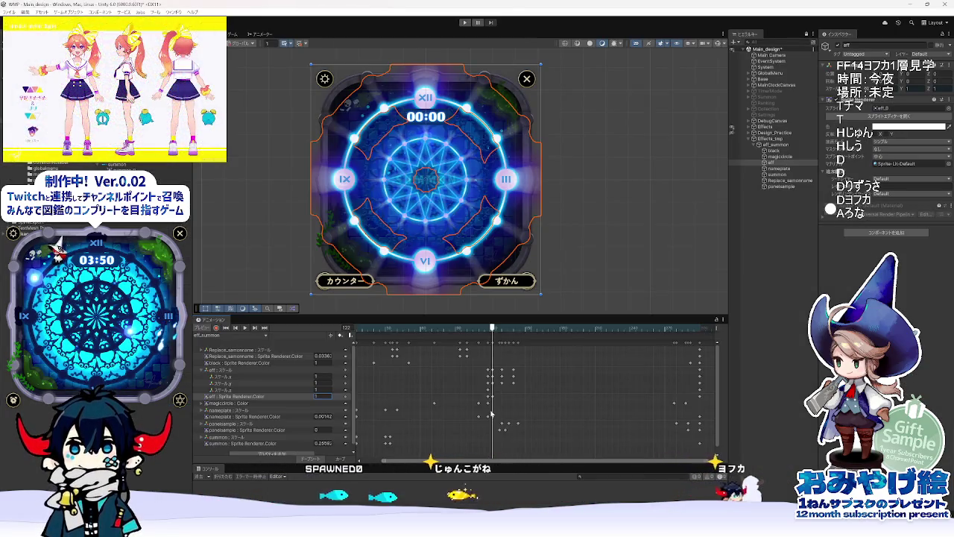
Step: Key the eff glow's alpha to 1 at frame 130, scrubbing between frames 113 and 131 to compare
click(504, 335)
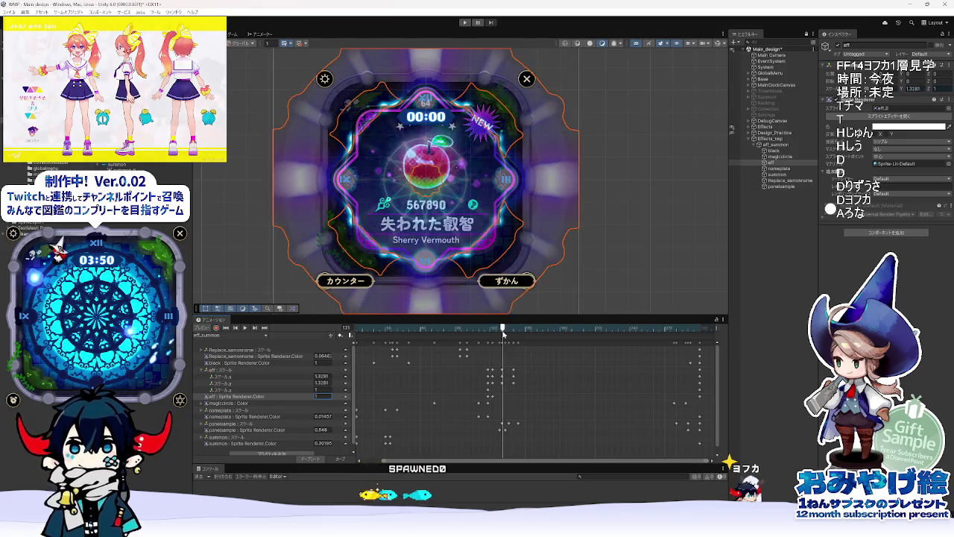
drag(504, 335, 501, 334)
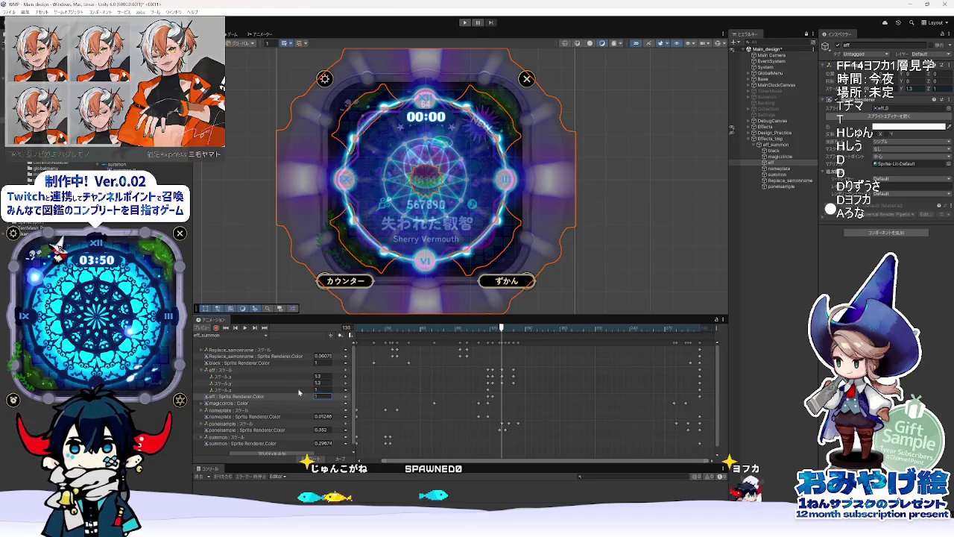
click(322, 390)
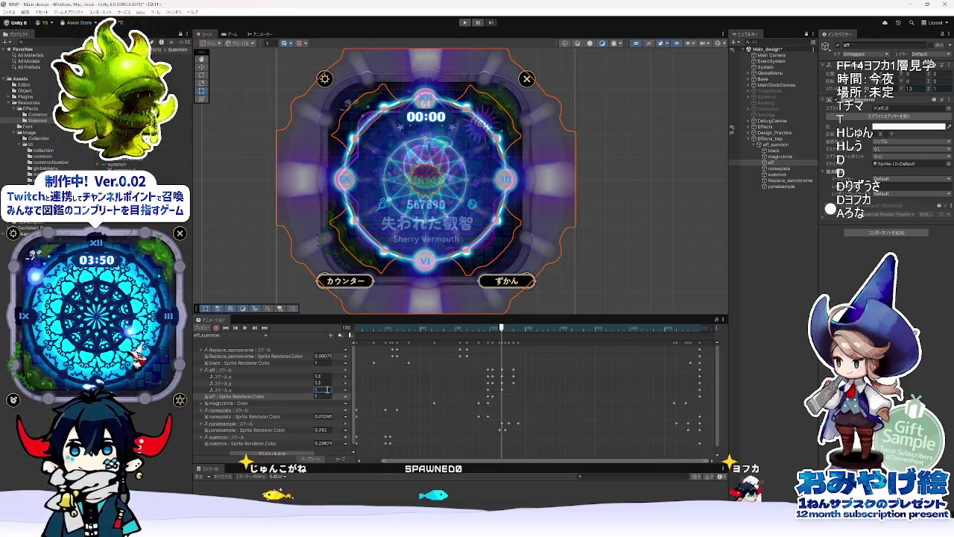
click(513, 380)
drag(507, 330, 512, 331)
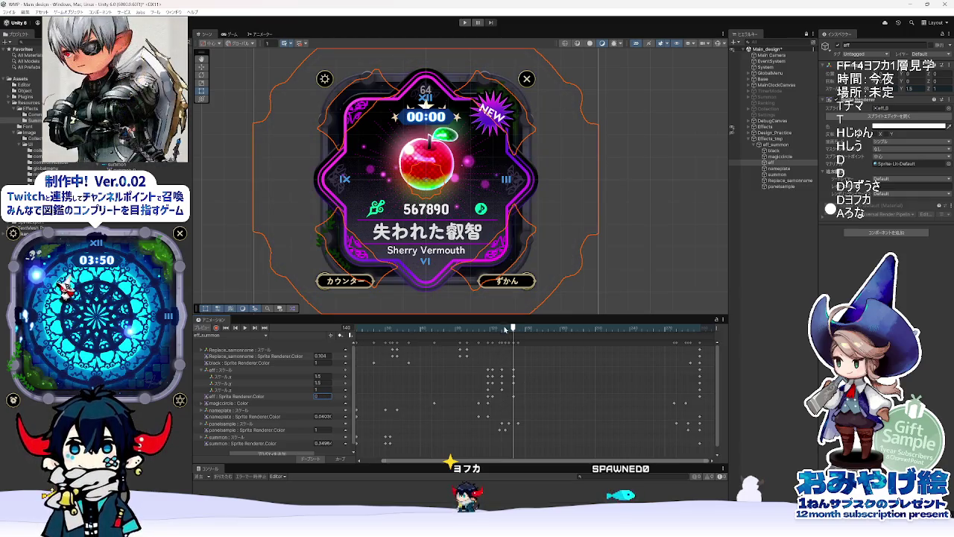
drag(505, 328, 498, 329)
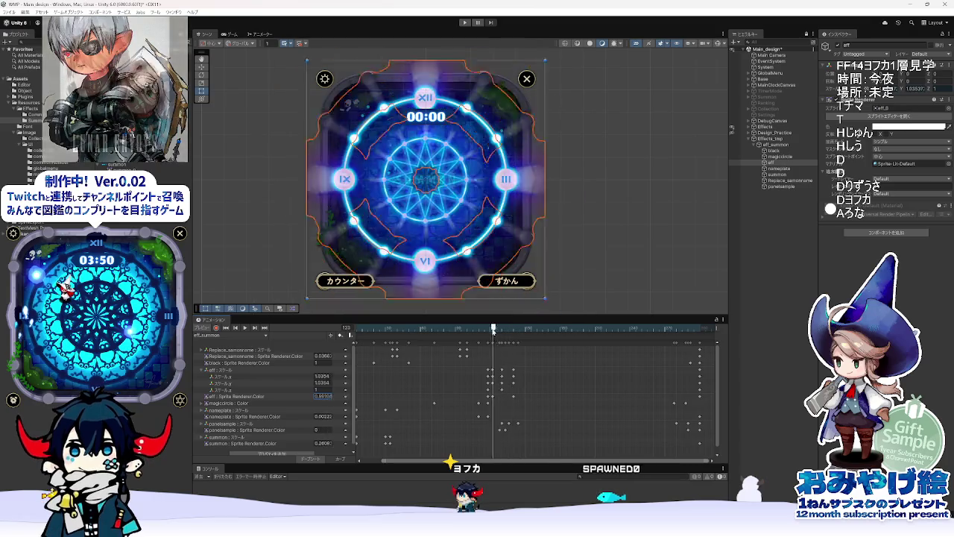
click(503, 392)
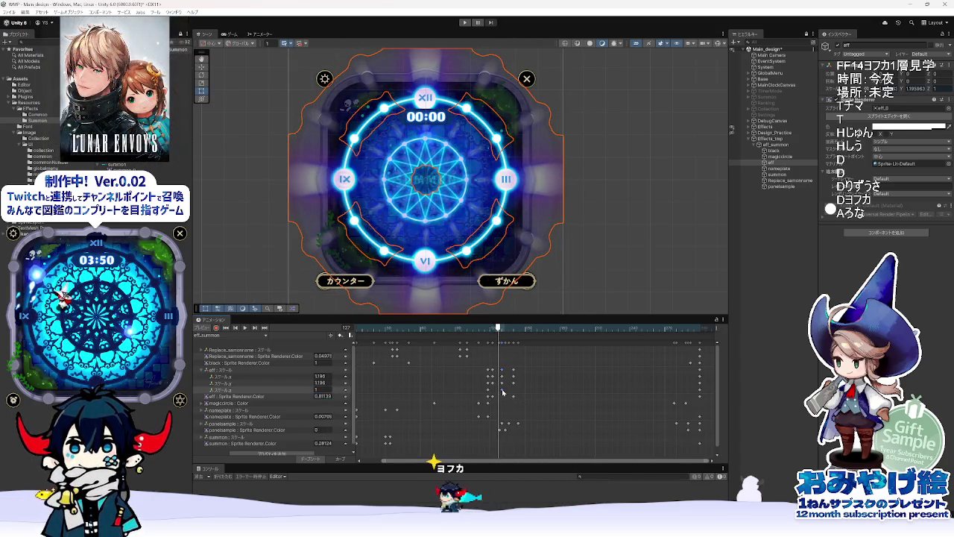
mouse_move(494, 341)
mouse_down()
mouse_move(488, 335)
mouse_move(500, 337)
mouse_up()
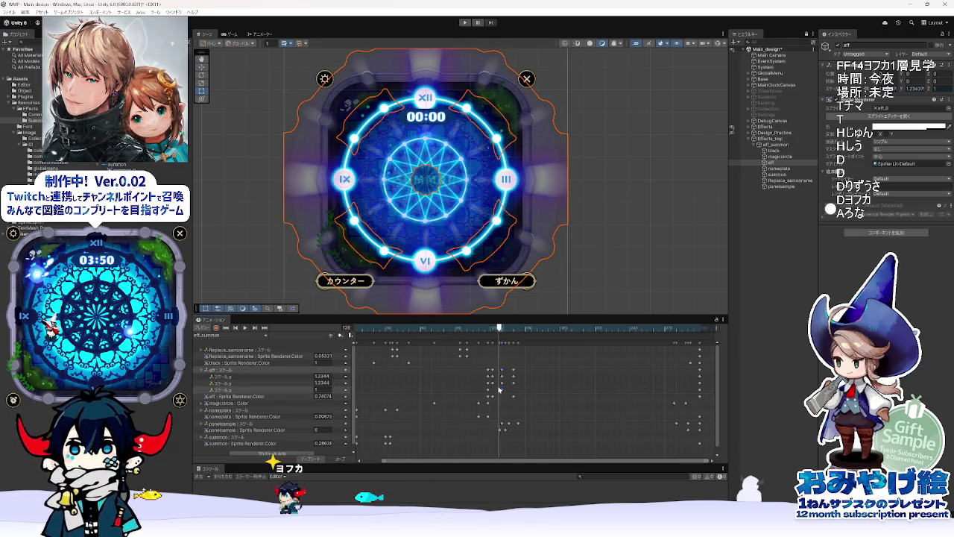
drag(499, 328, 502, 329)
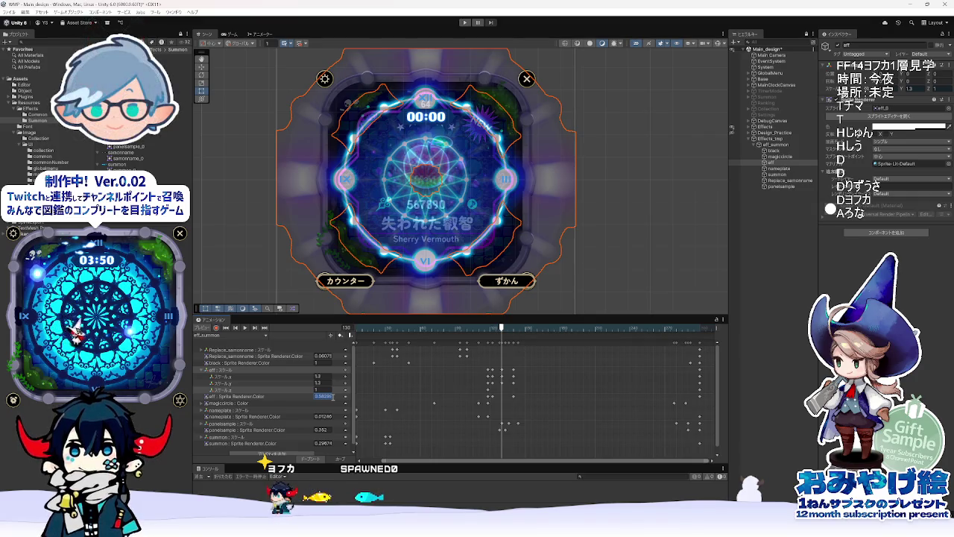
text(1)
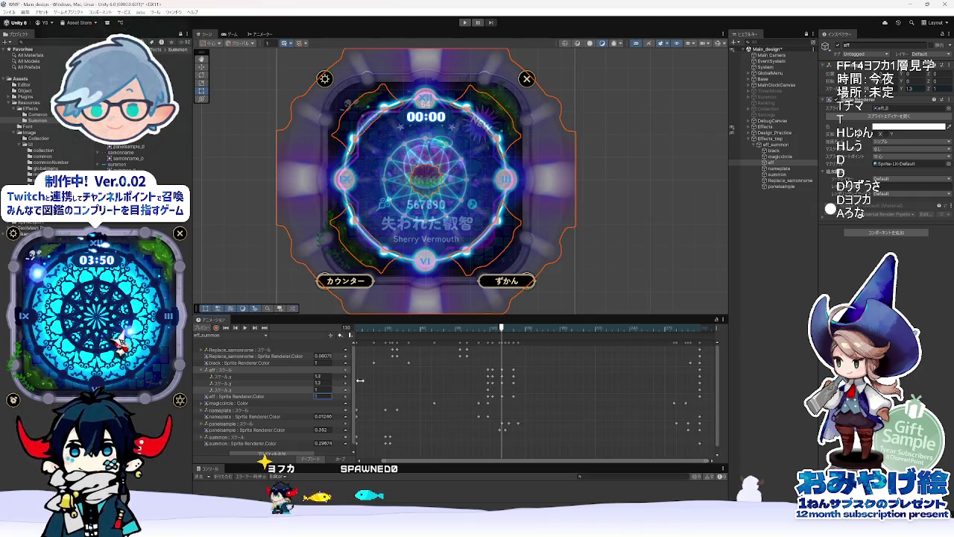
drag(501, 328, 358, 341)
Step: Zoom out the dopesheet, play the summon clip twice, and scrub back from the end to the apple card
scroll(456, 444, down, 2)
scroll(456, 443, down, 1)
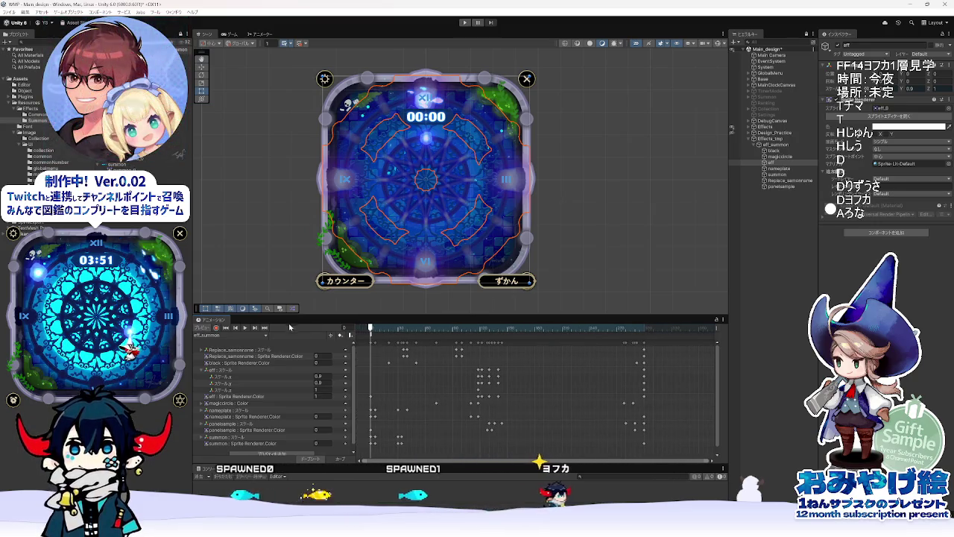
click(246, 327)
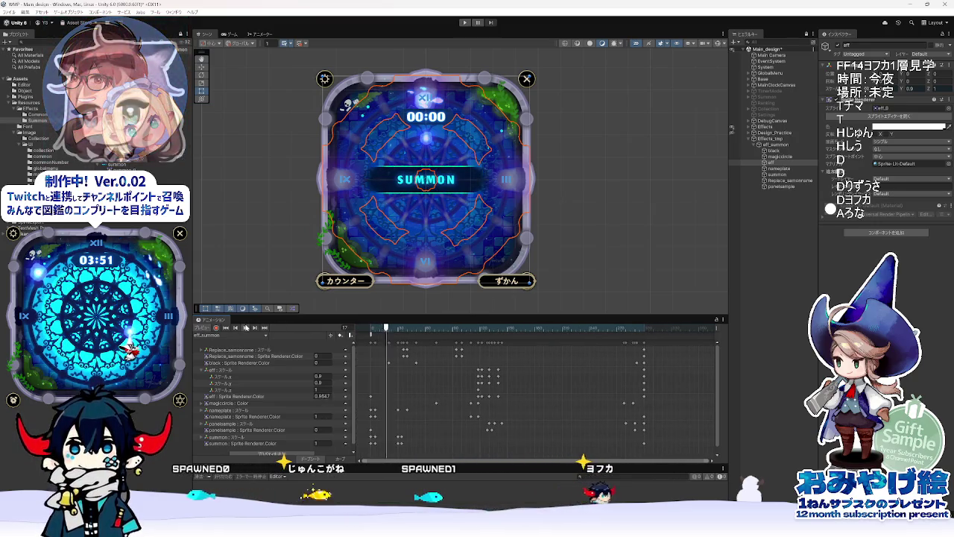
click(269, 197)
click(246, 327)
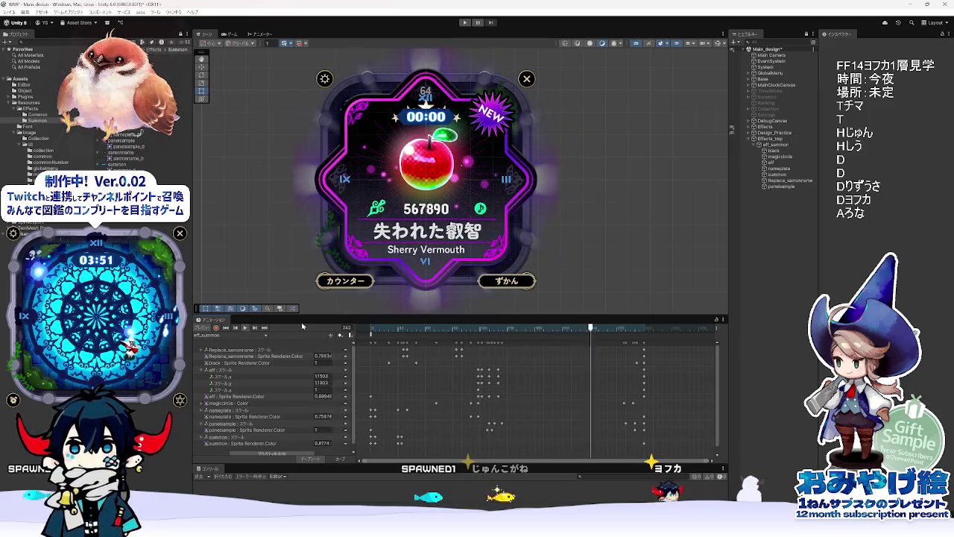
mouse_move(623, 333)
mouse_down()
mouse_move(510, 373)
mouse_move(647, 389)
mouse_move(622, 395)
mouse_up()
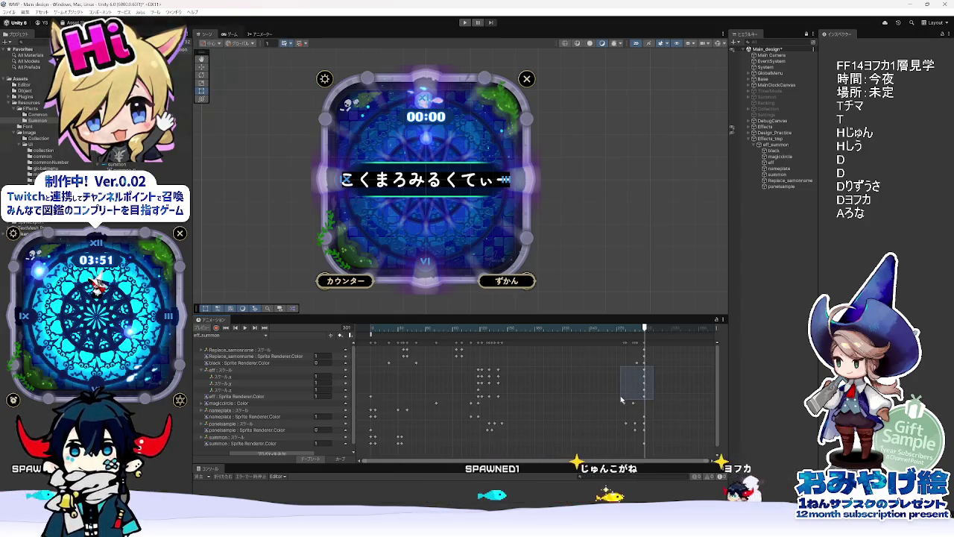
scroll(637, 384, right, 2)
mouse_move(636, 328)
mouse_down()
mouse_move(607, 339)
mouse_move(630, 343)
mouse_move(608, 366)
mouse_move(620, 369)
mouse_move(578, 373)
mouse_move(628, 379)
mouse_move(568, 380)
mouse_move(639, 389)
mouse_move(552, 336)
mouse_move(438, 333)
mouse_up()
click(201, 370)
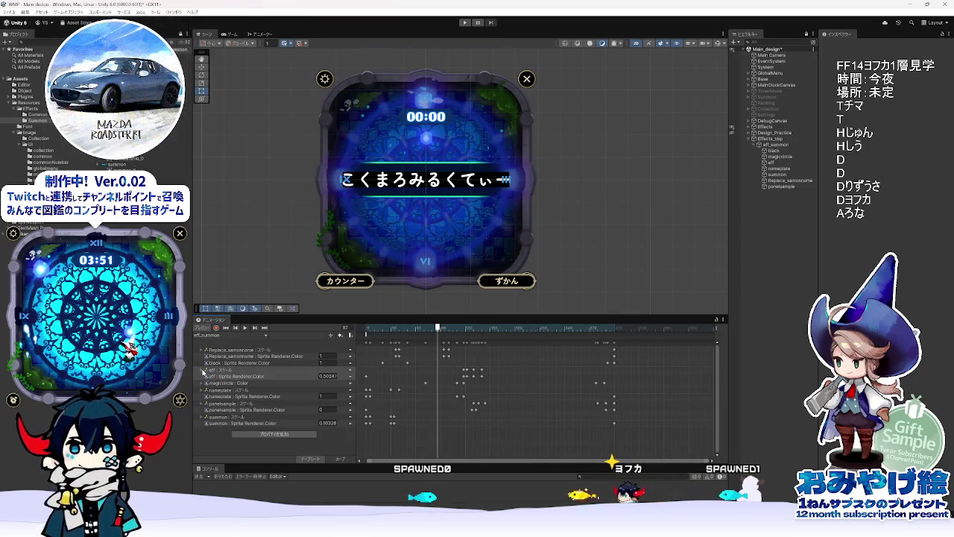
Step: Select the nameplate and eff tracks, then Replace_samonname : Scale, and scrub to the apple card reveal
click(241, 391)
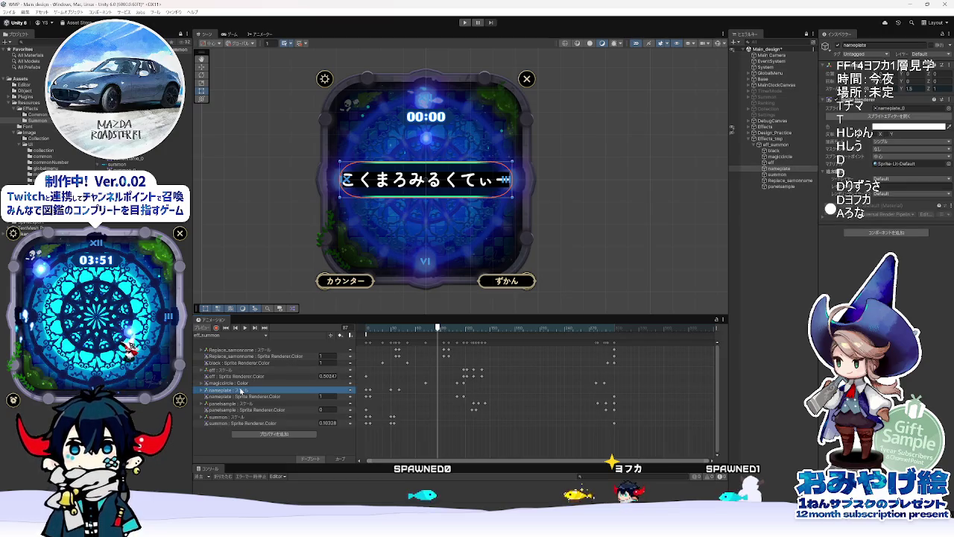
click(234, 377)
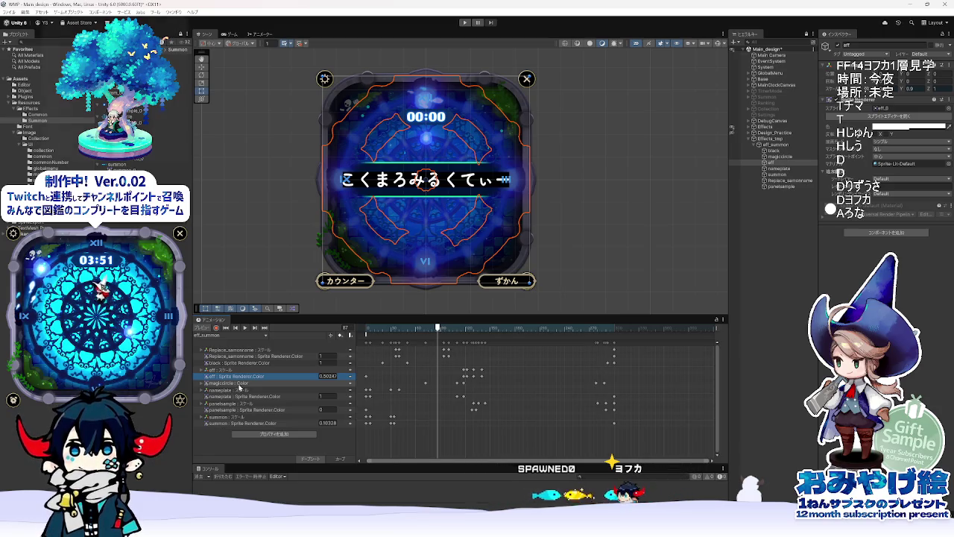
click(238, 396)
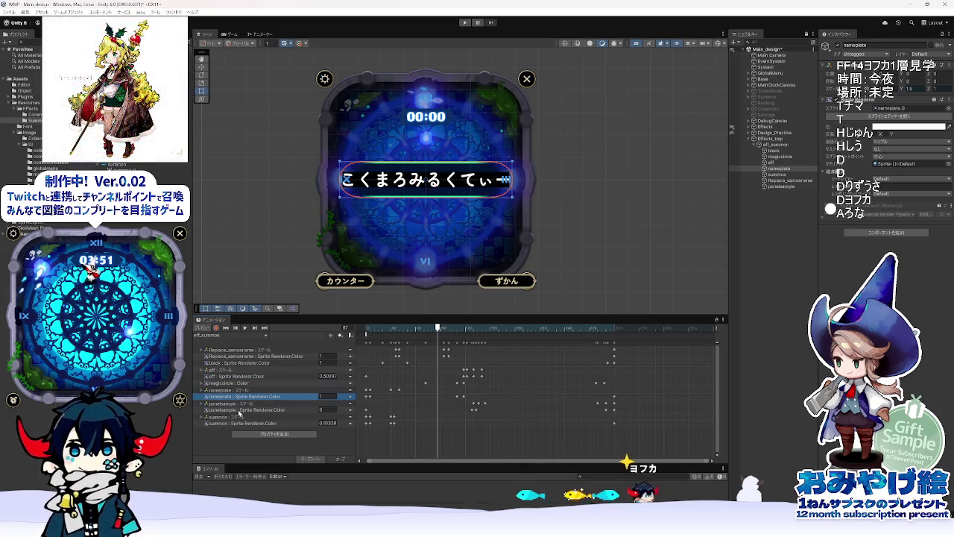
click(237, 349)
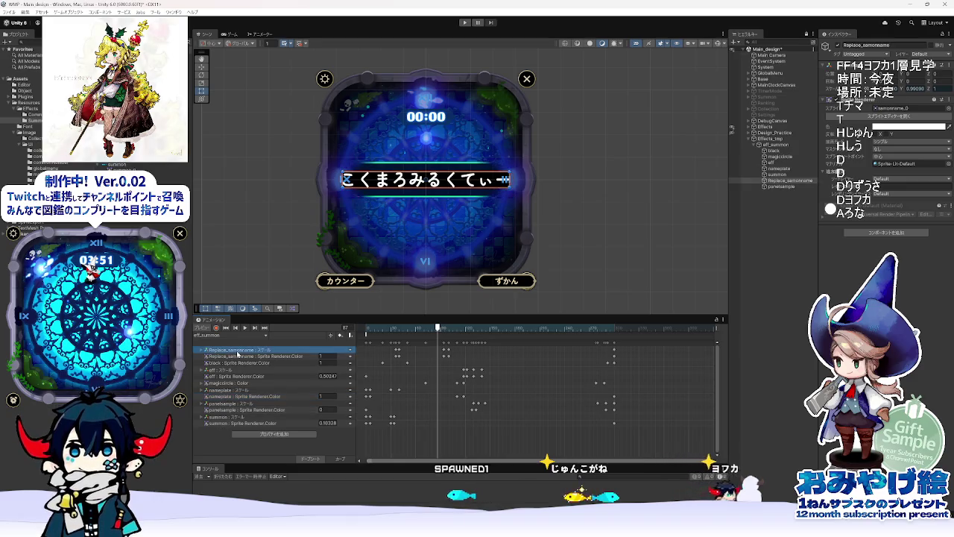
mouse_move(479, 328)
mouse_down()
mouse_move(462, 335)
mouse_move(527, 344)
mouse_move(438, 334)
mouse_move(614, 337)
mouse_up()
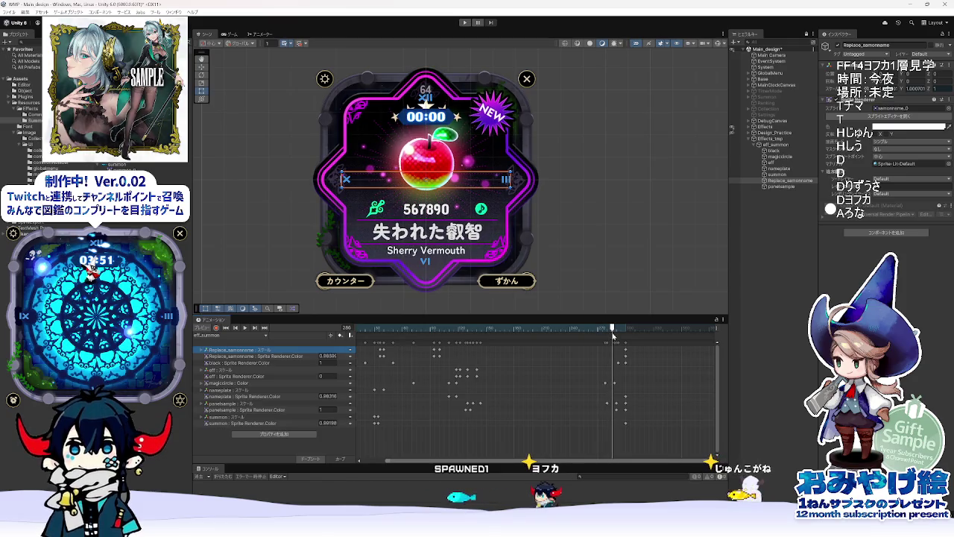
Step: Expand the Replace_samonname tracks and delete the keyframes near the clip's end, then undo the deletion
click(203, 351)
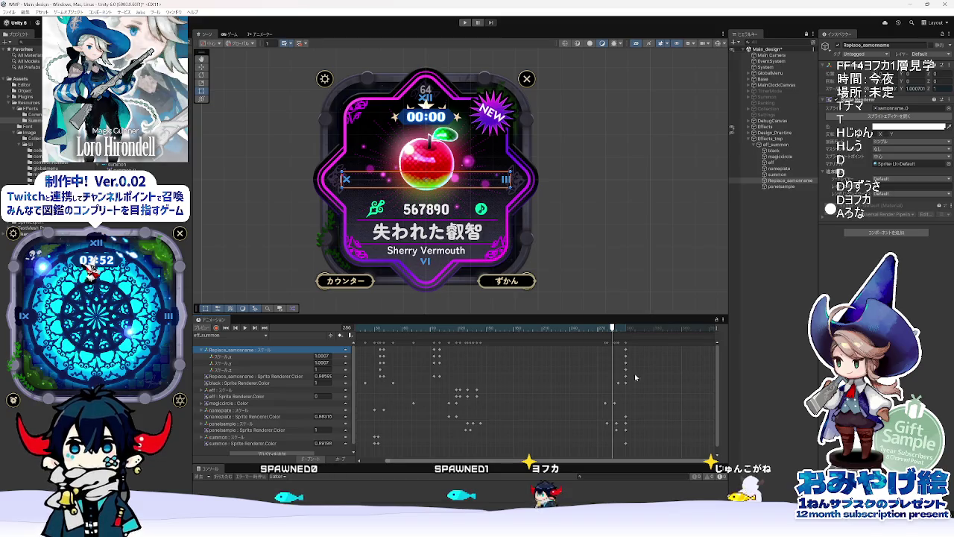
click(229, 377)
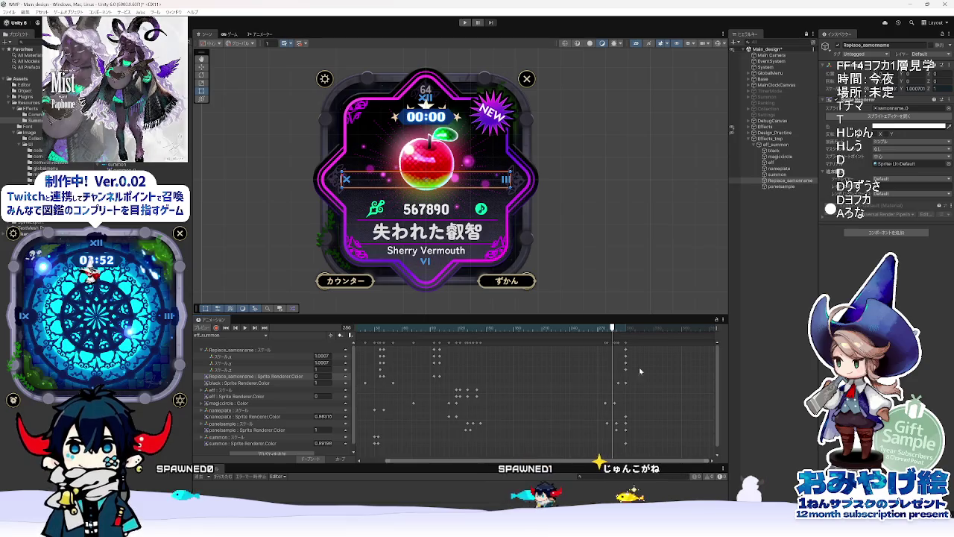
drag(621, 380, 618, 345)
key(Delete)
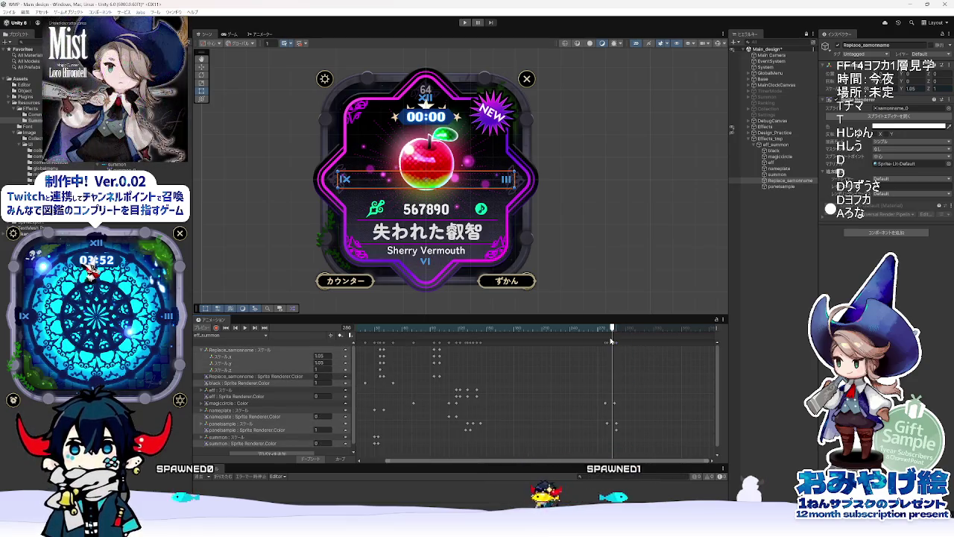
key(ctrl+z)
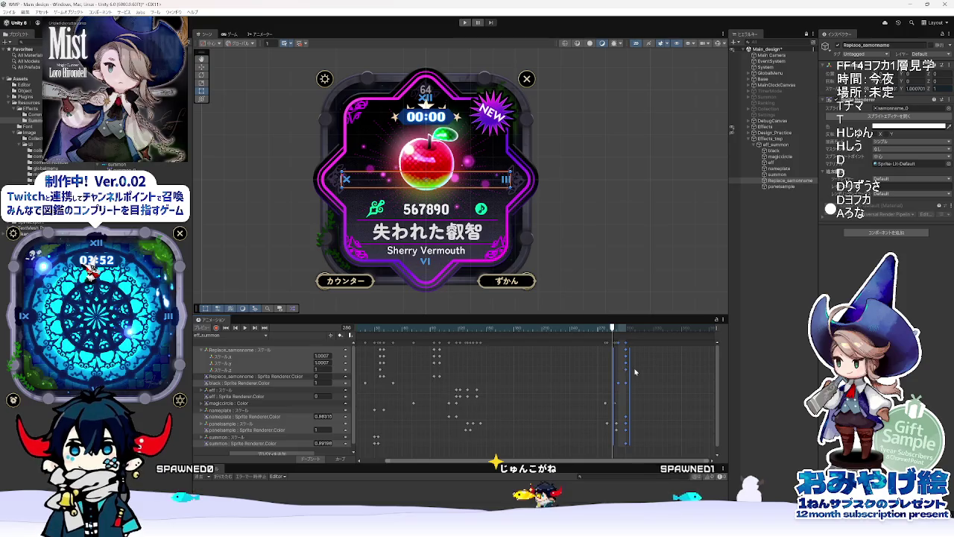
key(ctrl+z)
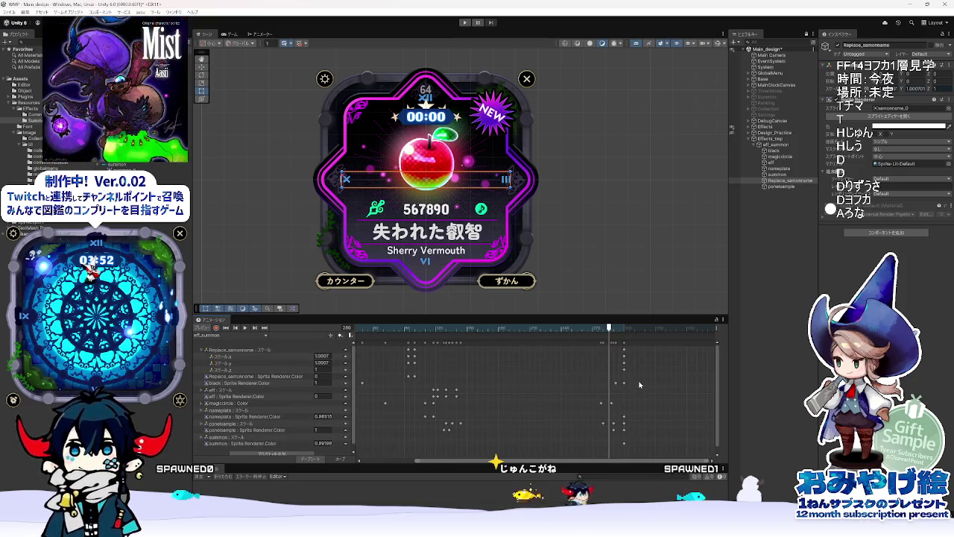
click(281, 377)
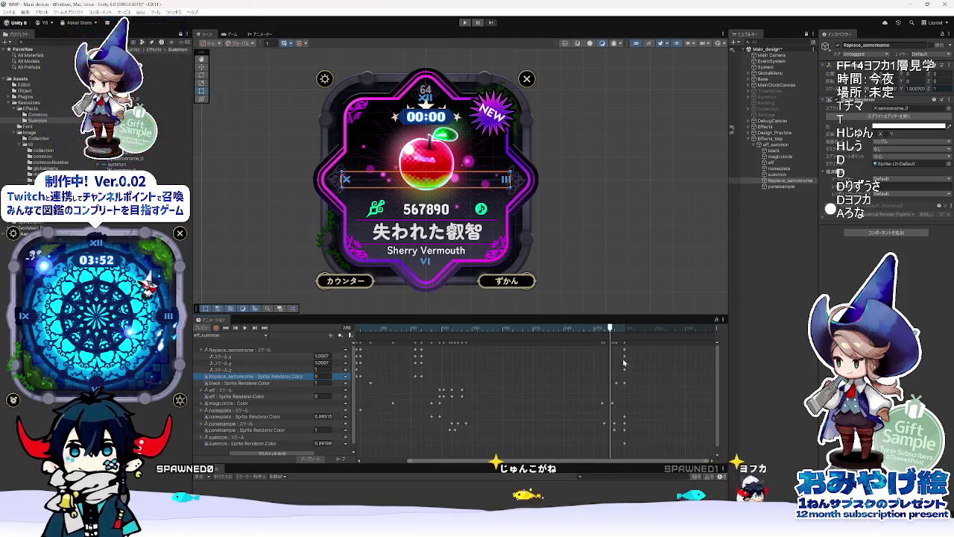
Step: Scrub the card reveal to about frame 306 and fade the SUMMON text alpha from 1 to 0
click(630, 329)
drag(632, 333, 625, 330)
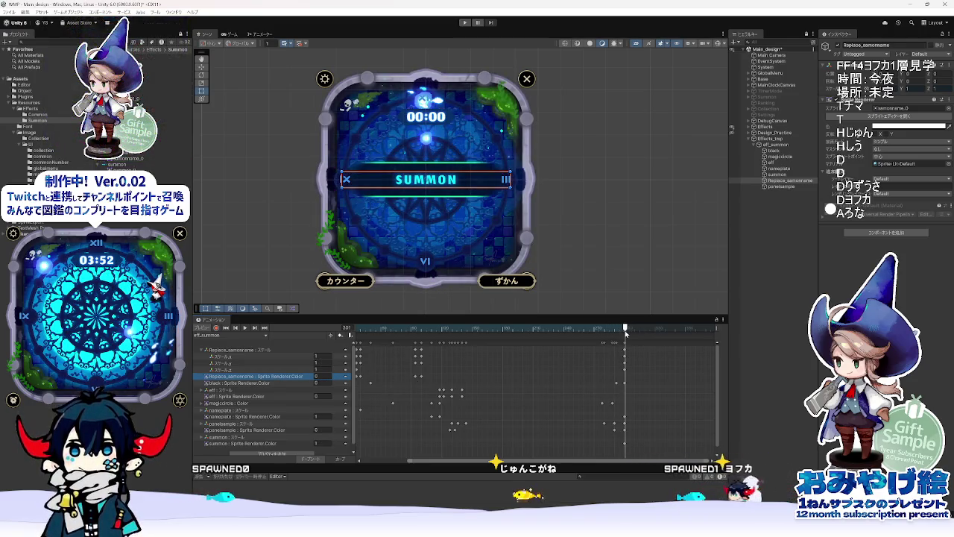
click(621, 351)
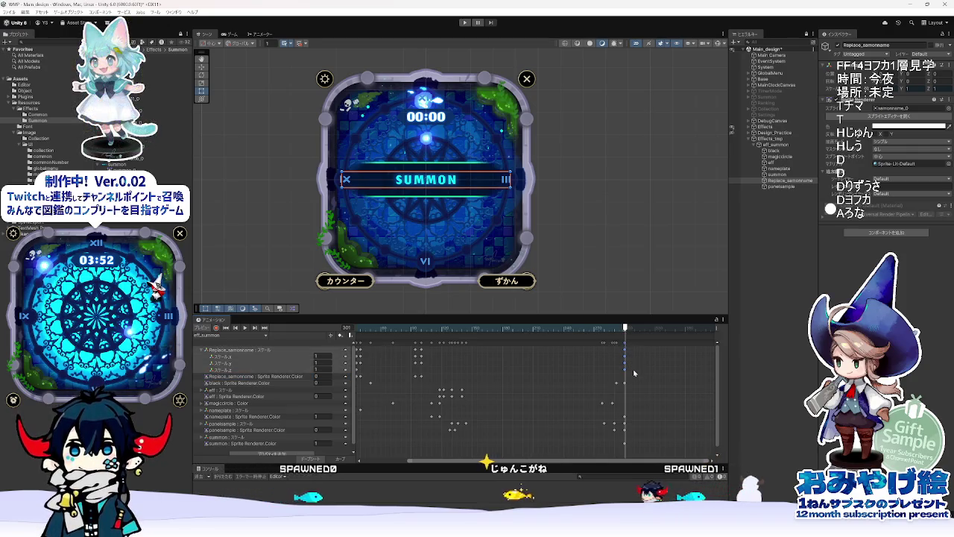
scroll(618, 357, up, 1)
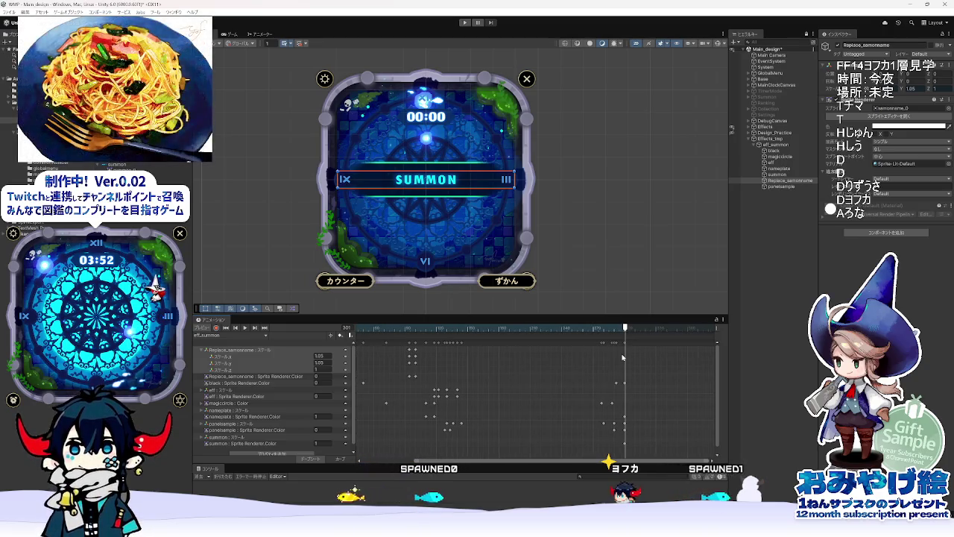
click(543, 329)
mouse_move(543, 329)
mouse_down()
mouse_move(612, 332)
mouse_move(552, 335)
mouse_move(635, 360)
mouse_move(601, 362)
mouse_move(629, 364)
mouse_move(624, 373)
mouse_up()
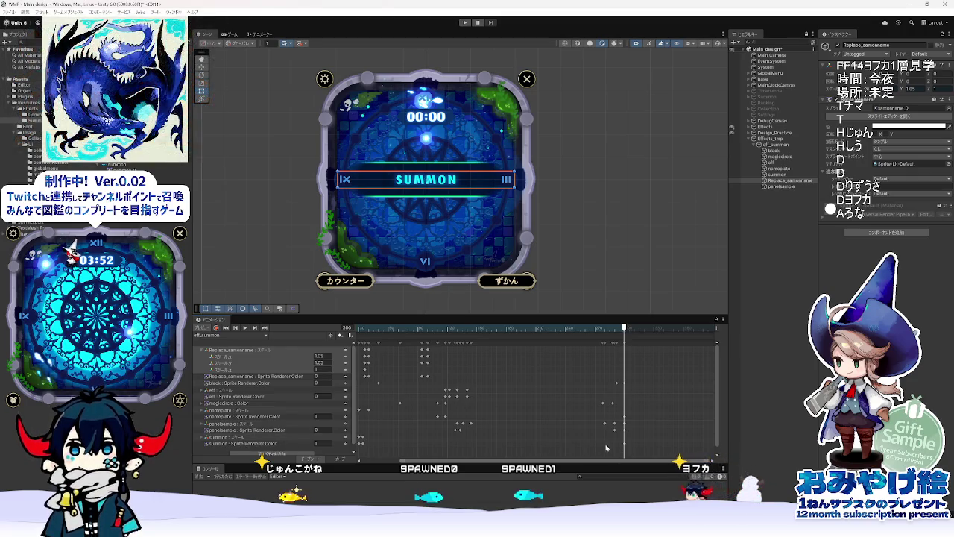
drag(618, 442, 629, 438)
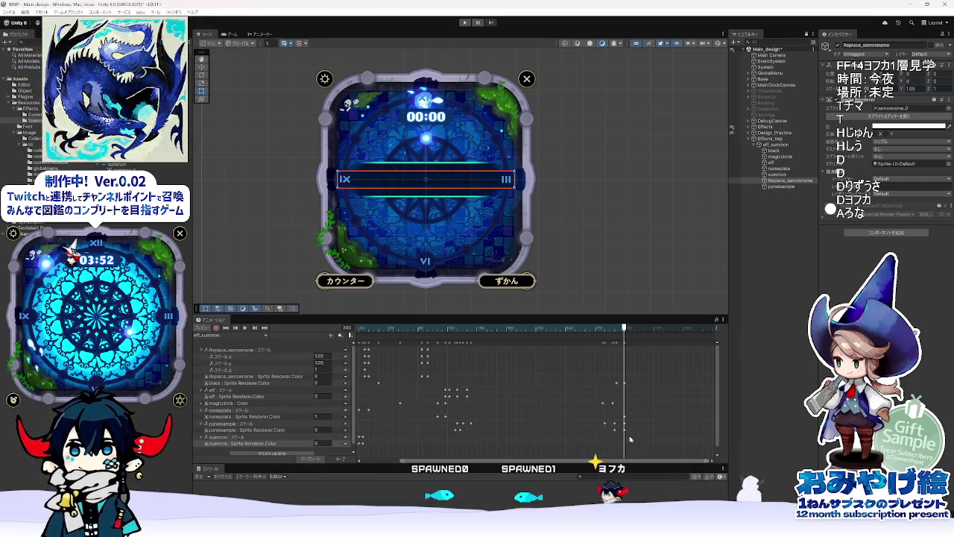
click(246, 424)
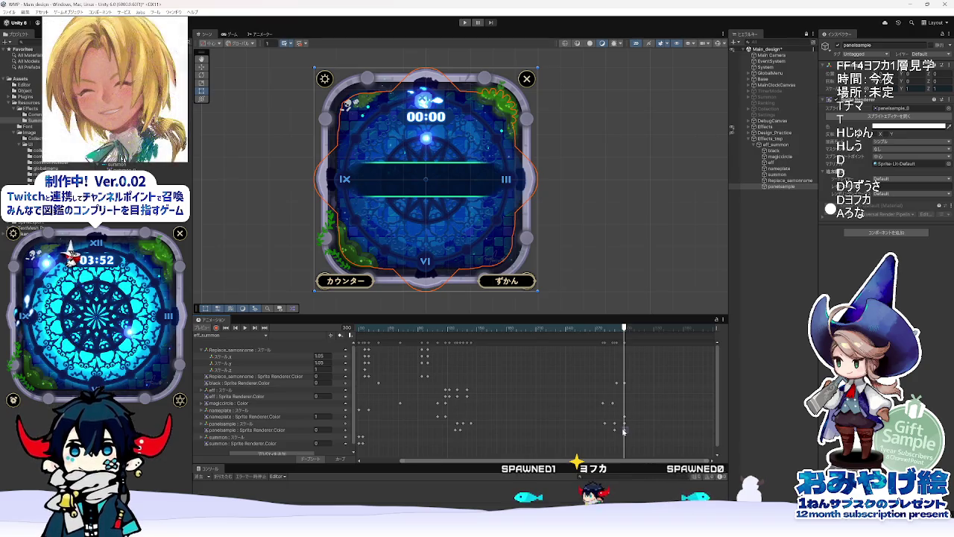
Step: Set the panelsample card alpha to 1 and nameplate alpha to 0 near frame 300, checking to frame 317
drag(624, 431, 627, 422)
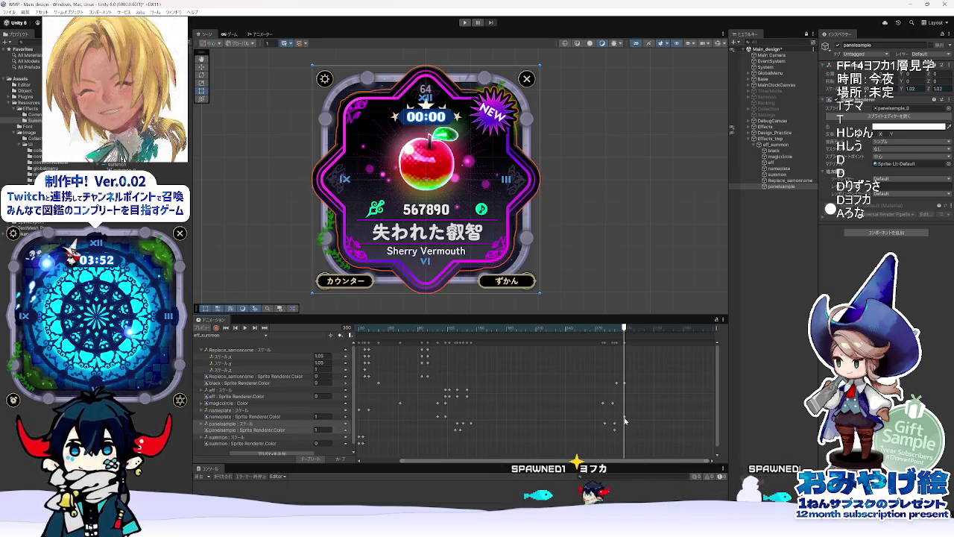
click(626, 418)
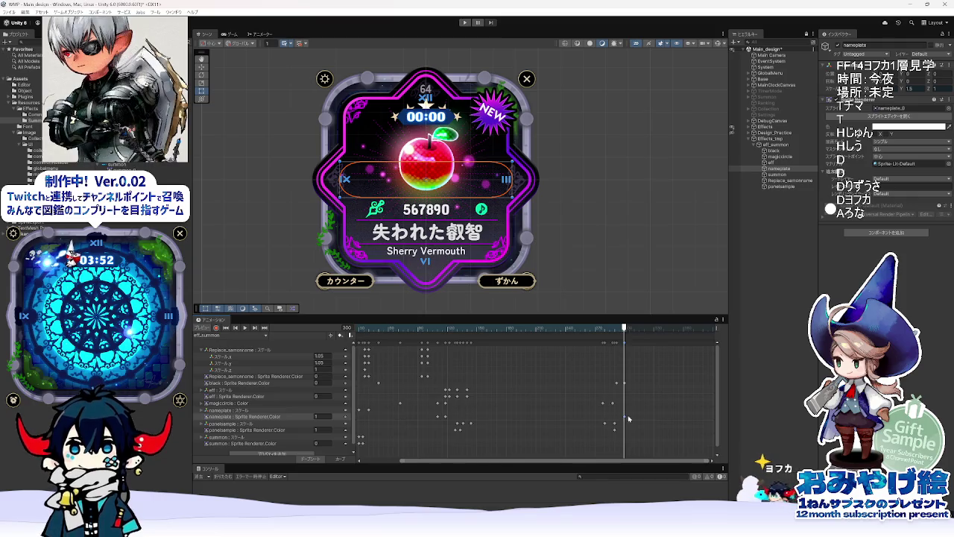
click(628, 419)
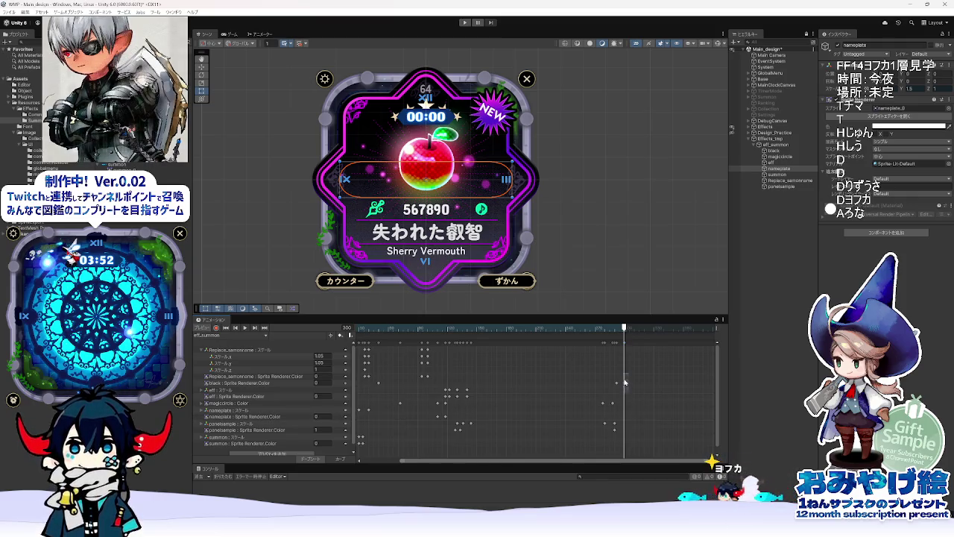
mouse_move(625, 328)
mouse_down()
mouse_move(602, 335)
mouse_move(639, 339)
mouse_move(627, 346)
mouse_up()
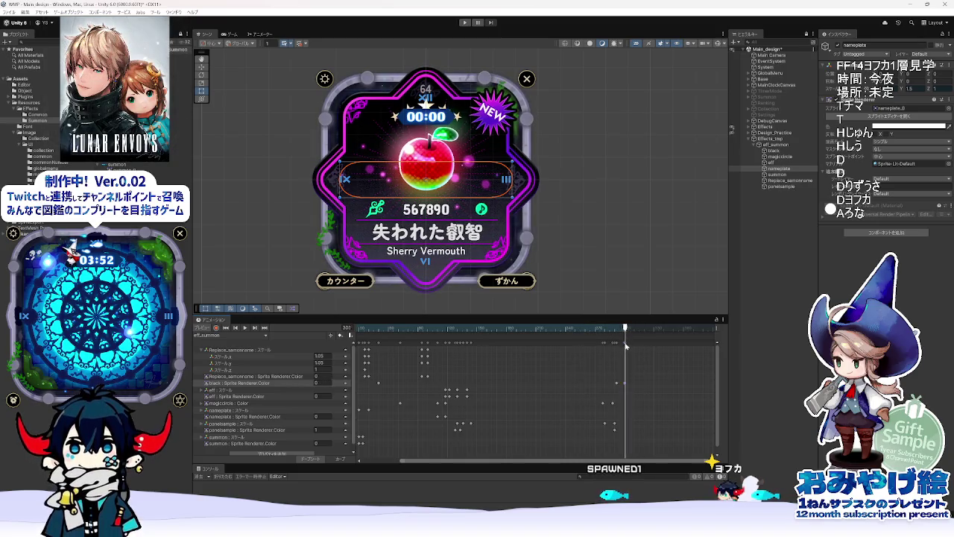
click(616, 385)
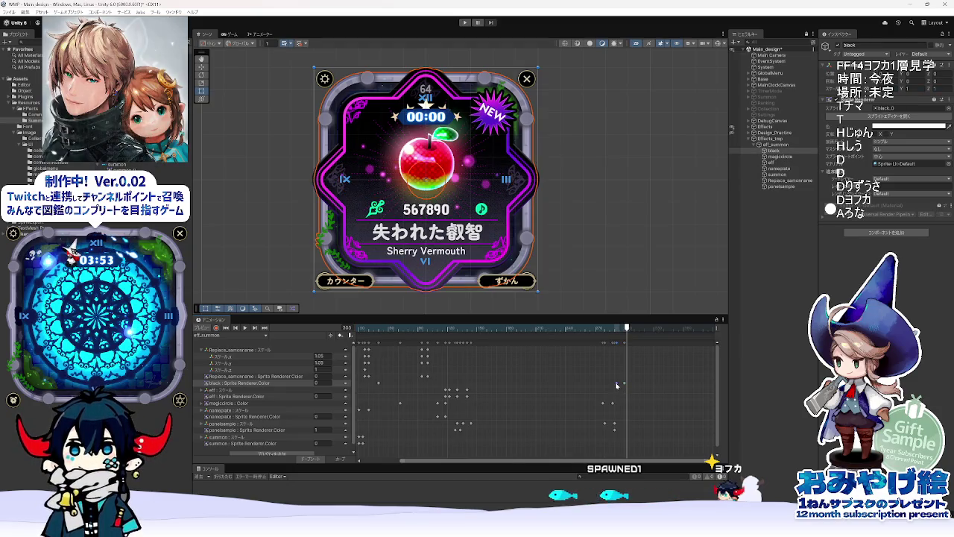
drag(626, 327, 655, 343)
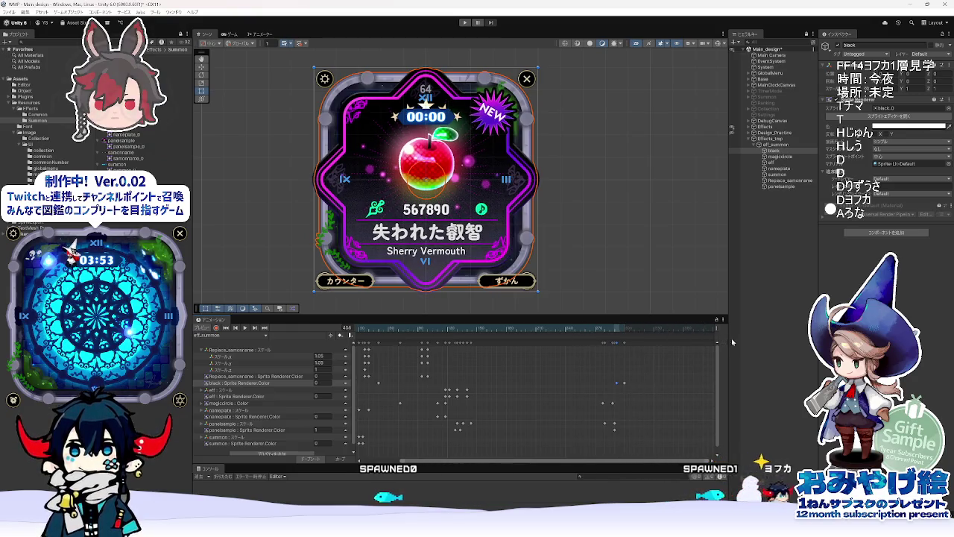
Step: Return to the clip's start and preview the opening SUMMON and name text banners
scroll(635, 380, down, 2)
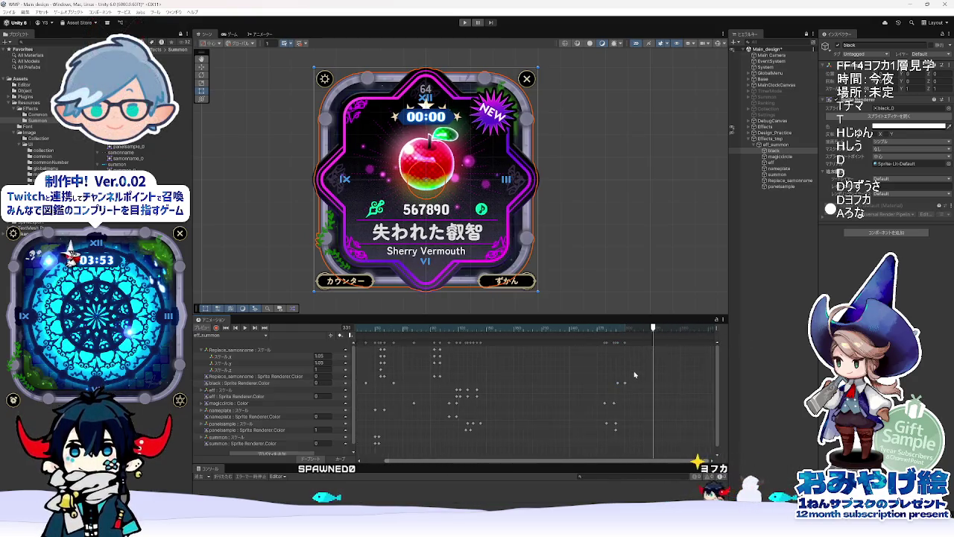
scroll(702, 340, down, 2)
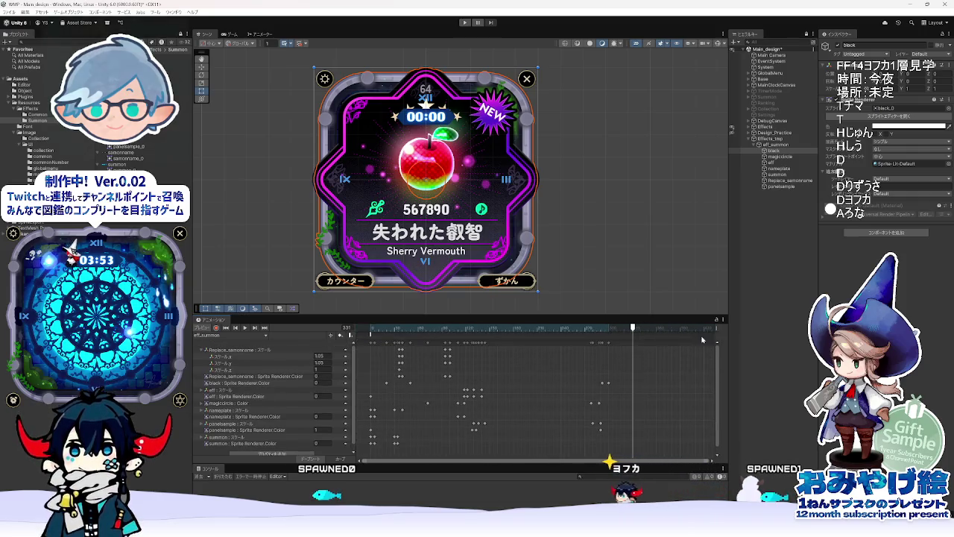
drag(428, 329, 316, 329)
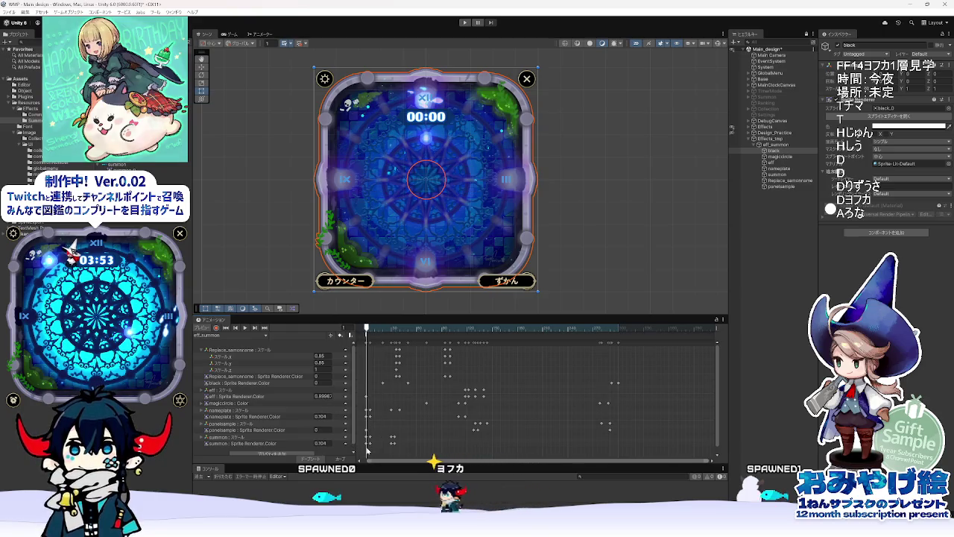
drag(366, 451, 365, 448)
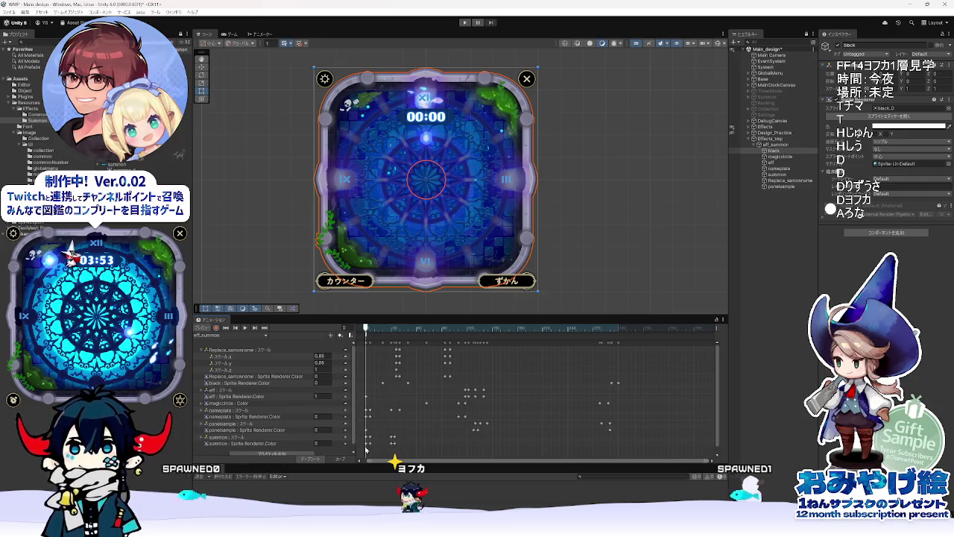
drag(365, 448, 443, 452)
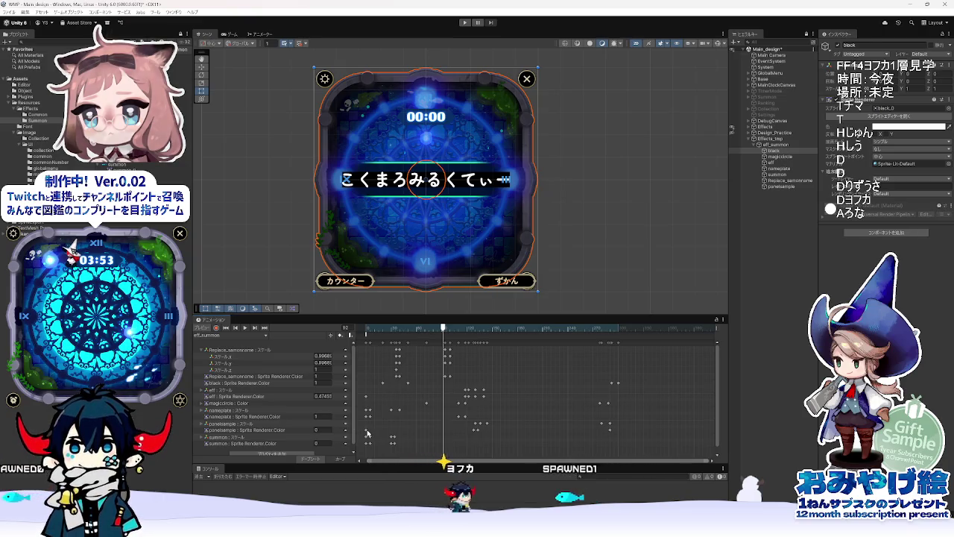
click(365, 431)
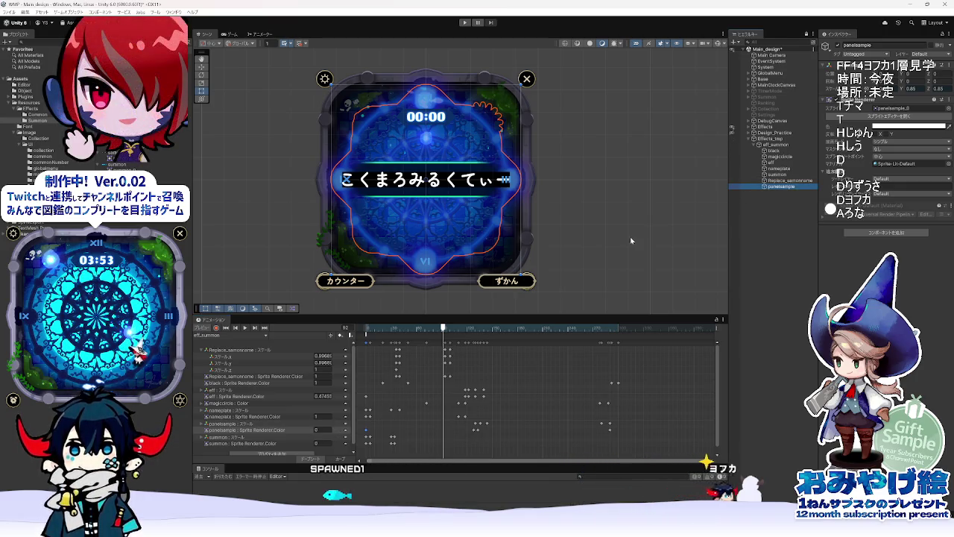
Step: Scrub from the glowing circle at frame 128 through the card reveal to 270, then back to frame 0
drag(439, 334, 474, 334)
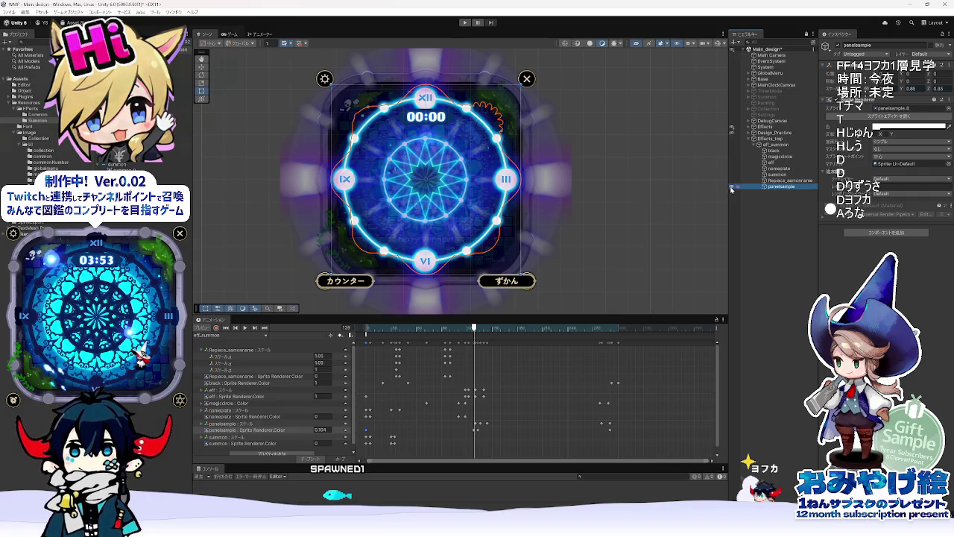
mouse_move(474, 328)
mouse_down()
mouse_move(549, 330)
mouse_move(475, 341)
mouse_up()
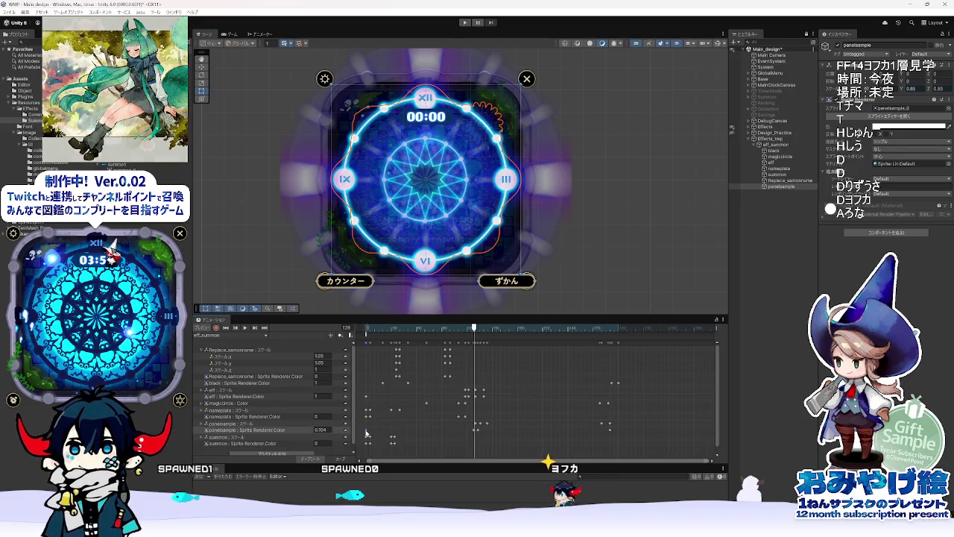
click(471, 333)
drag(471, 333, 489, 335)
drag(546, 345, 627, 355)
scroll(644, 391, down, 2)
scroll(627, 392, down, 1)
drag(720, 369, 717, 400)
mouse_move(560, 334)
mouse_down()
mouse_move(371, 335)
mouse_move(580, 350)
mouse_up()
scroll(580, 349, up, 1)
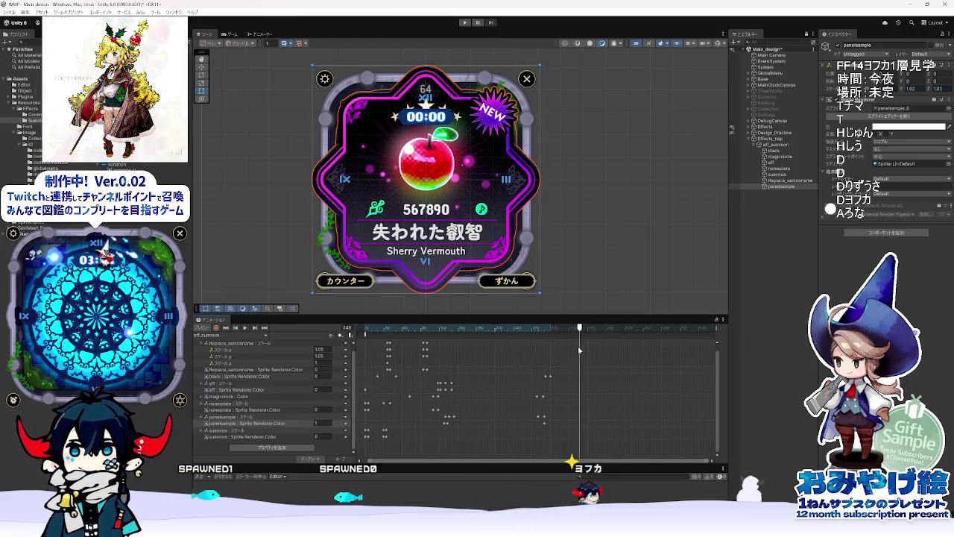
scroll(454, 377, down, 1)
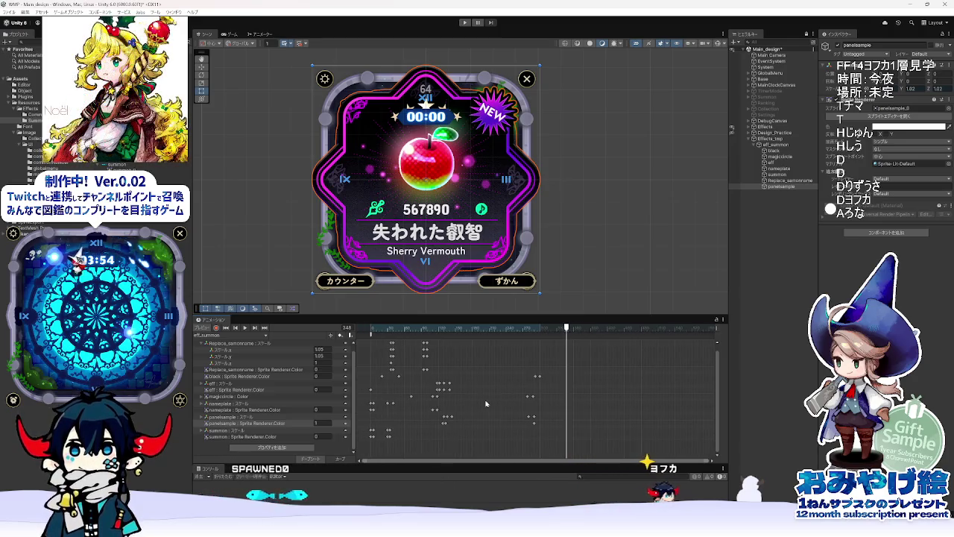
click(370, 330)
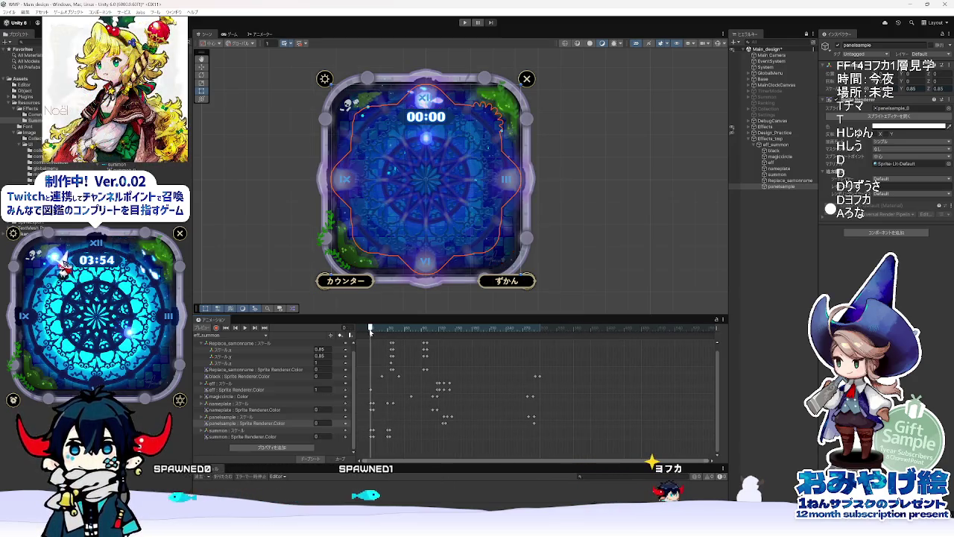
Step: Preview the opening SUMMON frames, then set the eff glow's alpha to 0.4 near frame 21
mouse_move(370, 331)
mouse_down()
mouse_move(402, 332)
mouse_move(370, 333)
mouse_move(370, 389)
mouse_up()
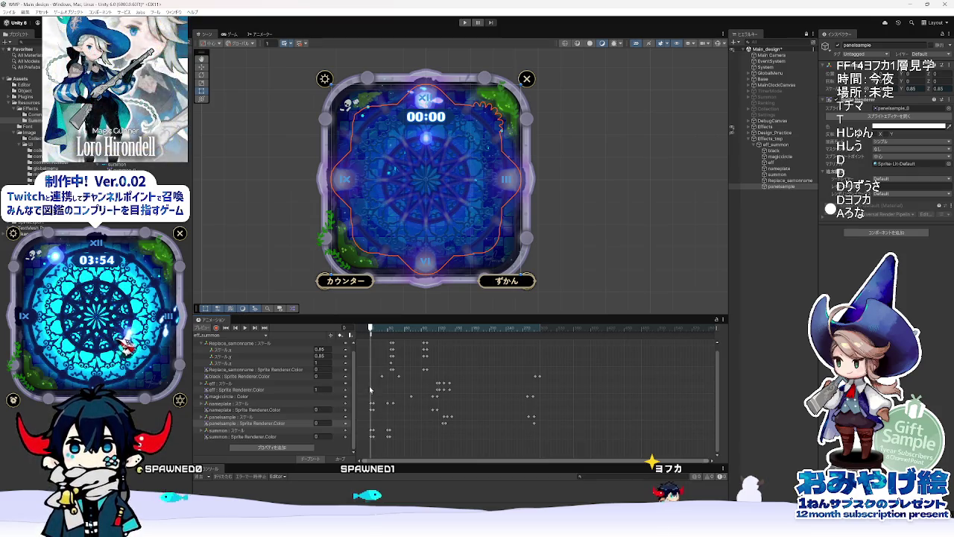
key(space)
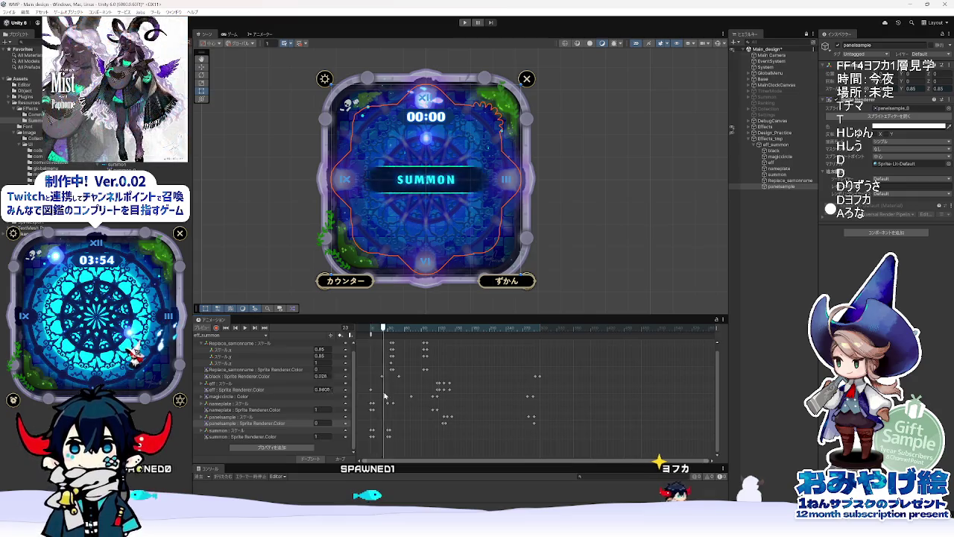
click(371, 393)
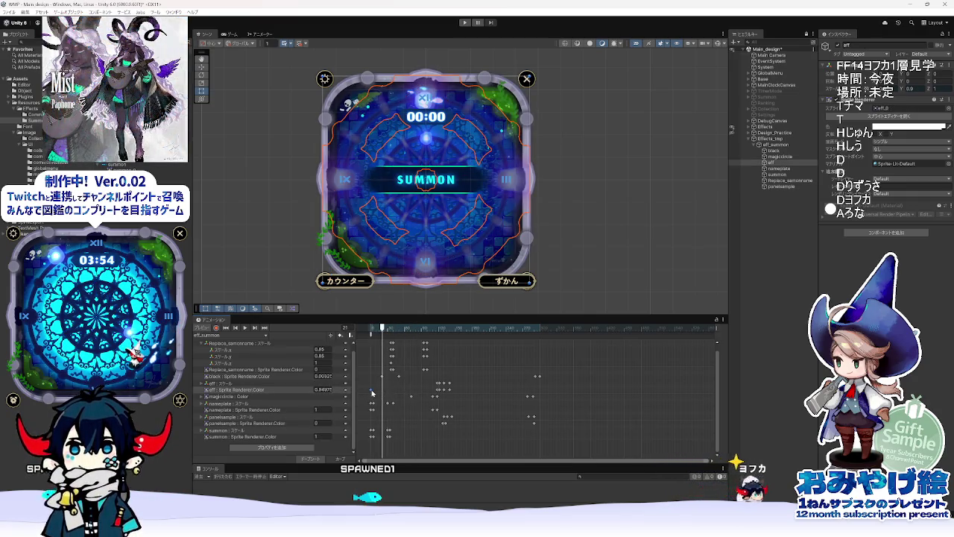
click(322, 390)
text(0.4)
key(Return)
Step: Scrub back to frame 5 to check the glow fade, then on to the final apple card at frame 342
mouse_move(382, 328)
mouse_down()
mouse_move(371, 328)
mouse_move(447, 342)
mouse_move(414, 352)
mouse_move(470, 369)
mouse_up()
mouse_move(447, 330)
mouse_down()
mouse_move(374, 335)
mouse_move(565, 344)
mouse_move(541, 345)
mouse_up()
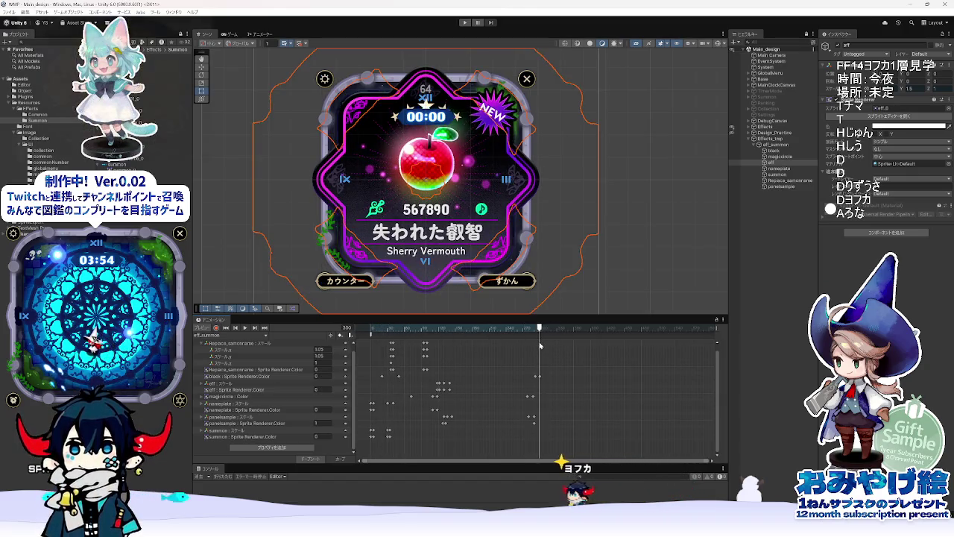
key(alt+Tab)
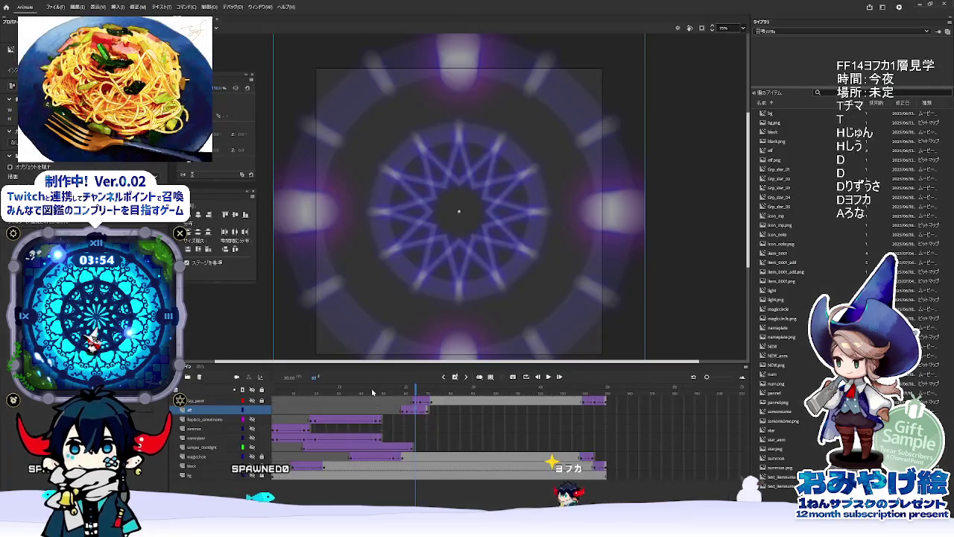
Step: Scrub Animate's reference to the end of the apple card animation and double its 140 frames to 280 on the calculator
drag(447, 394, 594, 399)
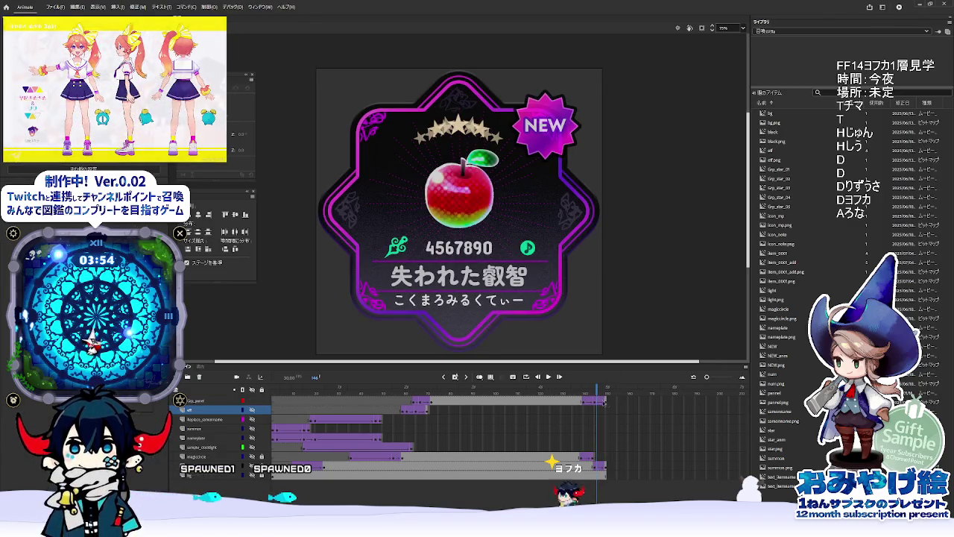
mouse_move(596, 399)
mouse_down()
mouse_move(610, 403)
mouse_move(586, 406)
mouse_up()
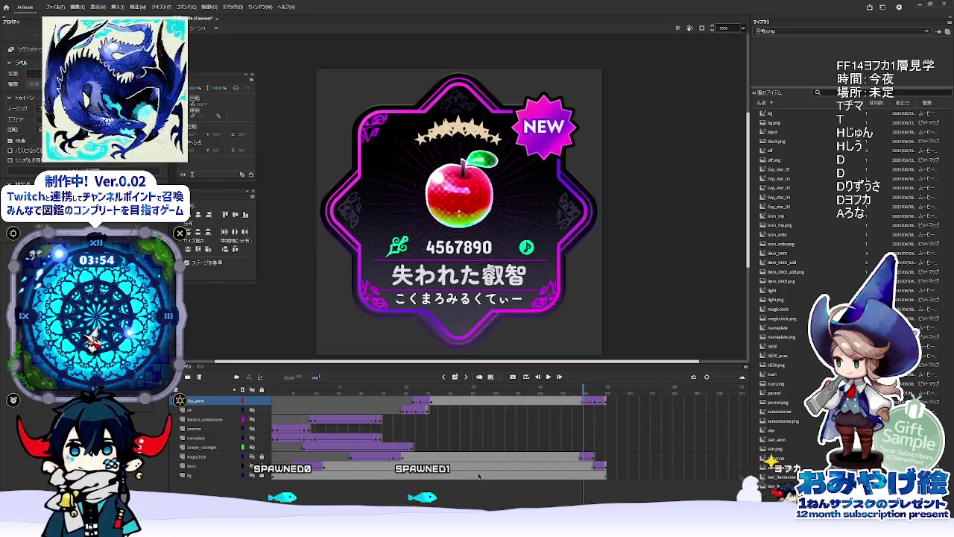
key(alt+Tab)
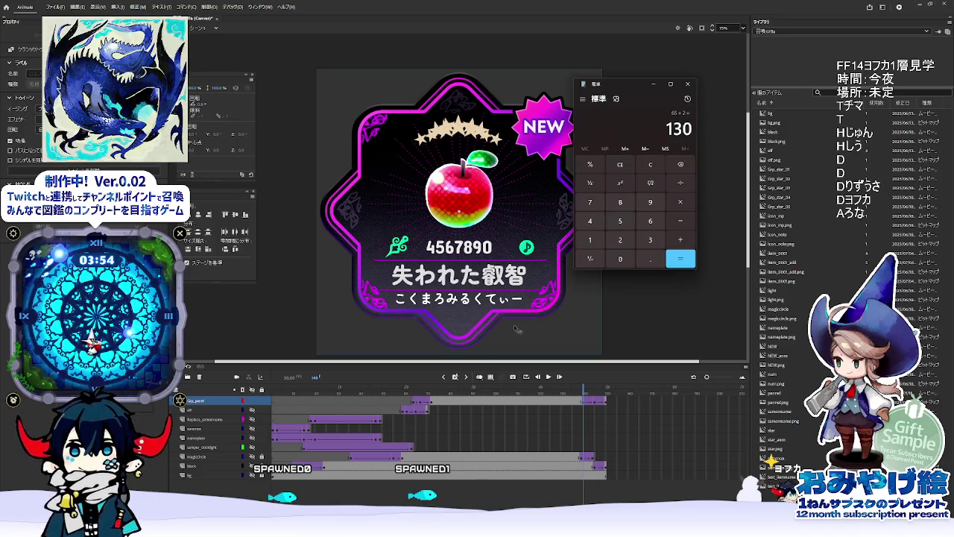
click(595, 221)
click(620, 259)
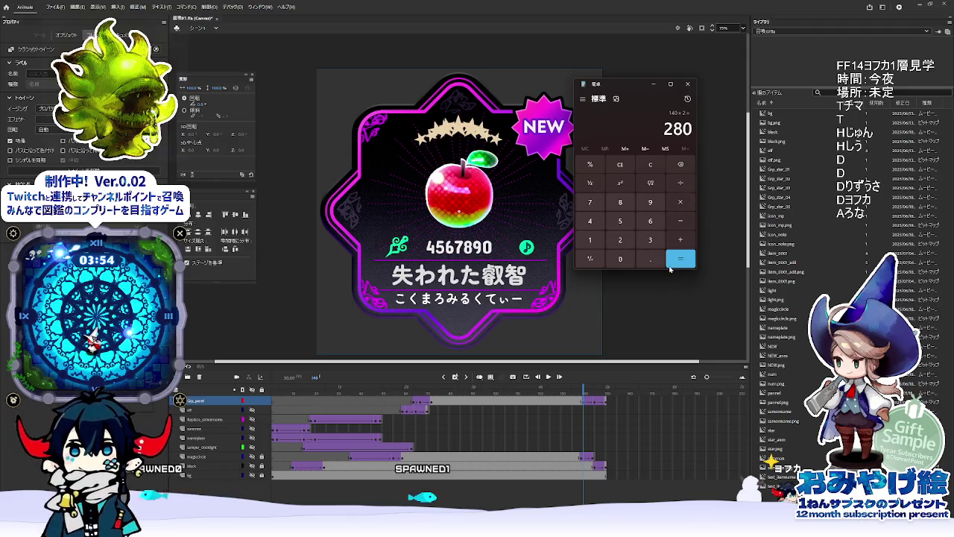
key(alt+Tab)
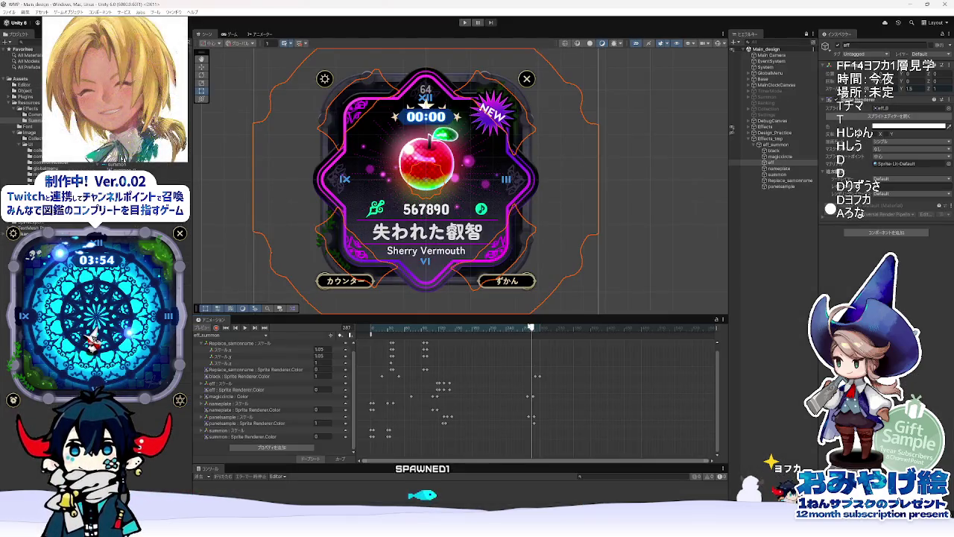
Step: Select magiccircle, collapse the Replace_samonname Scale track and expand panelsample Scale
drag(532, 328, 529, 328)
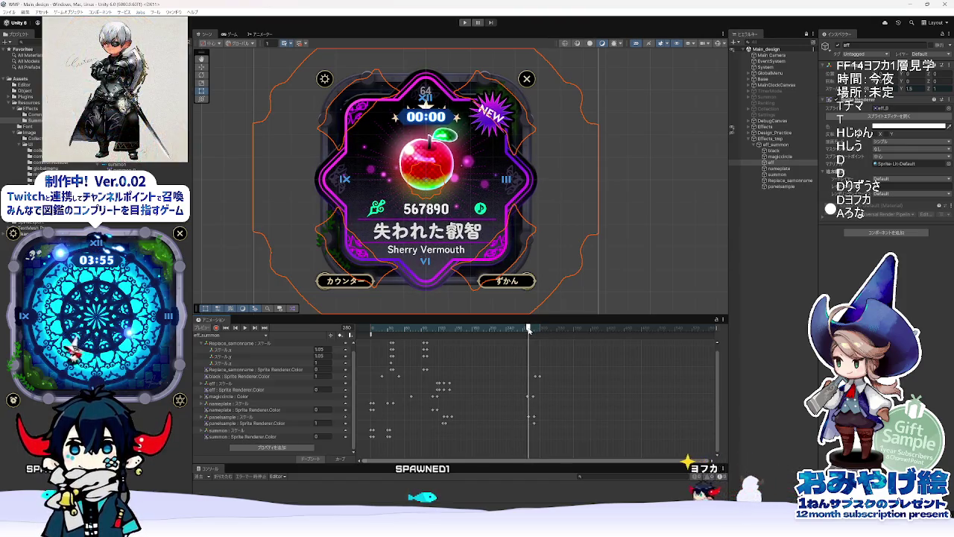
click(528, 398)
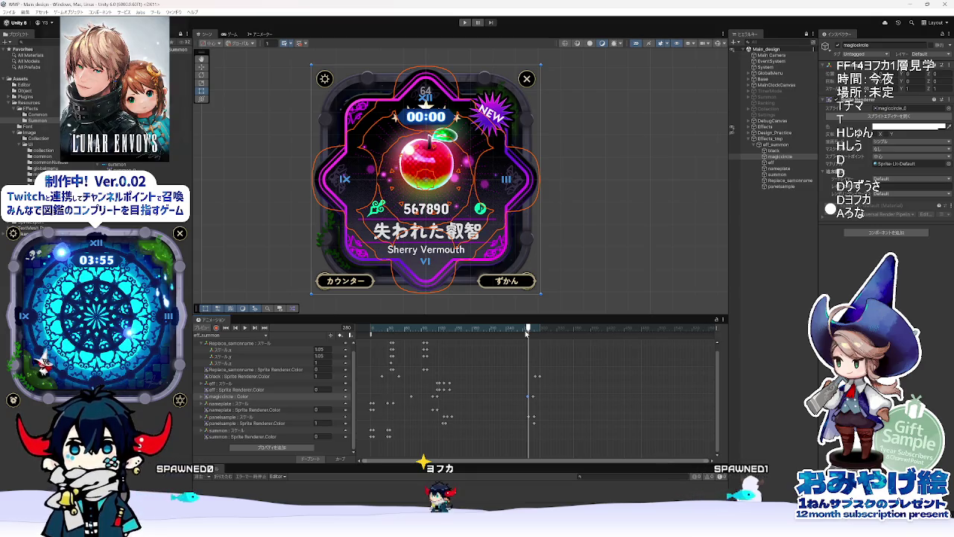
click(201, 344)
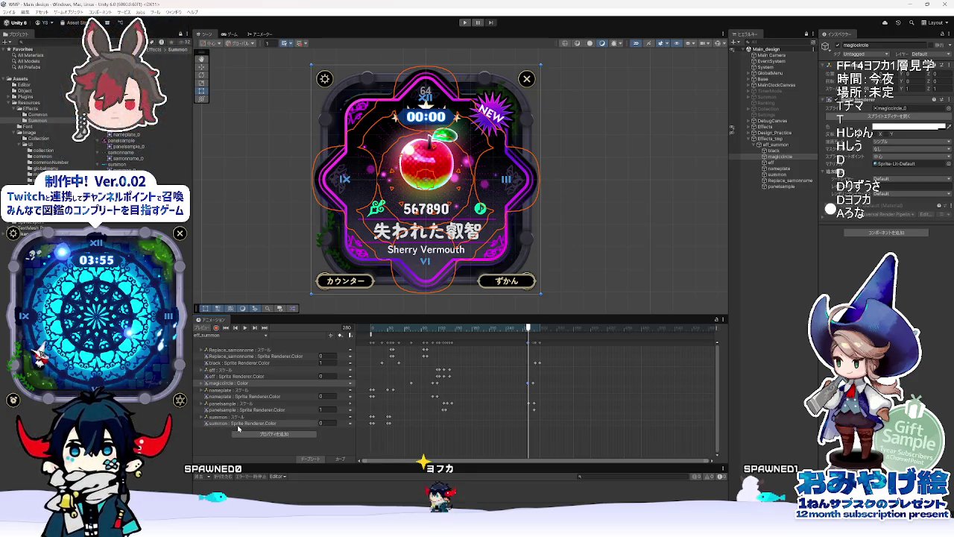
click(202, 405)
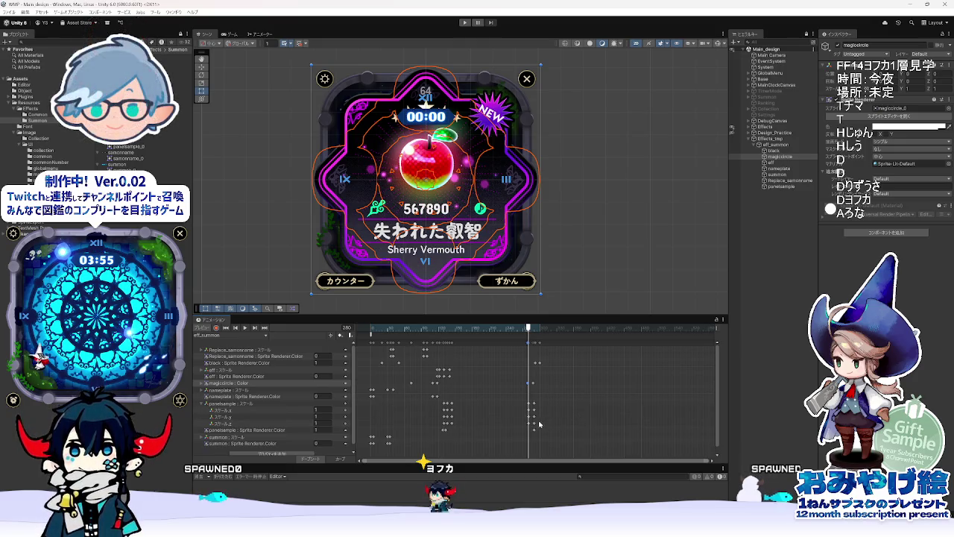
Step: Scrub frames 280–304 to see the panel scale reach 1.02 and run past the last keyframes
drag(532, 329, 534, 328)
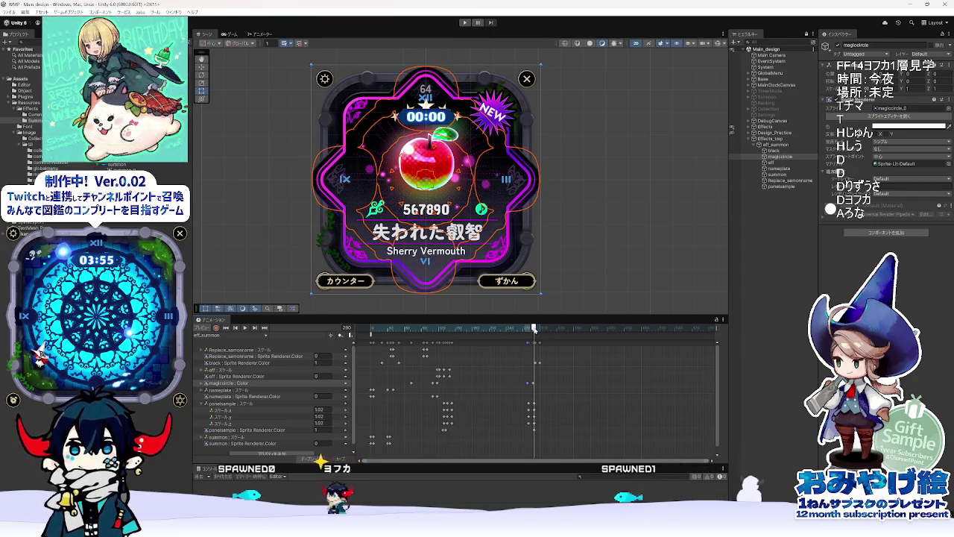
drag(534, 329, 541, 329)
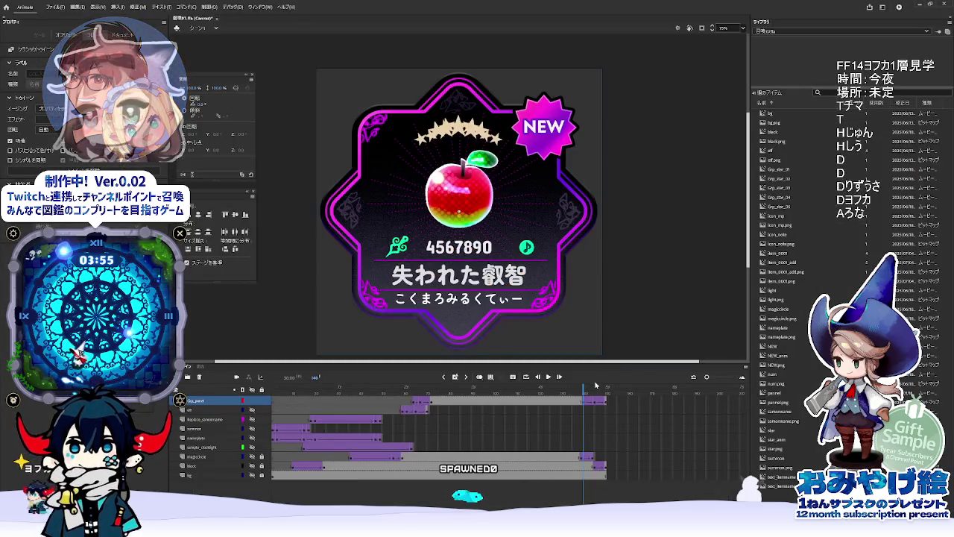
mouse_move(596, 385)
mouse_down()
mouse_move(611, 390)
mouse_move(605, 394)
mouse_up()
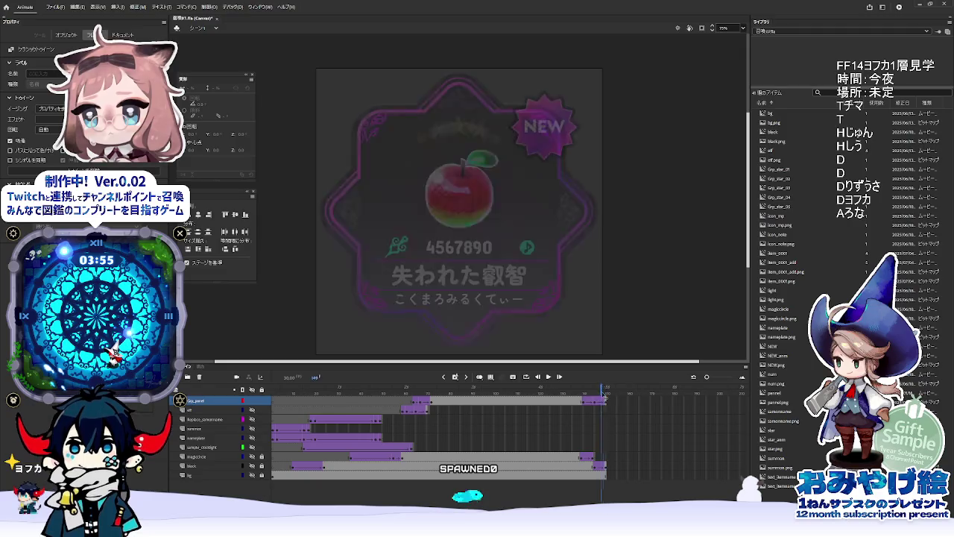
Step: Step Animate's timeline between frames 149 and 150 to confirm the card disappears at 150
click(608, 404)
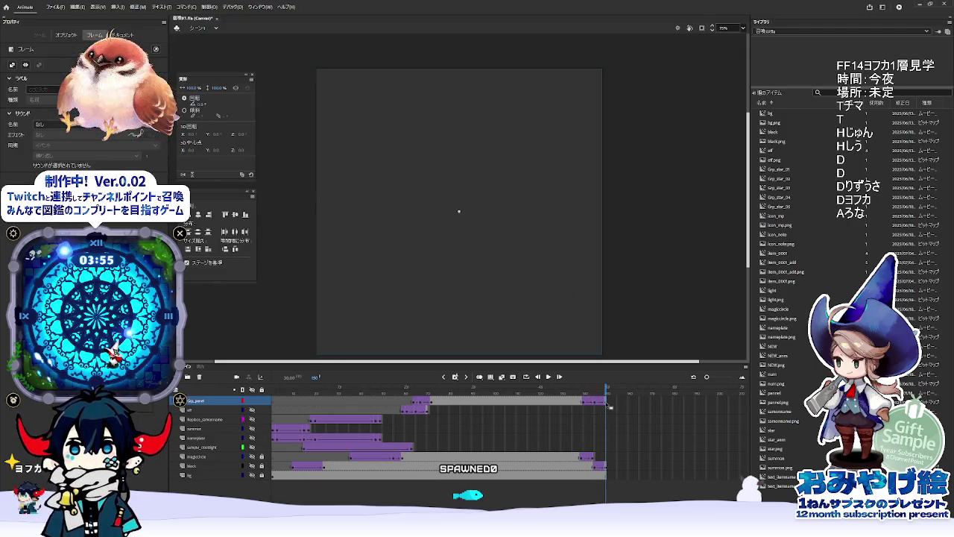
drag(603, 389, 608, 390)
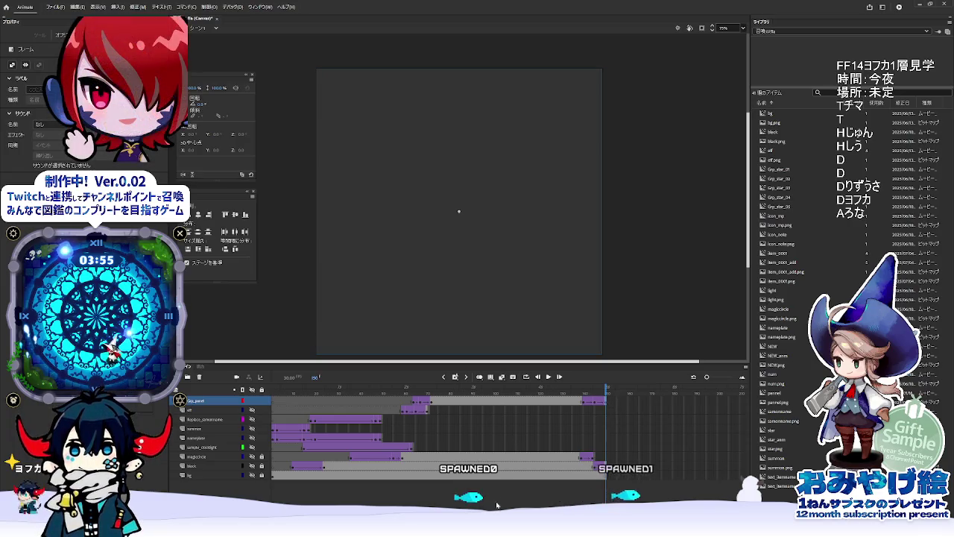
key(alt+Tab)
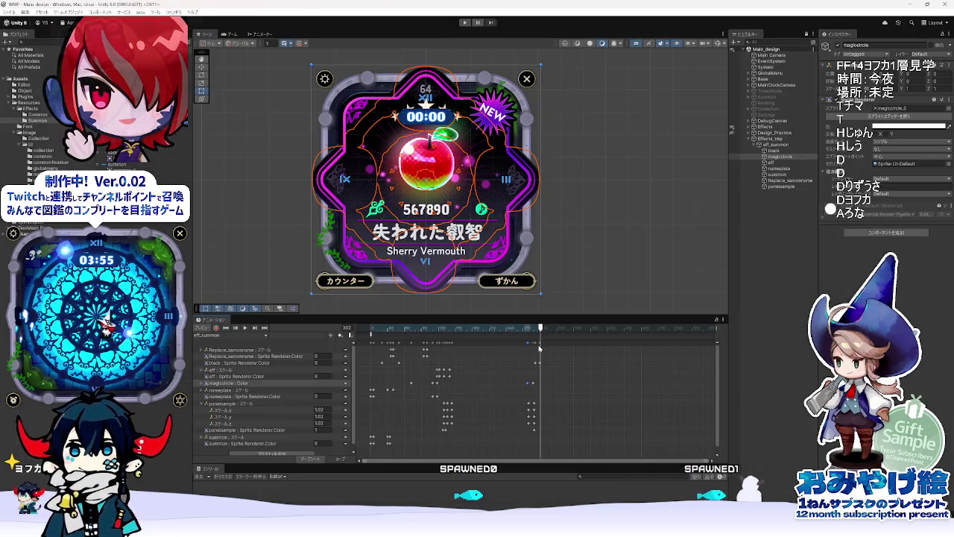
Step: At about frame 289, set panelsample's scale to 1 and its colour value to 0, then check frame 304
drag(540, 340, 538, 337)
text(1)
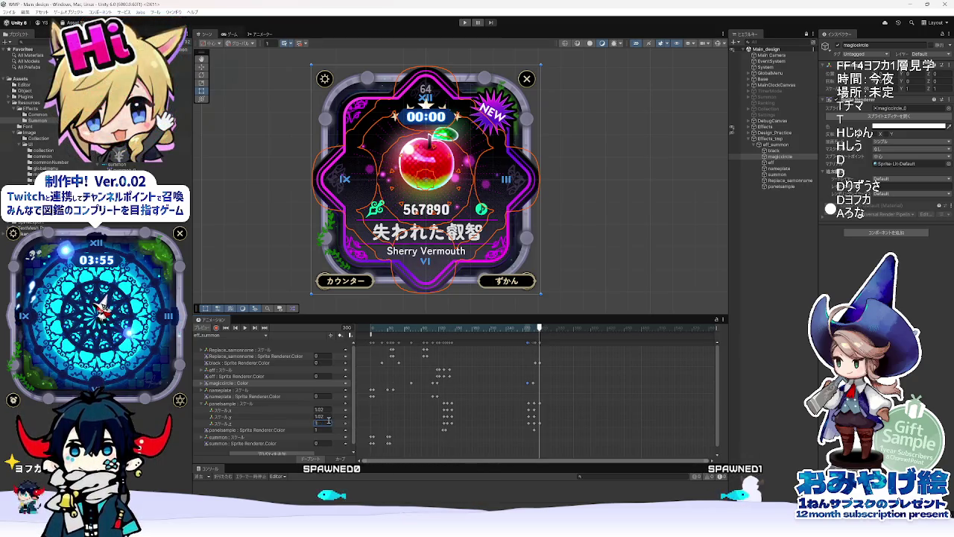
key(Return)
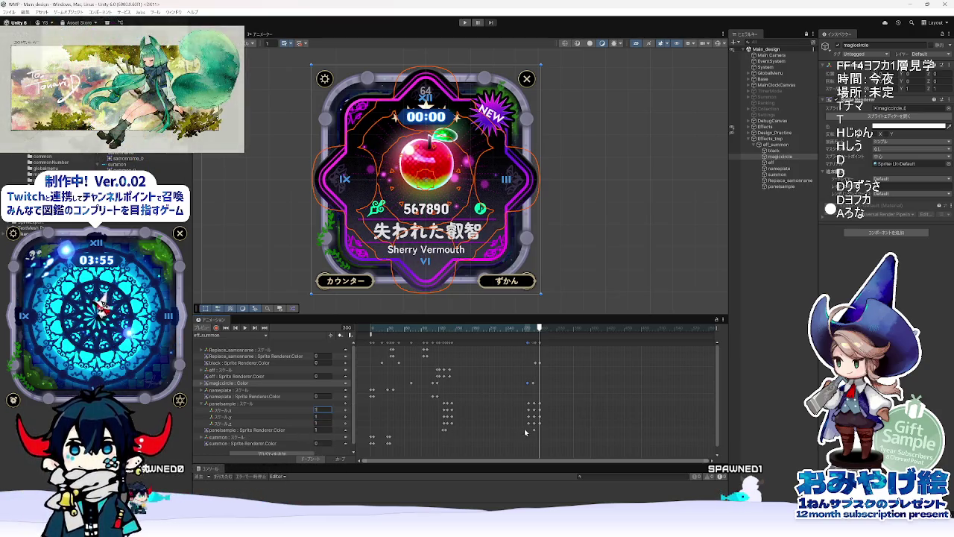
click(322, 429)
text(0)
key(Return)
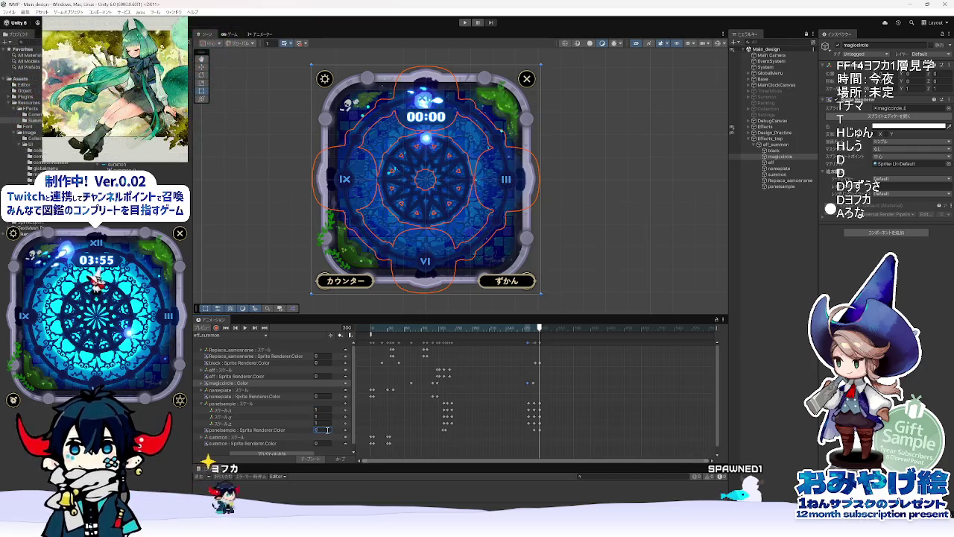
drag(524, 331, 542, 331)
key(alt+Tab)
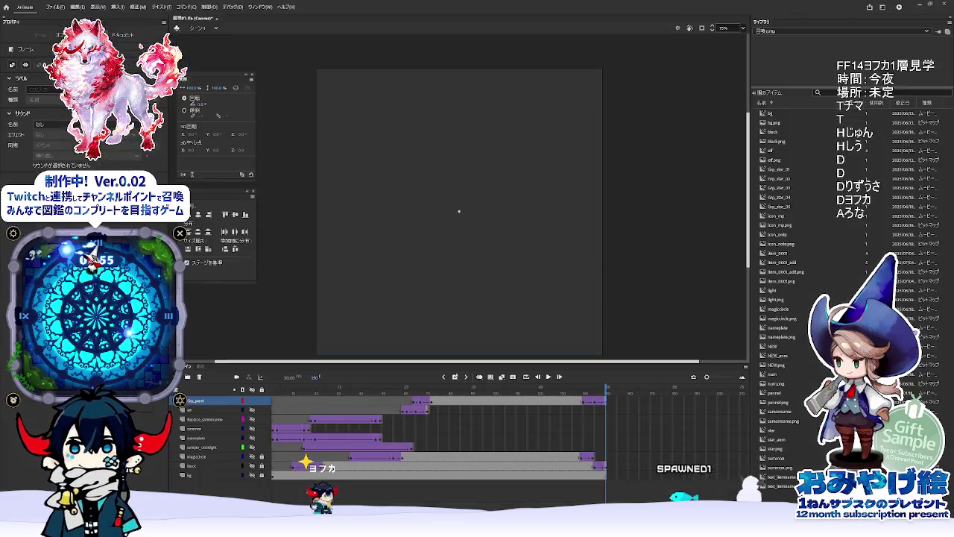
Step: Replay the reference card frames in Animate, then scrub Unity's clip ending around frame 304 to compare
drag(584, 389, 606, 388)
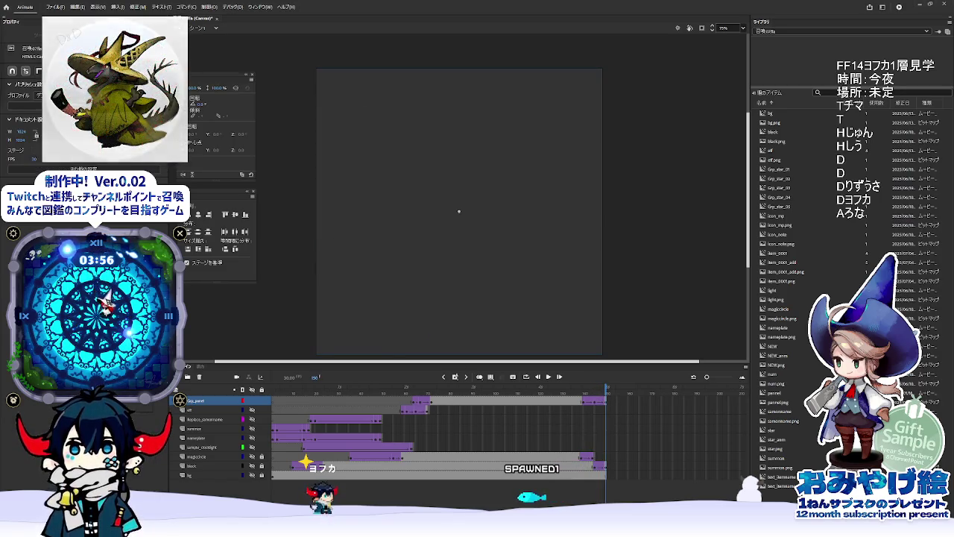
key(alt+Tab)
drag(527, 329, 542, 334)
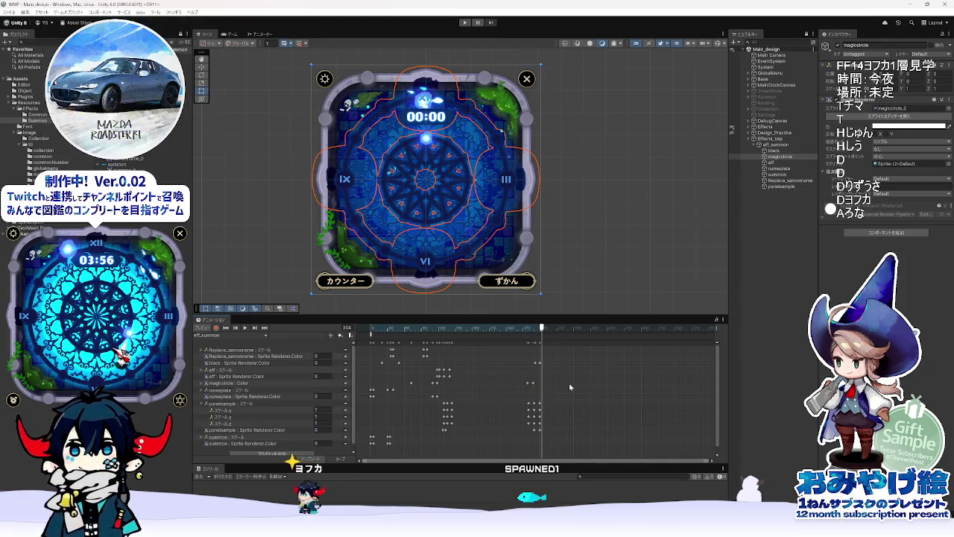
Step: Deselect magiccircle and preview the SUMMON banner and glowing circle (frames 74–102), then collapse panelsample Scale
click(569, 311)
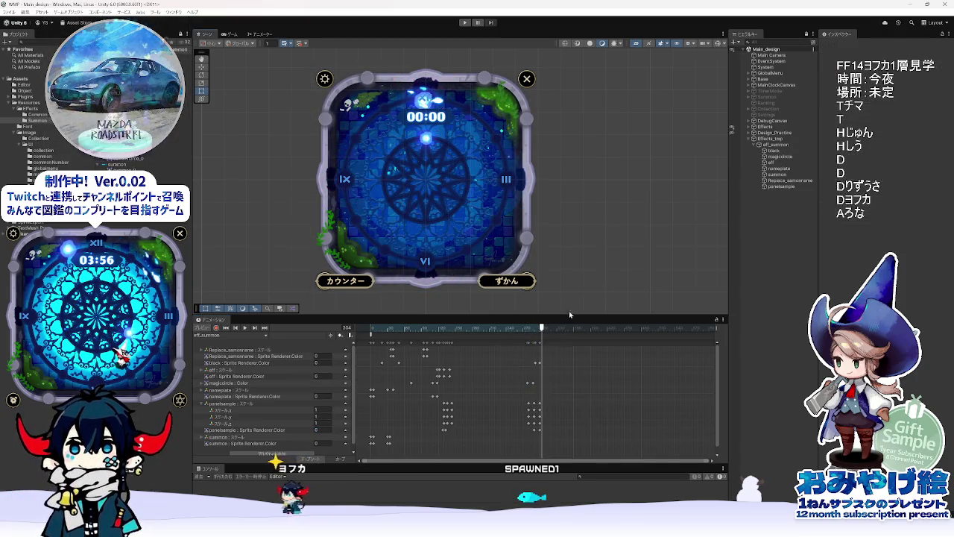
click(244, 327)
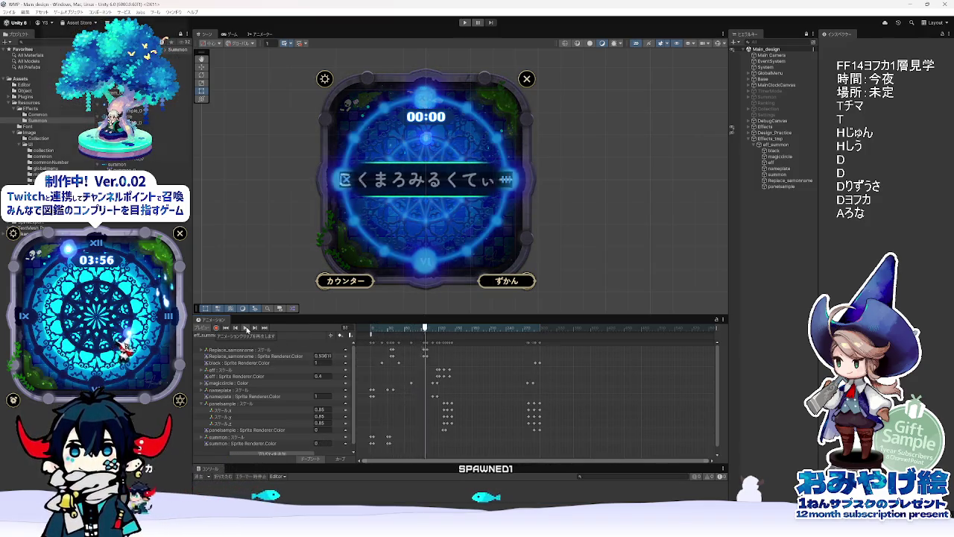
click(400, 331)
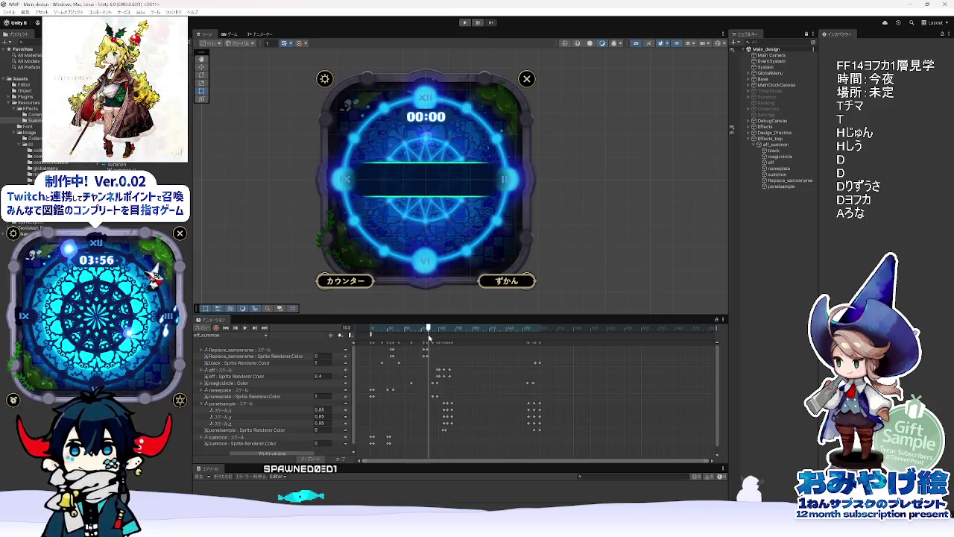
mouse_move(412, 338)
mouse_down()
mouse_move(428, 339)
mouse_move(403, 339)
mouse_move(454, 355)
mouse_move(581, 359)
mouse_move(439, 364)
mouse_move(405, 369)
mouse_move(429, 377)
mouse_move(380, 377)
mouse_move(425, 379)
mouse_move(374, 381)
mouse_up()
key(space)
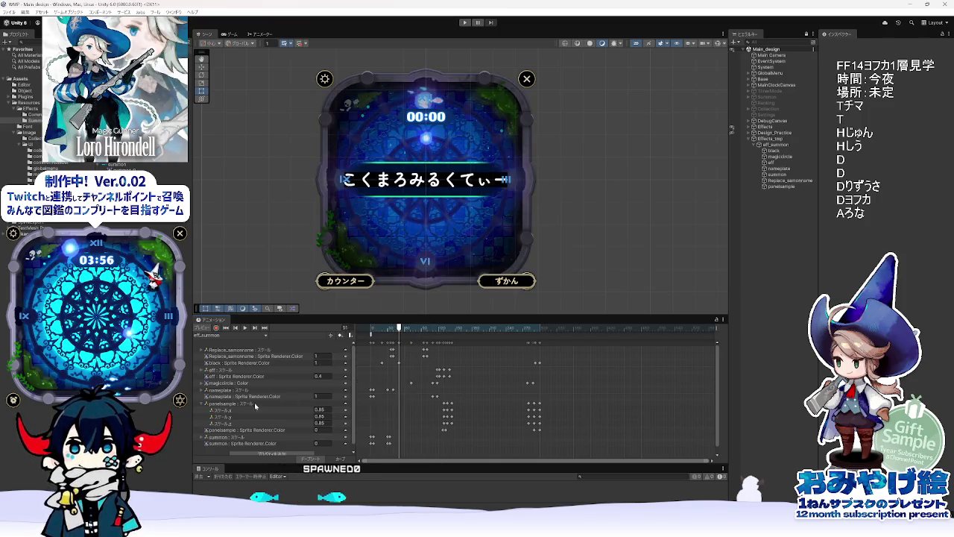
click(206, 404)
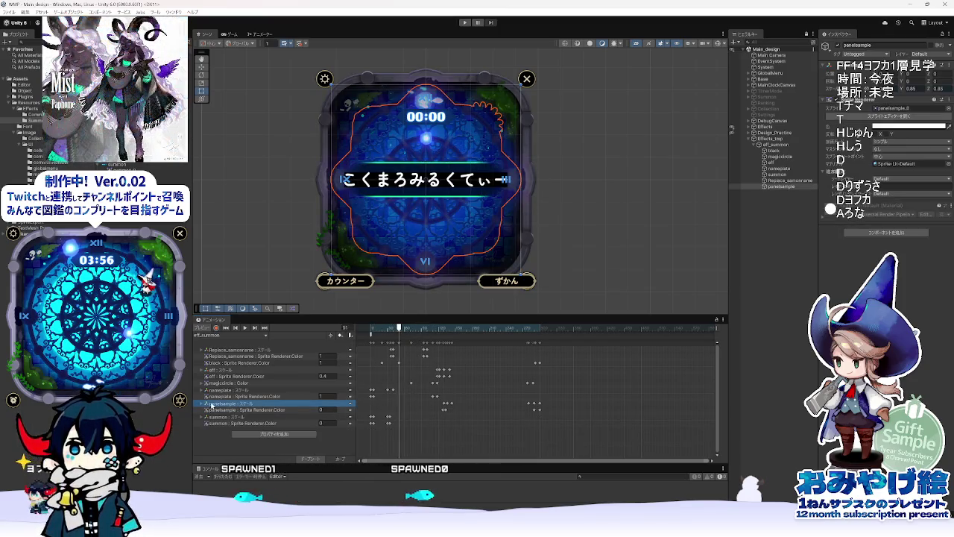
Step: Select nameplate, expand its Scale keyframes, and scrub from the SUMMON banner to the enlarged name
click(732, 187)
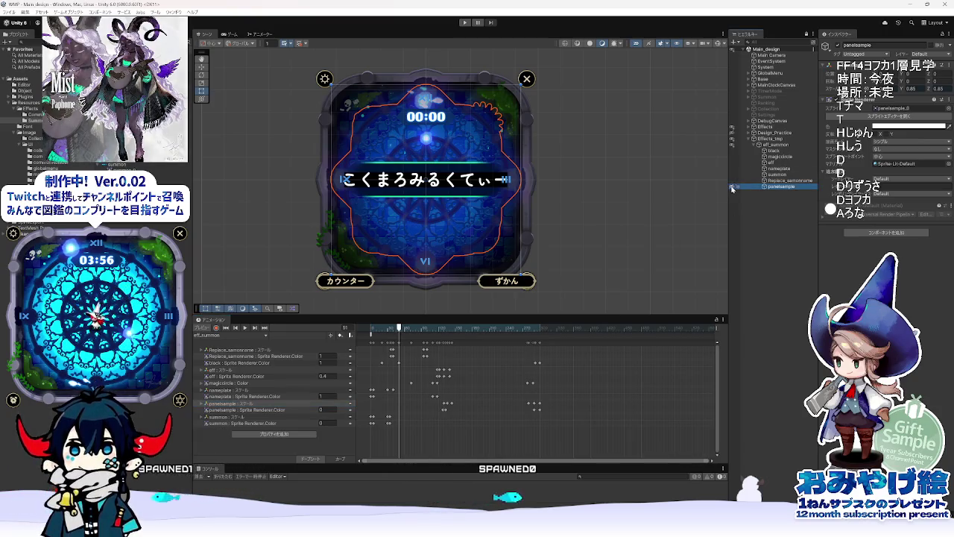
click(768, 170)
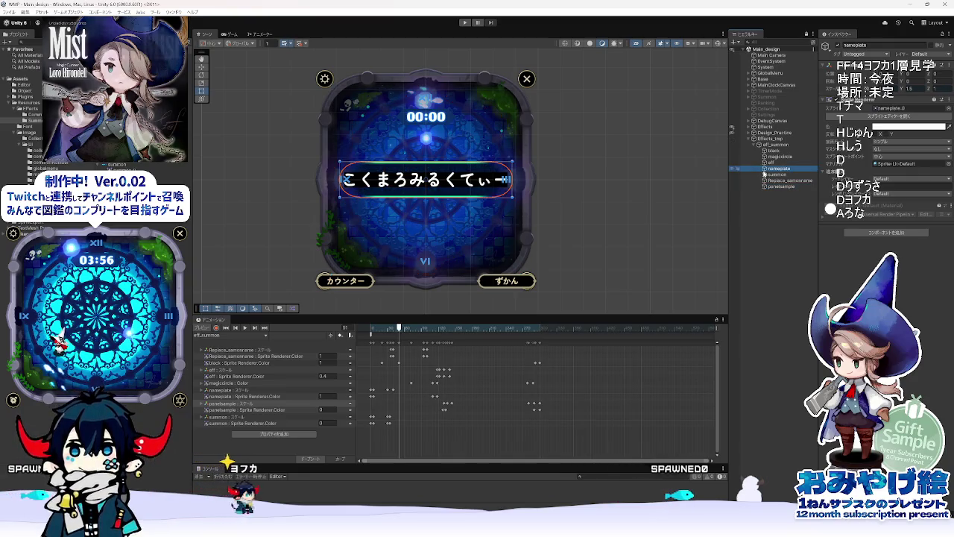
click(221, 391)
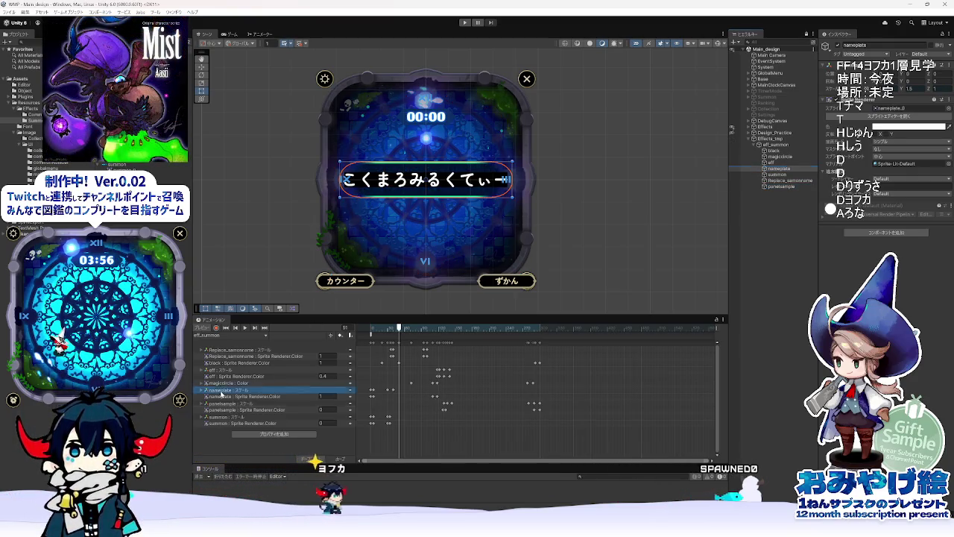
key(Right)
mouse_move(393, 330)
mouse_down()
mouse_move(369, 329)
mouse_move(470, 341)
mouse_move(442, 344)
mouse_up()
mouse_move(372, 342)
mouse_down()
mouse_move(401, 351)
mouse_move(437, 415)
mouse_up()
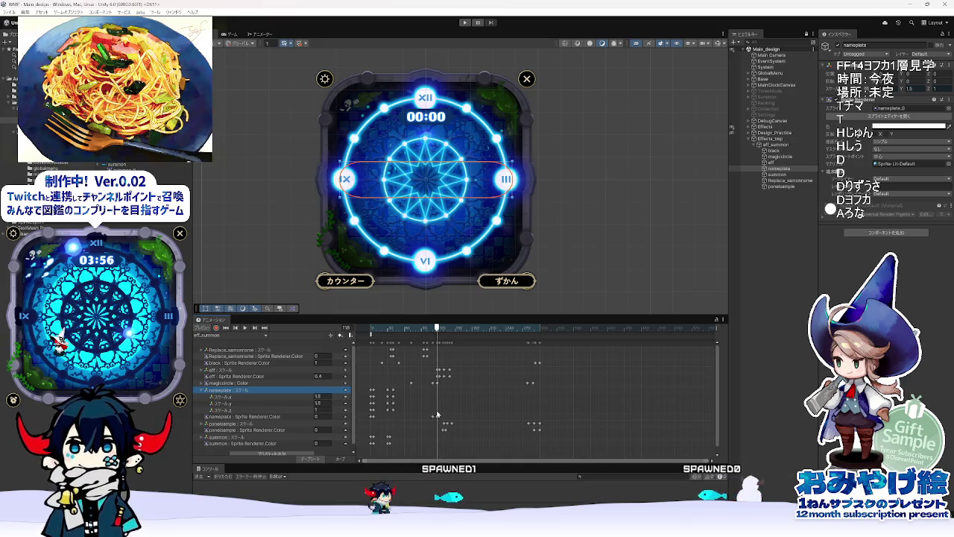
Step: Expand Replace_samonname Scale and step through frames 94–100 as the name banner grows
click(203, 351)
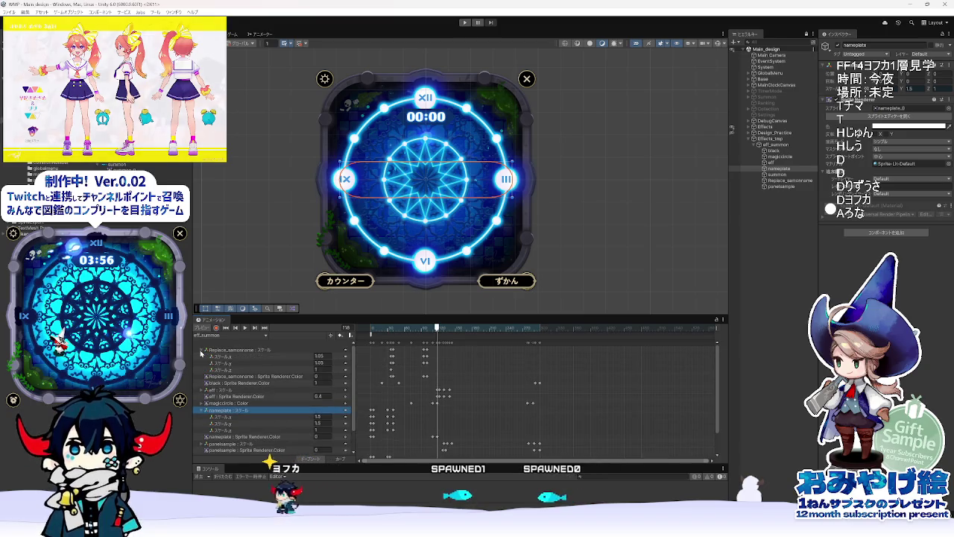
click(423, 329)
mouse_move(423, 329)
mouse_down()
mouse_move(442, 330)
mouse_move(423, 330)
mouse_up()
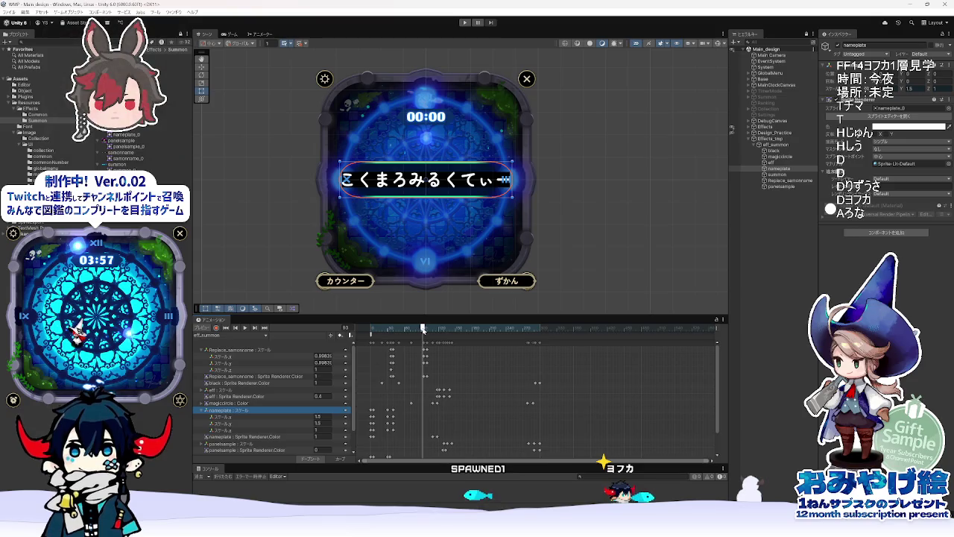
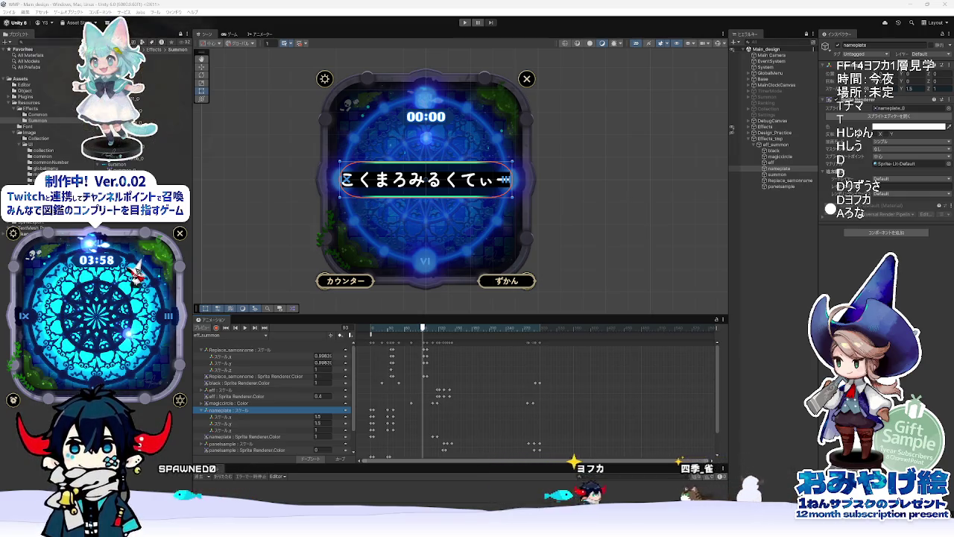
Step: Preview the summon clip to frame 302, then find the nameplate's first frame, 47, in Animate
mouse_move(419, 333)
mouse_down()
mouse_move(378, 334)
mouse_move(542, 348)
mouse_move(398, 338)
mouse_move(433, 339)
mouse_up()
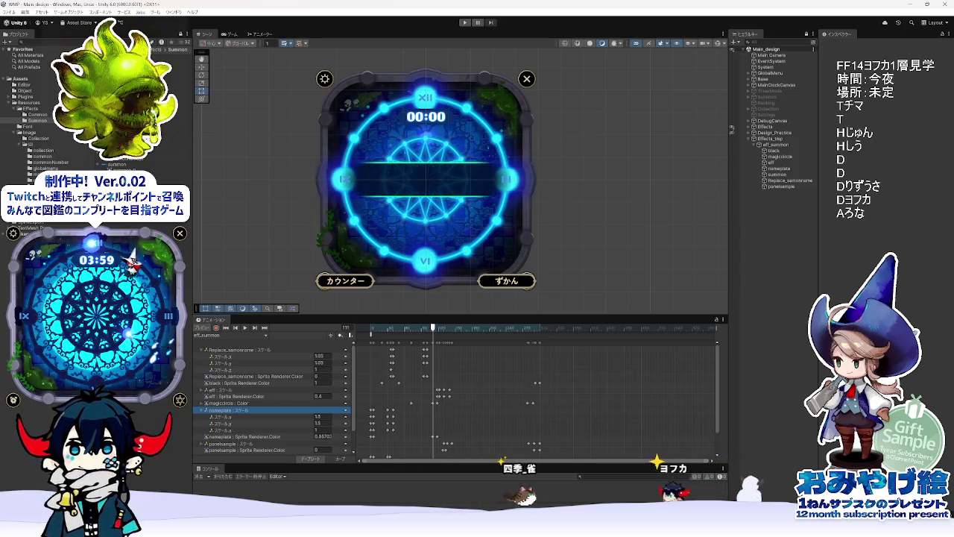
click(451, 529)
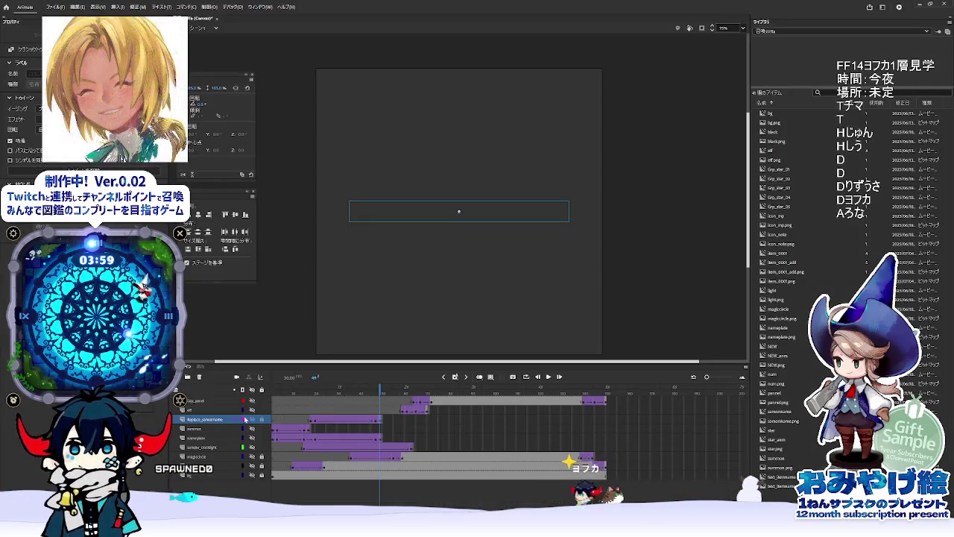
click(251, 437)
click(381, 440)
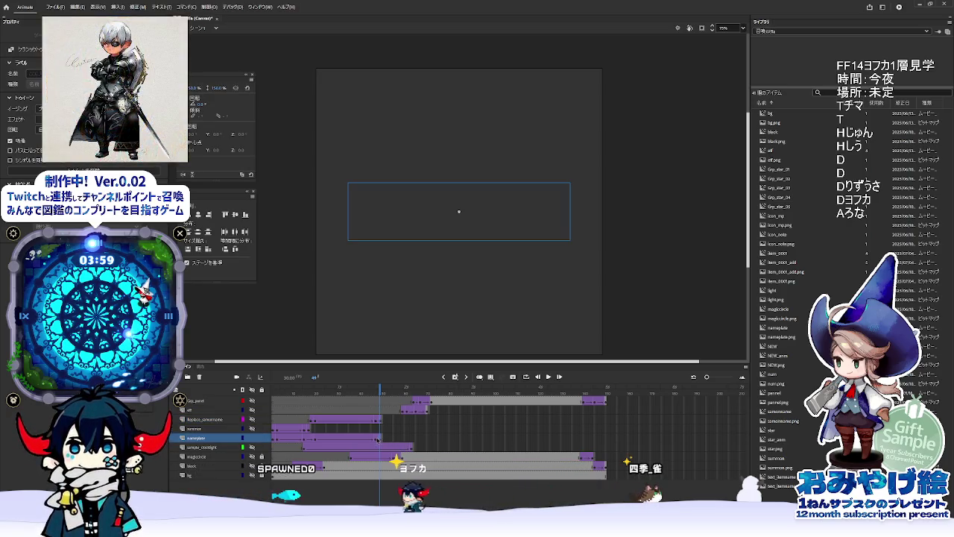
click(376, 440)
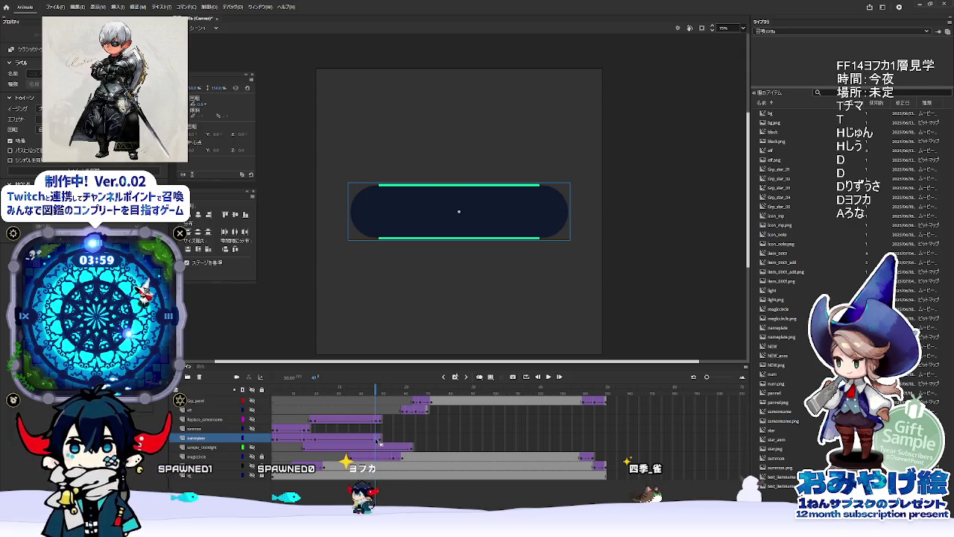
Step: Multiply 47 × 2 in Calculator to get Unity frame 94, then return to Unity
key(alt+Tab)
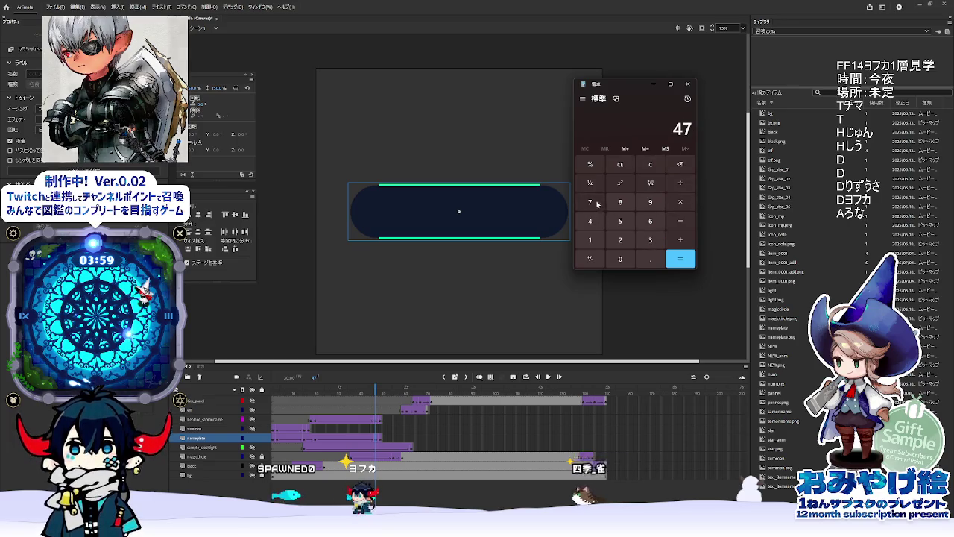
click(680, 202)
click(619, 239)
click(680, 259)
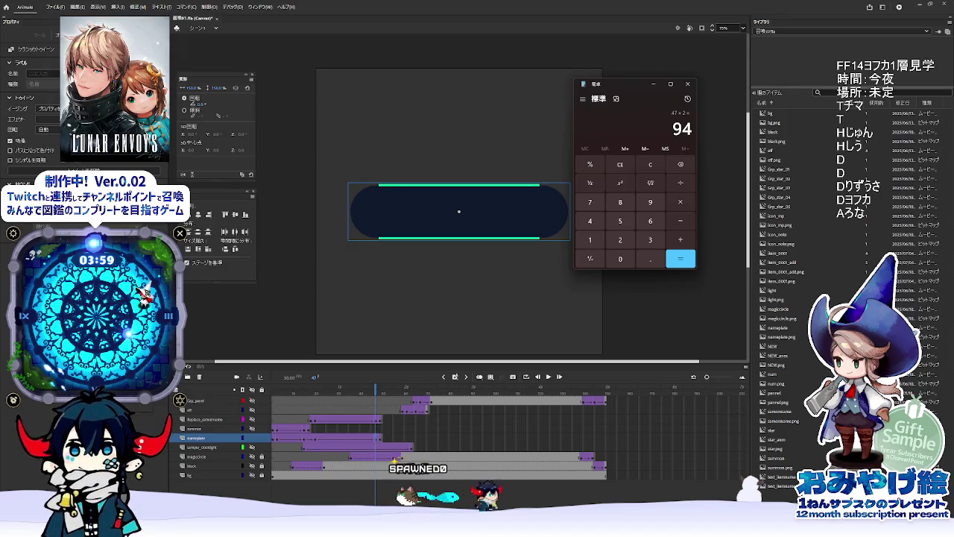
key(alt+Tab)
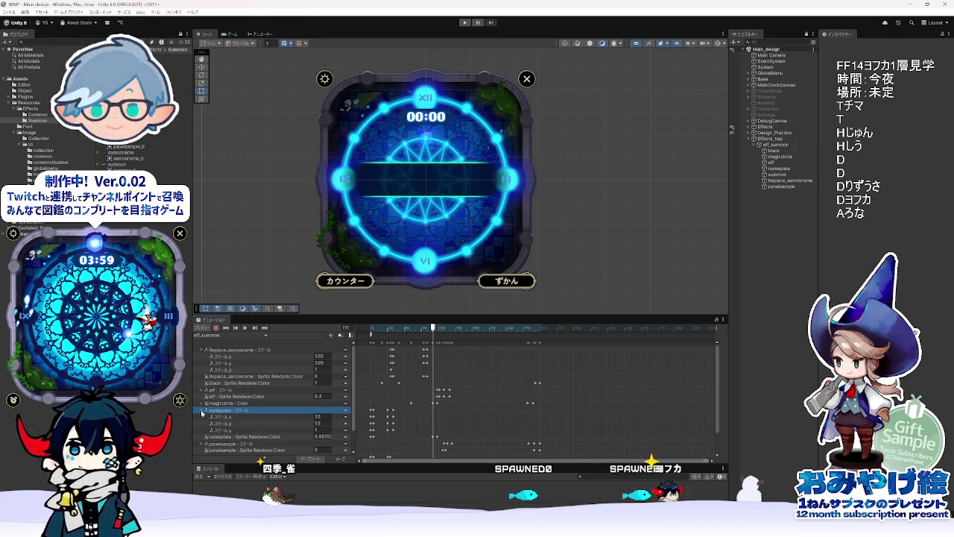
Step: Move the nameplate's Sprite Renderer colour keyframe to about frame 94 and scrub frames 84–101 to check the fade
drag(441, 327, 423, 331)
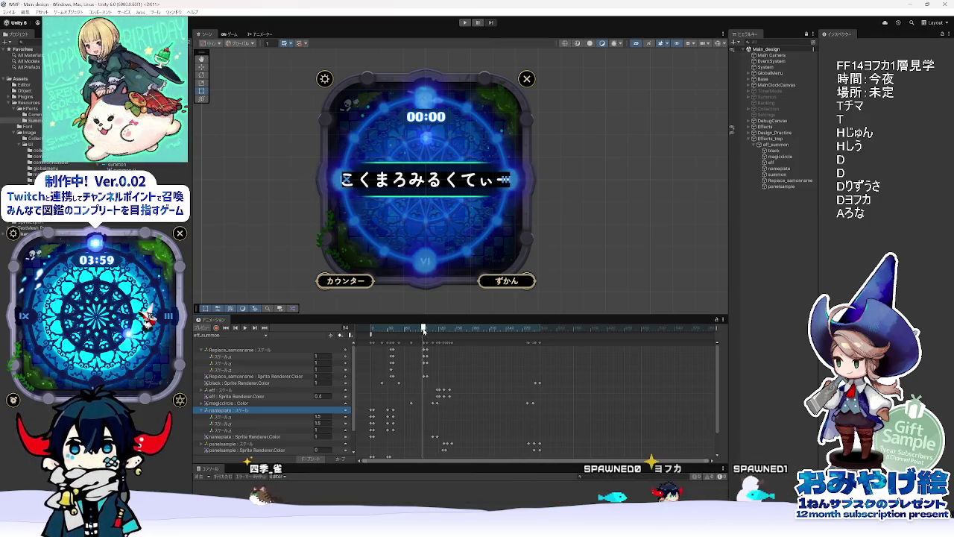
mouse_move(423, 331)
mouse_down()
mouse_move(380, 332)
mouse_move(425, 337)
mouse_up()
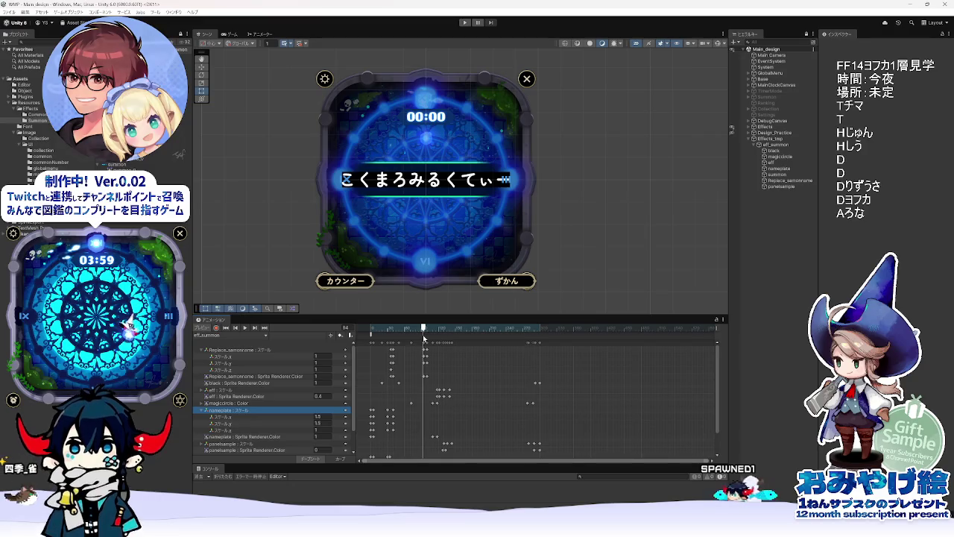
click(433, 440)
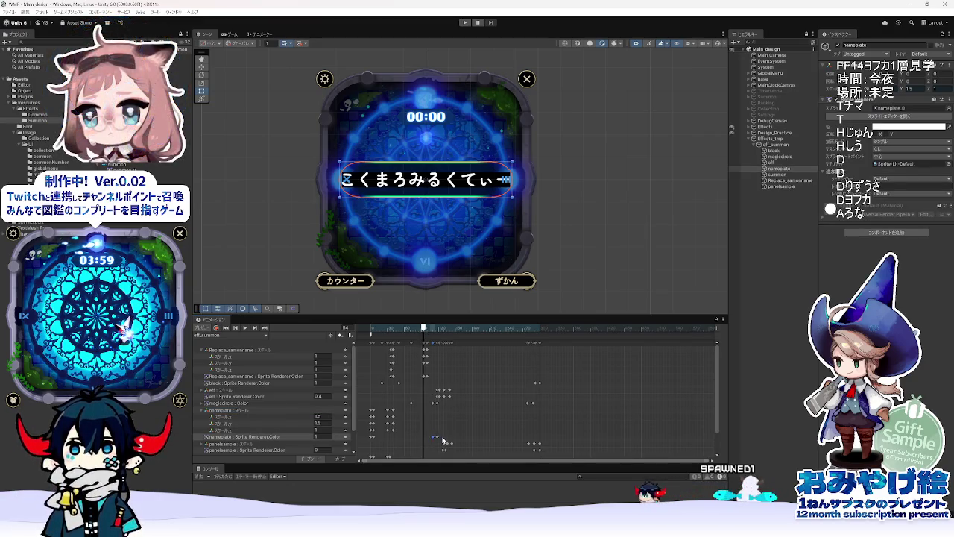
click(431, 436)
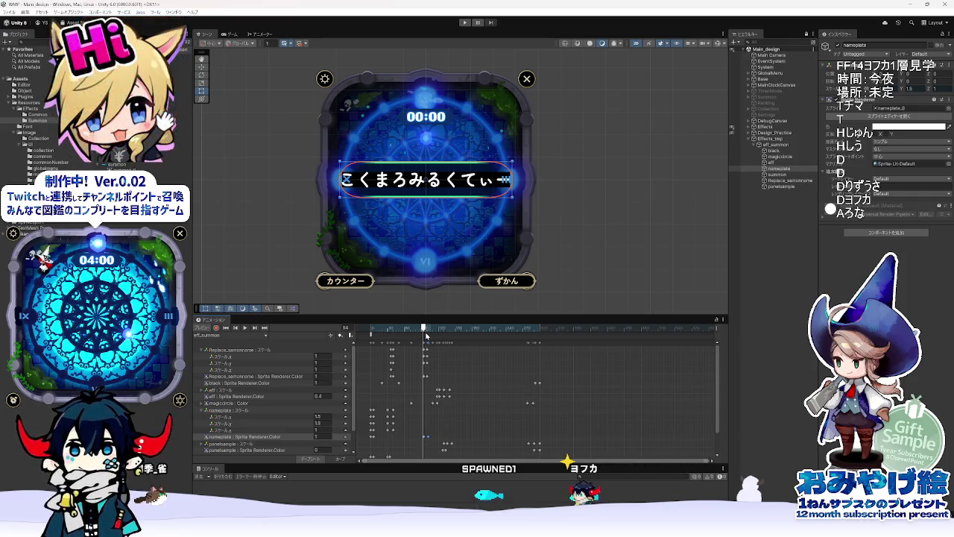
drag(426, 336, 428, 333)
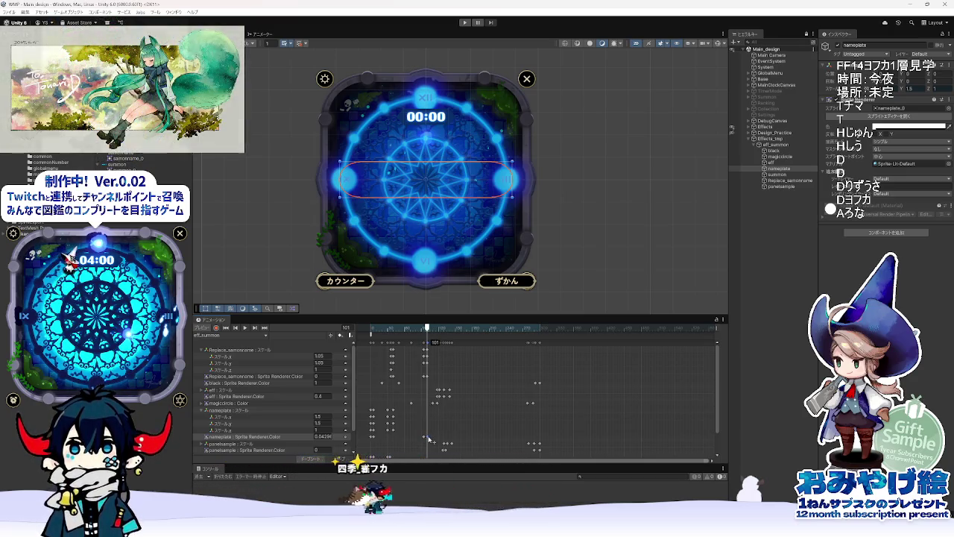
mouse_move(427, 334)
mouse_down()
mouse_move(347, 336)
mouse_move(583, 352)
mouse_up()
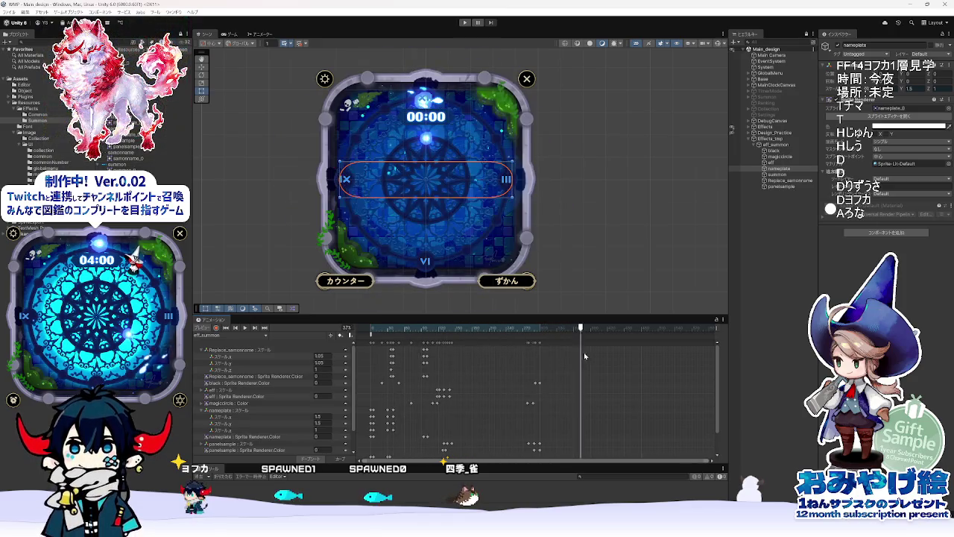
click(614, 252)
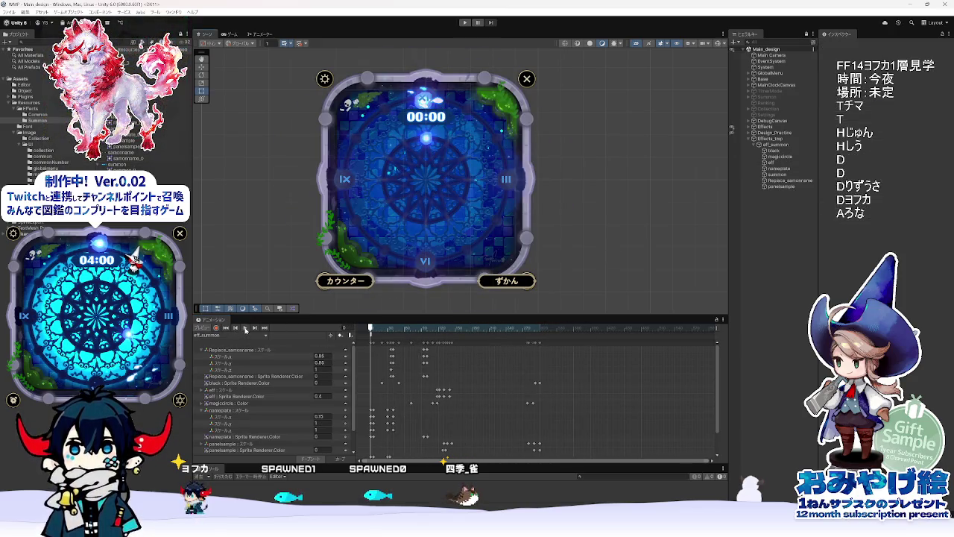
click(245, 328)
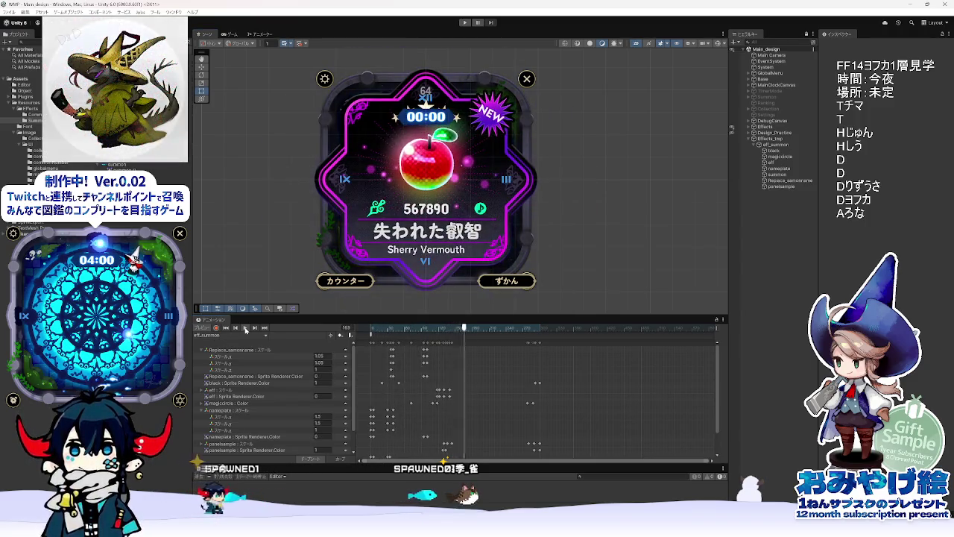
click(246, 328)
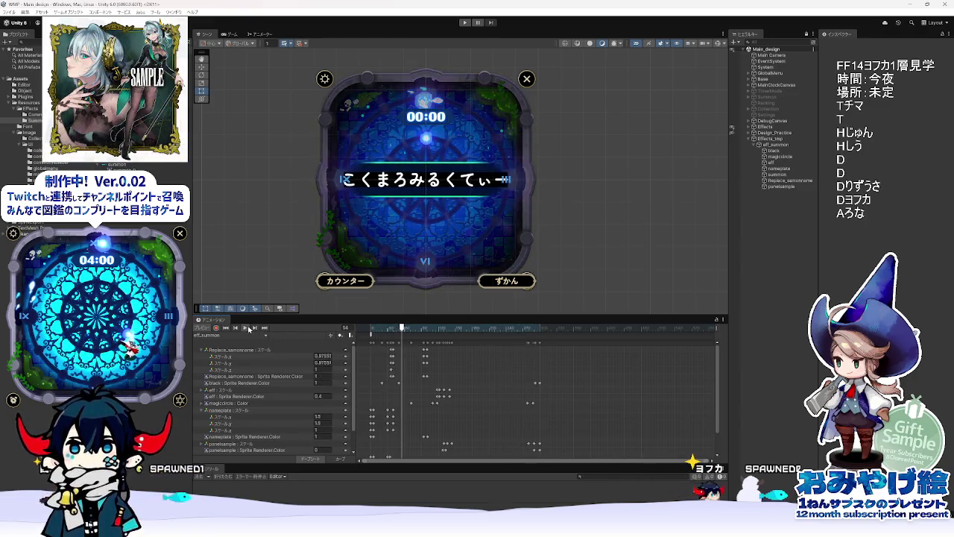
click(404, 332)
mouse_move(403, 332)
mouse_down()
mouse_move(391, 335)
mouse_move(448, 344)
mouse_up()
key(alt+Tab)
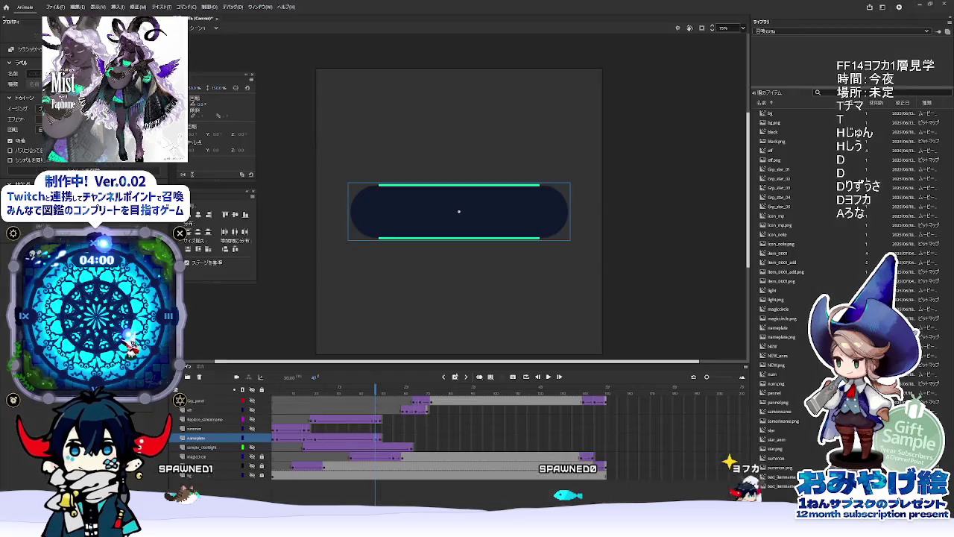
click(285, 387)
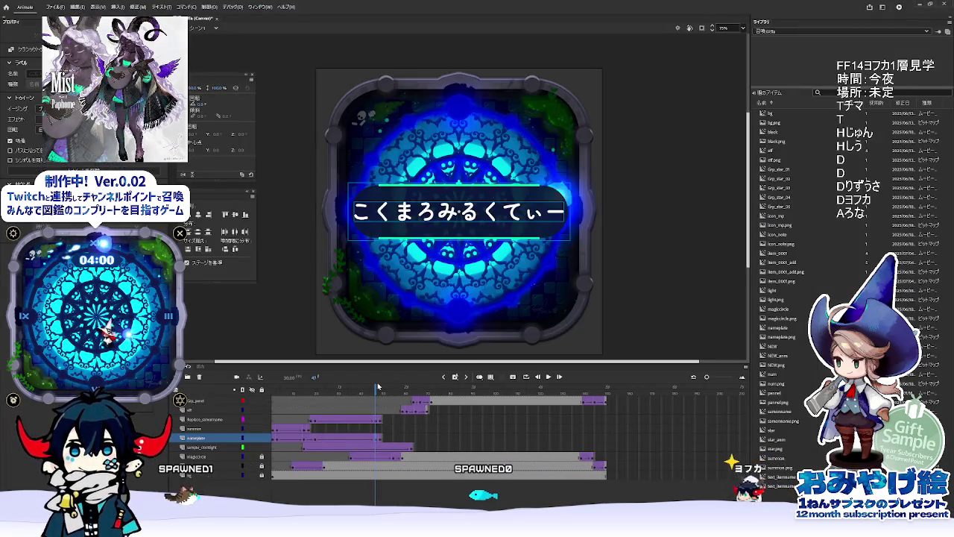
key(Return)
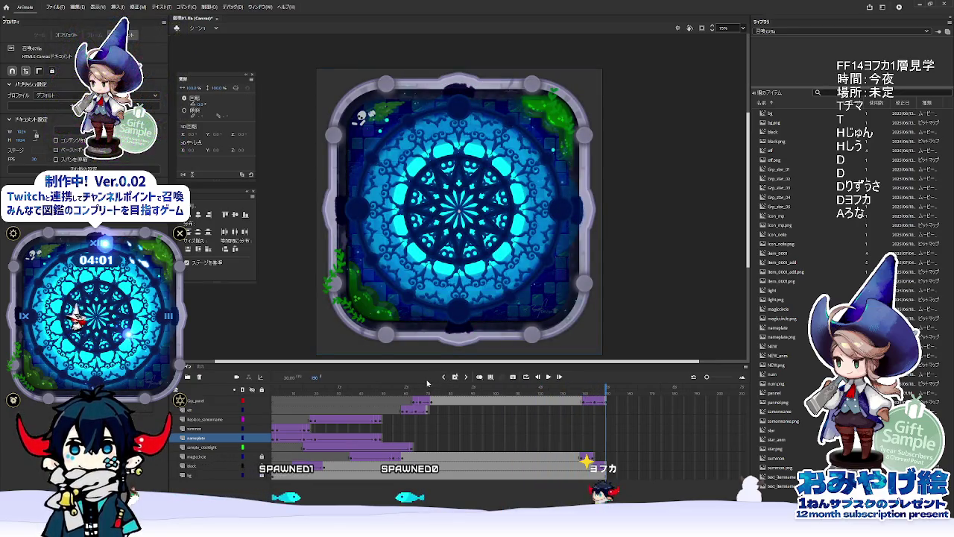
key(Return)
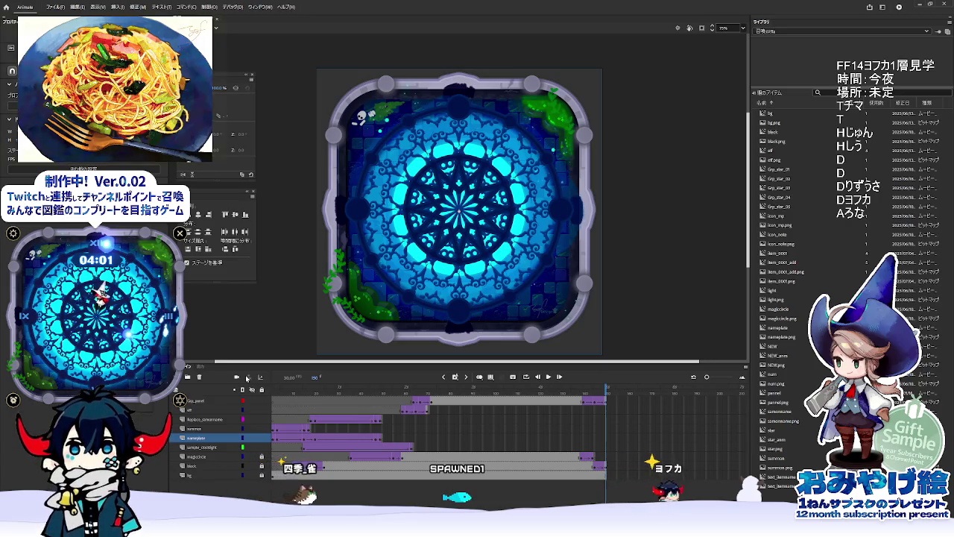
key(alt+Tab)
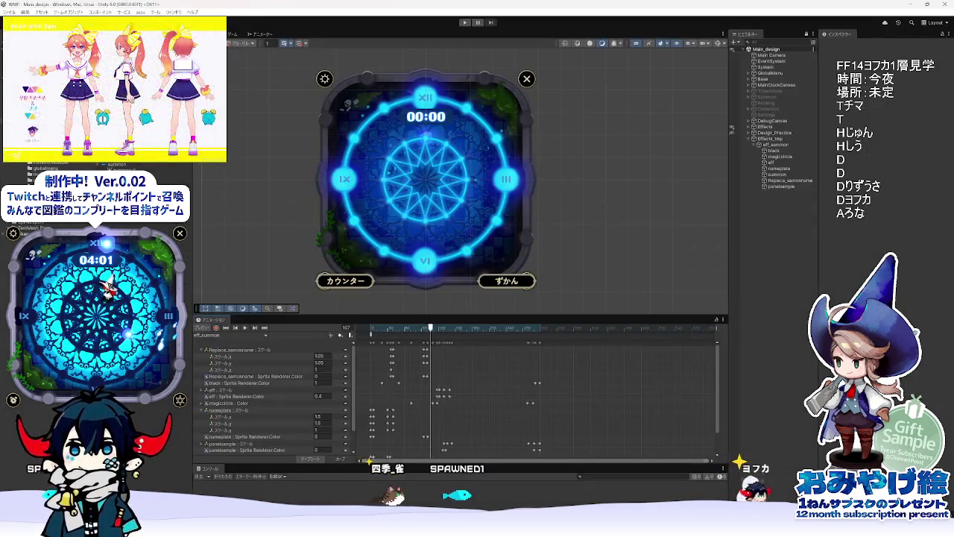
Step: Preview frames 107–115, collapse eff_summon, and drop it from Effects_tmp onto Effects
mouse_move(429, 331)
mouse_down()
mouse_move(530, 345)
mouse_move(337, 343)
mouse_move(546, 350)
mouse_move(371, 343)
mouse_up()
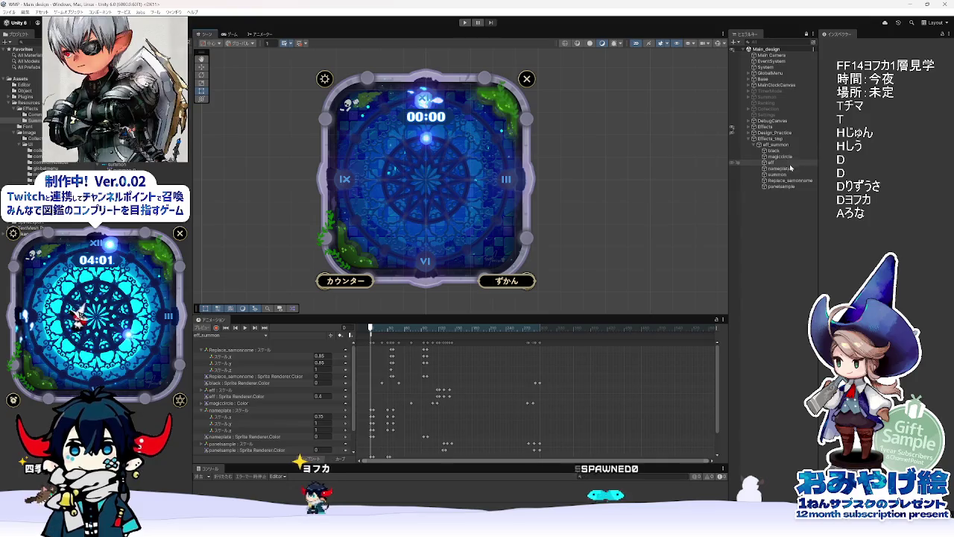
click(773, 150)
click(758, 143)
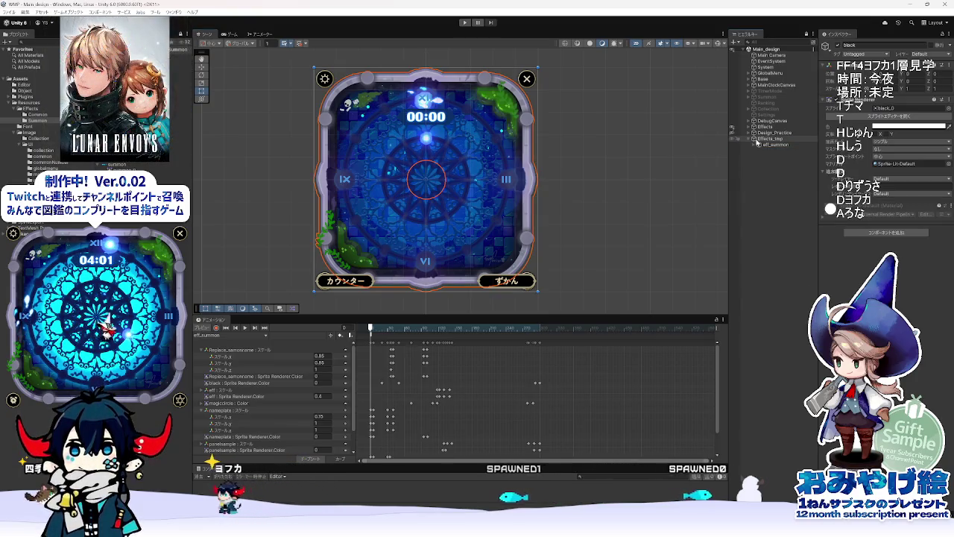
click(758, 144)
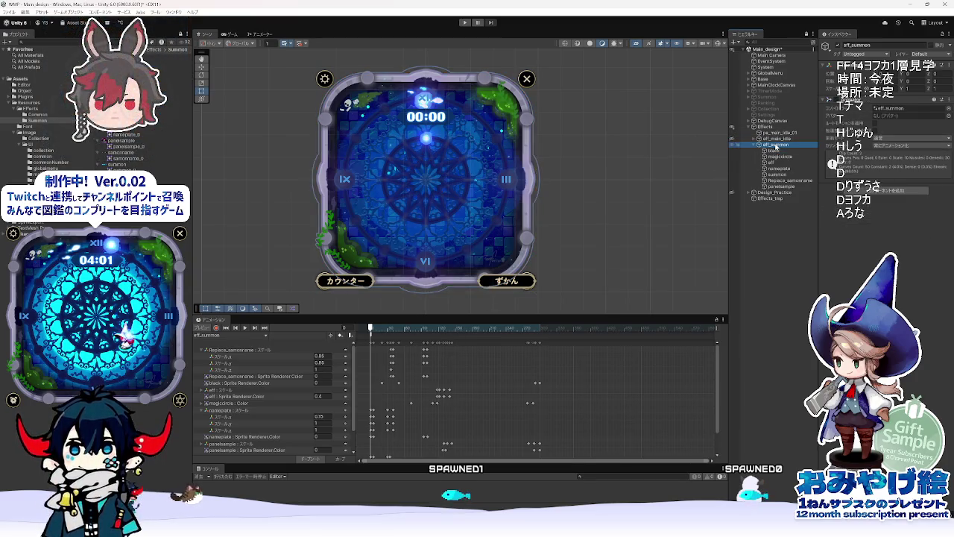
Step: Delete the Effects_tmp group and reselect eff_summon after checking its child objects
click(770, 199)
key(Delete)
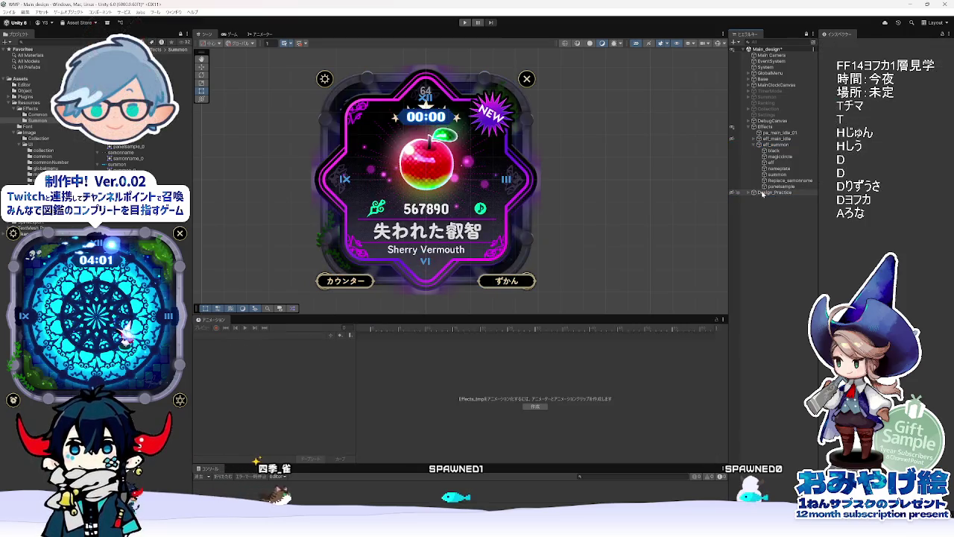
click(772, 144)
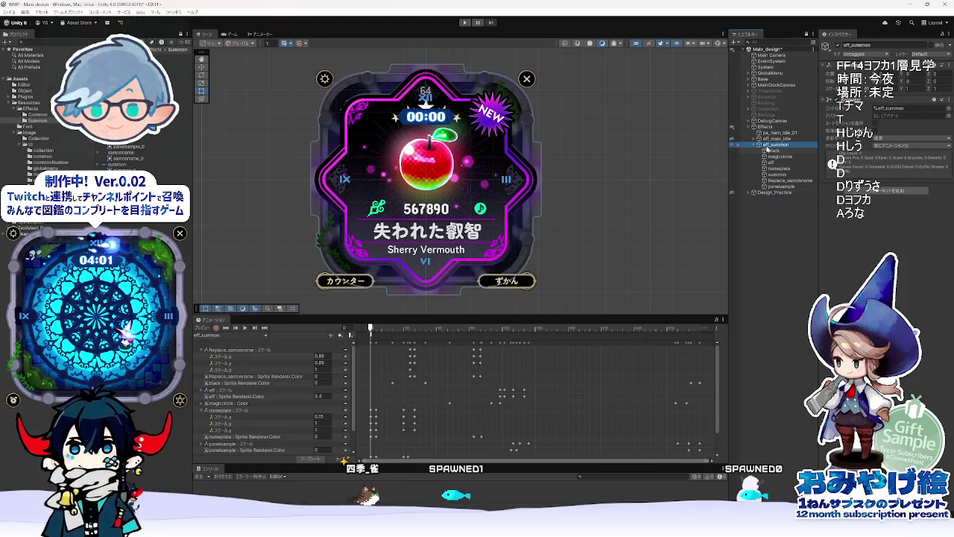
click(779, 158)
key(Down)
key(Down)
key(Down)
click(773, 145)
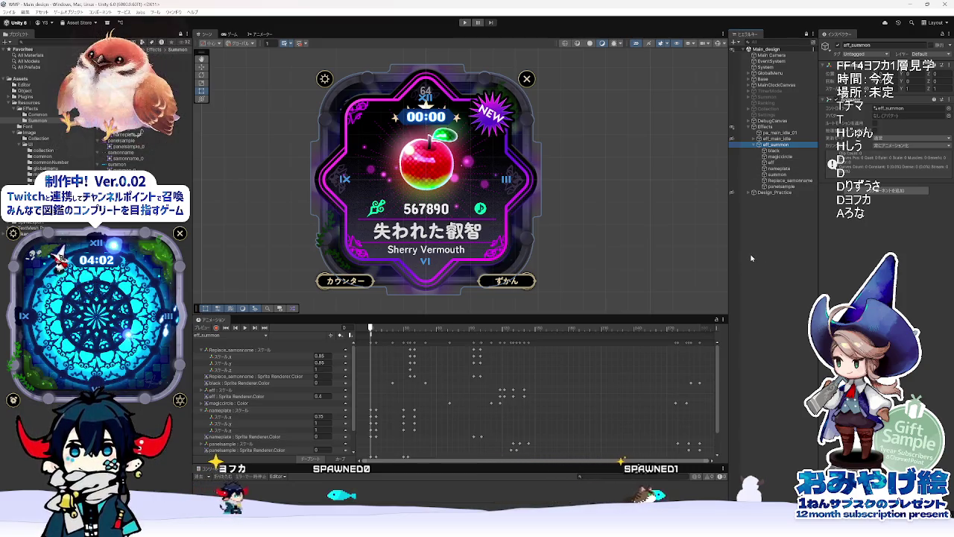
Step: Scrub the summon preview to frame 176 to confirm the animation still plays
mouse_move(372, 331)
mouse_down()
mouse_move(563, 333)
mouse_move(371, 332)
mouse_move(563, 333)
mouse_move(370, 332)
mouse_move(550, 334)
mouse_up()
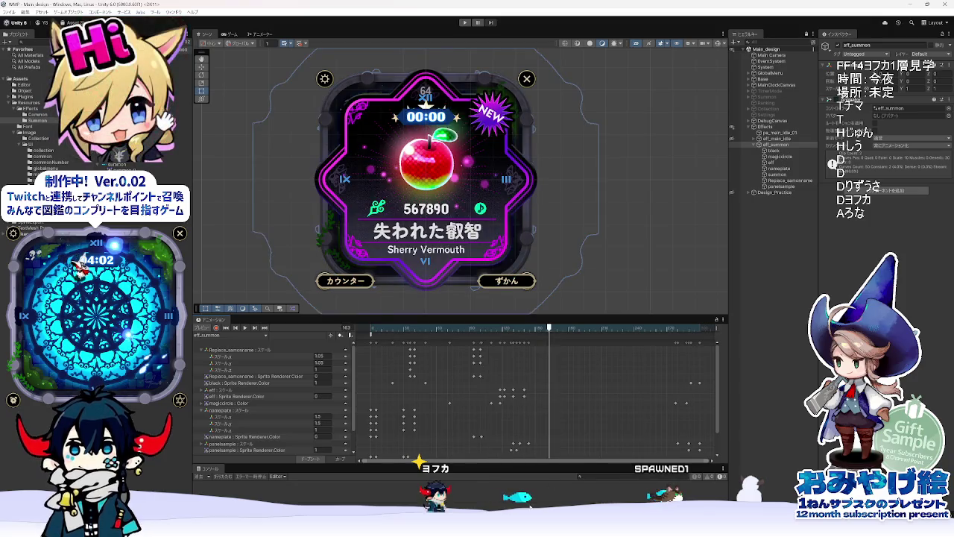
mouse_move(682, 531)
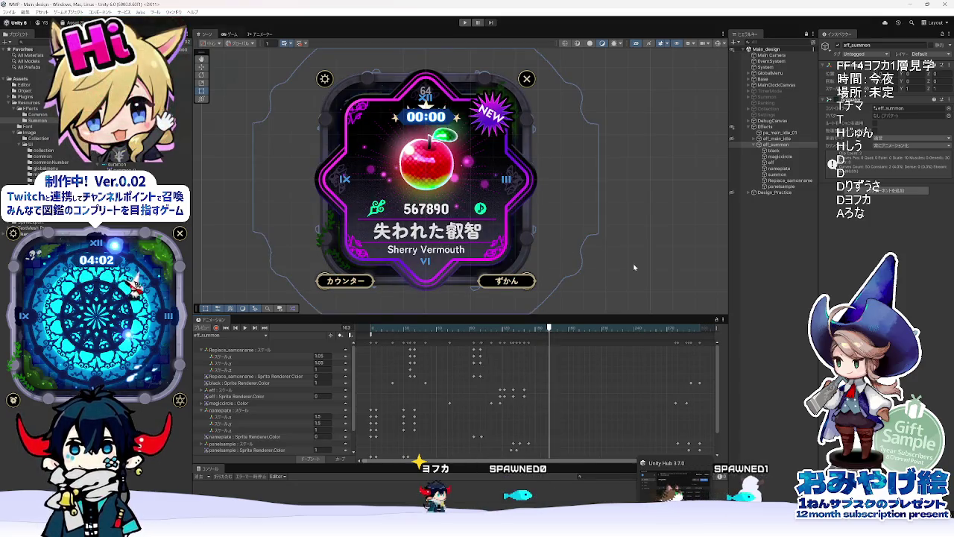
scroll(407, 398, down, 2)
scroll(408, 397, up, 1)
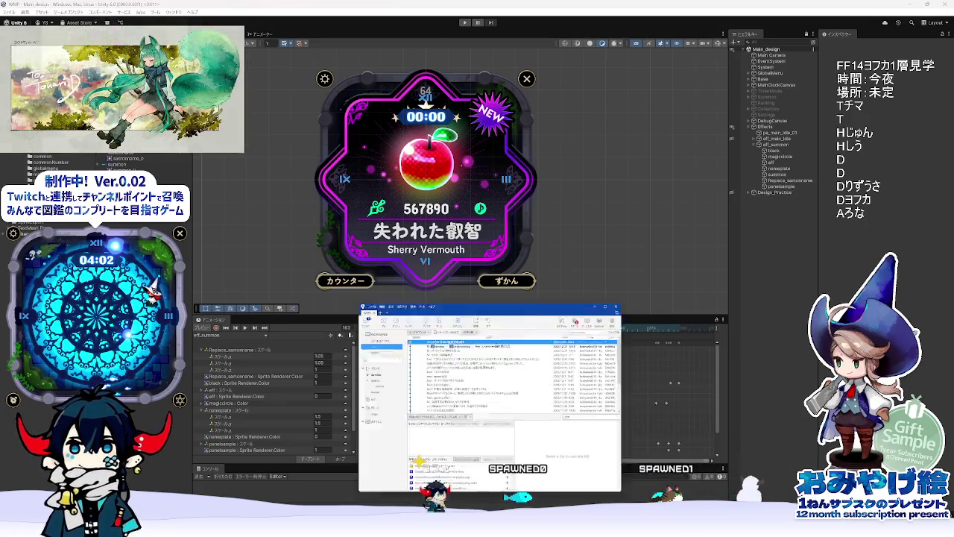
Step: Fetch the latest from the remote and show the uncommitted file list in an enlarged Fork window
click(339, 197)
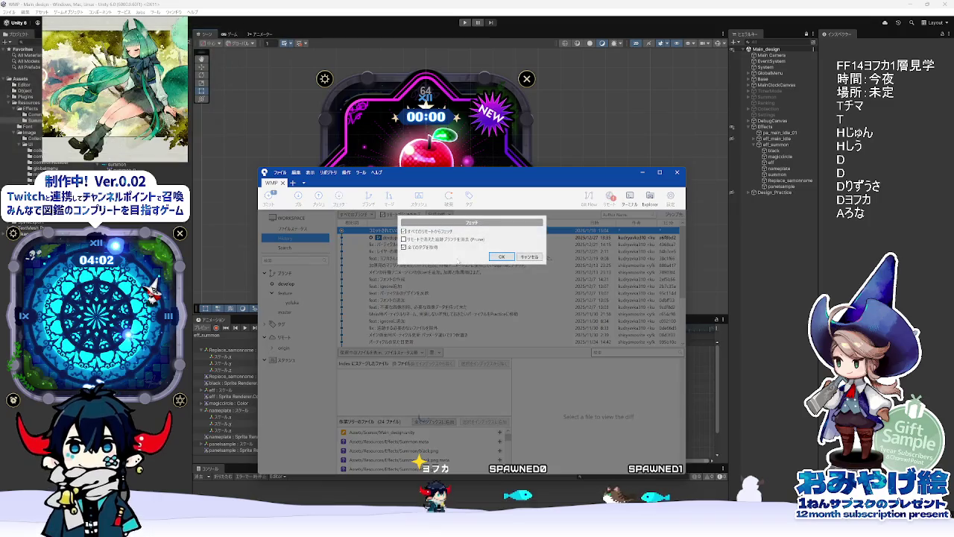
click(501, 256)
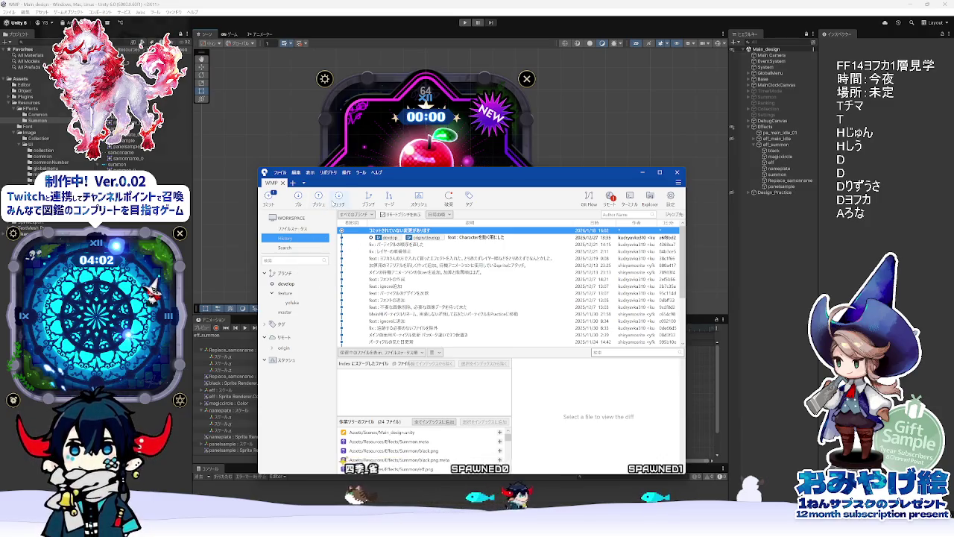
click(292, 228)
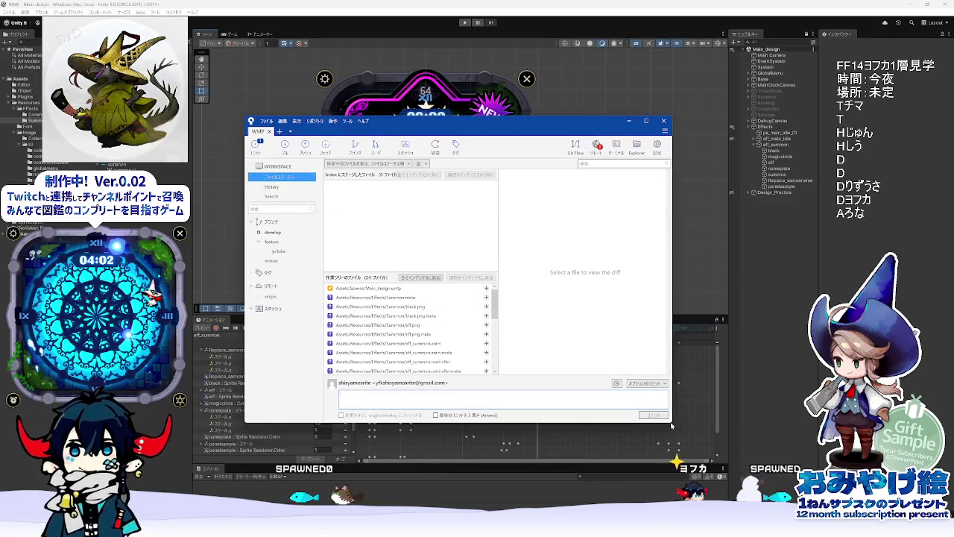
drag(671, 422, 693, 439)
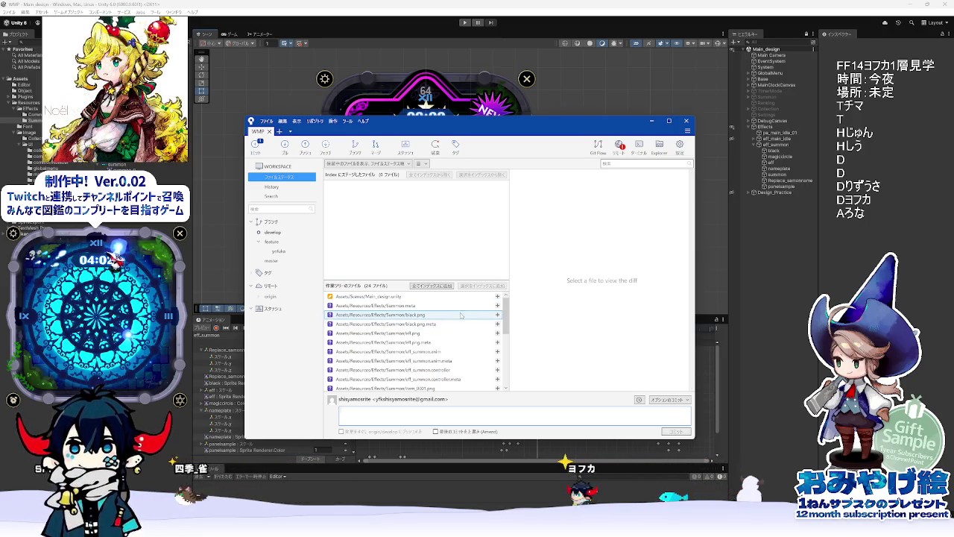
Step: Stage all 24 changed files and type the commit message 召喚演出追加… about the summon effect
mouse_move(507, 326)
mouse_down()
mouse_move(510, 381)
mouse_move(514, 292)
mouse_up()
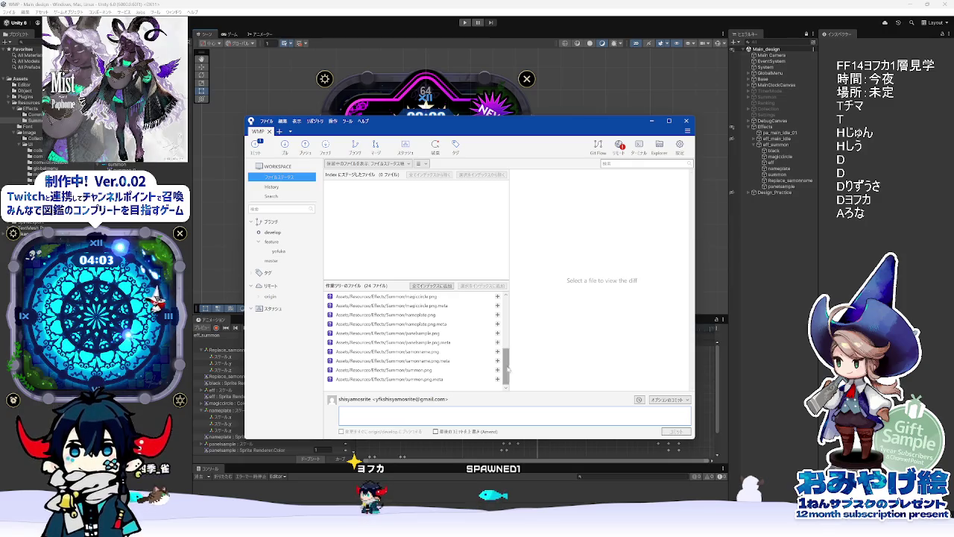
click(431, 286)
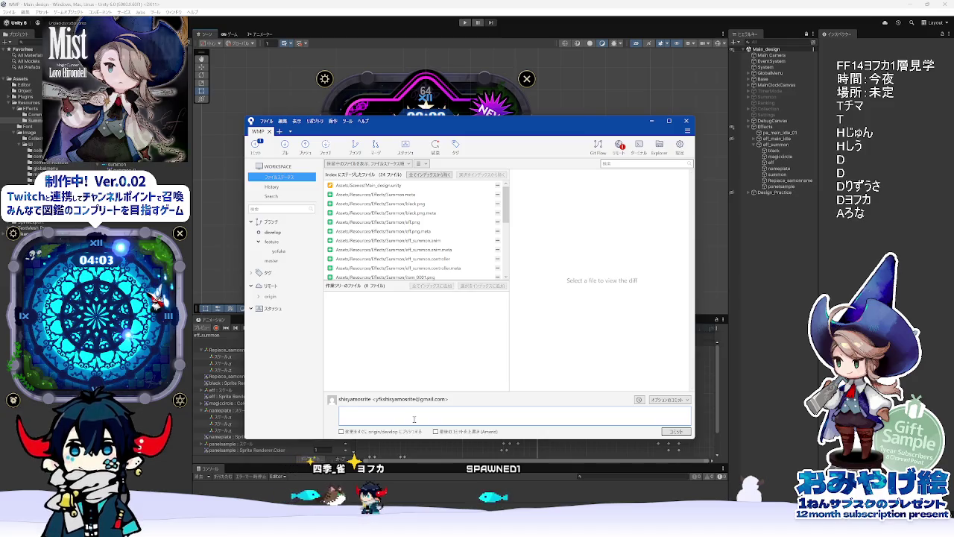
text(しょ)
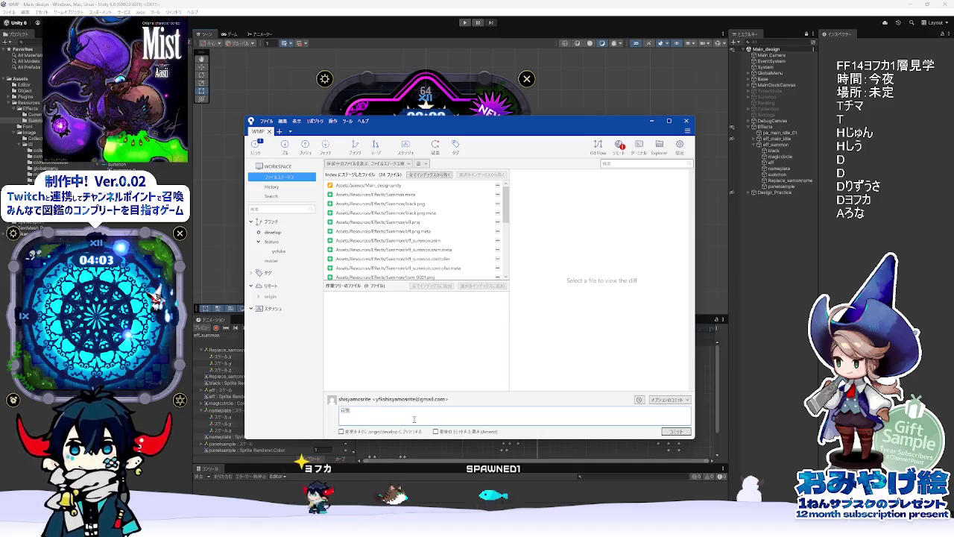
text(えんしゅ)
key(Return)
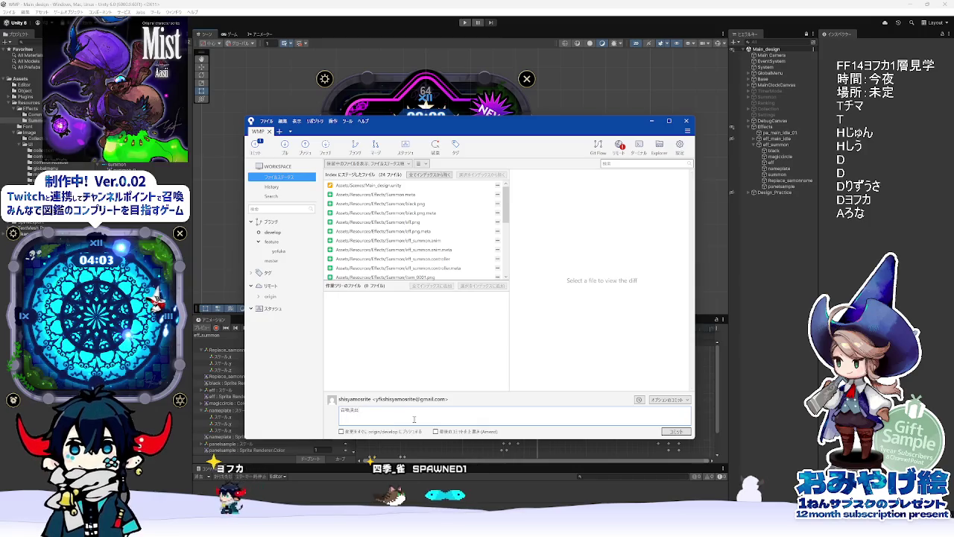
text(つい)
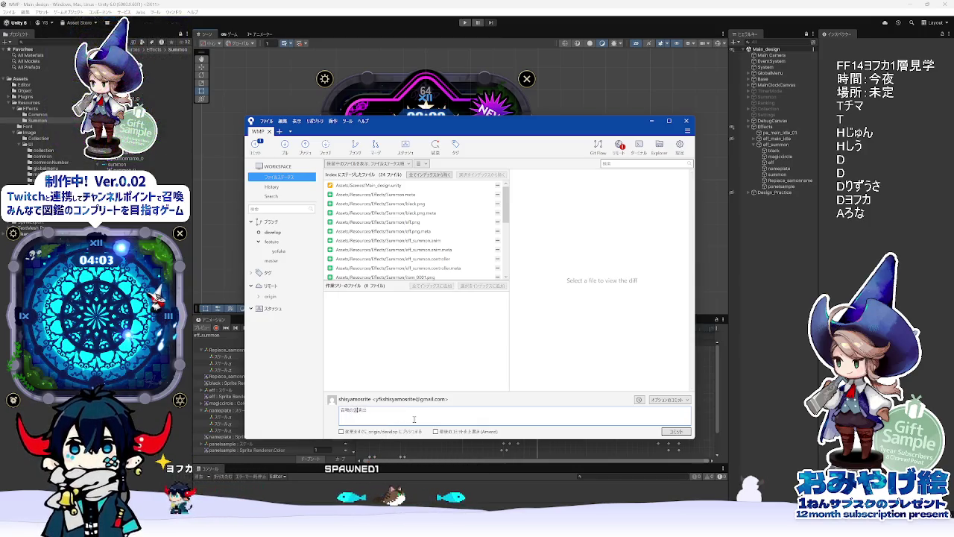
text(追加（)
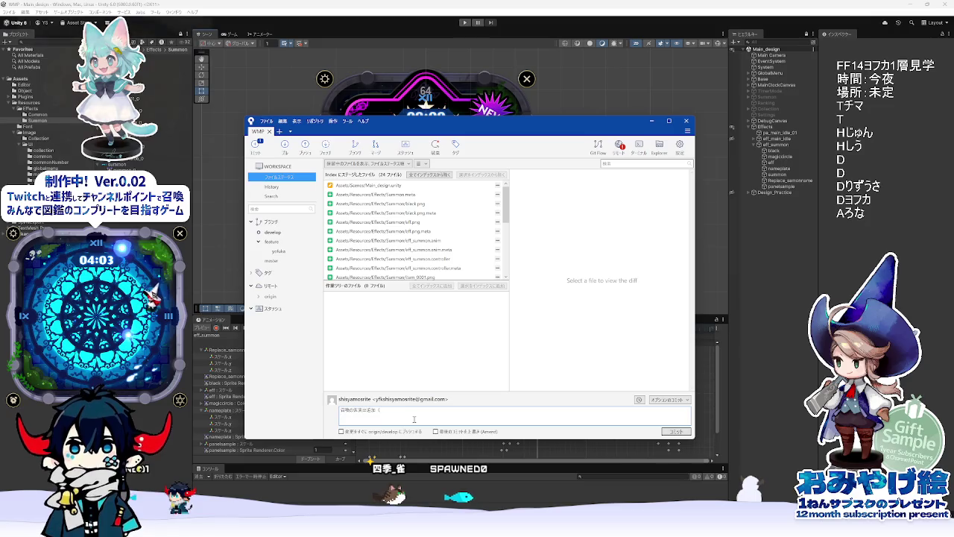
text(ぱ)
text(の入れ替)
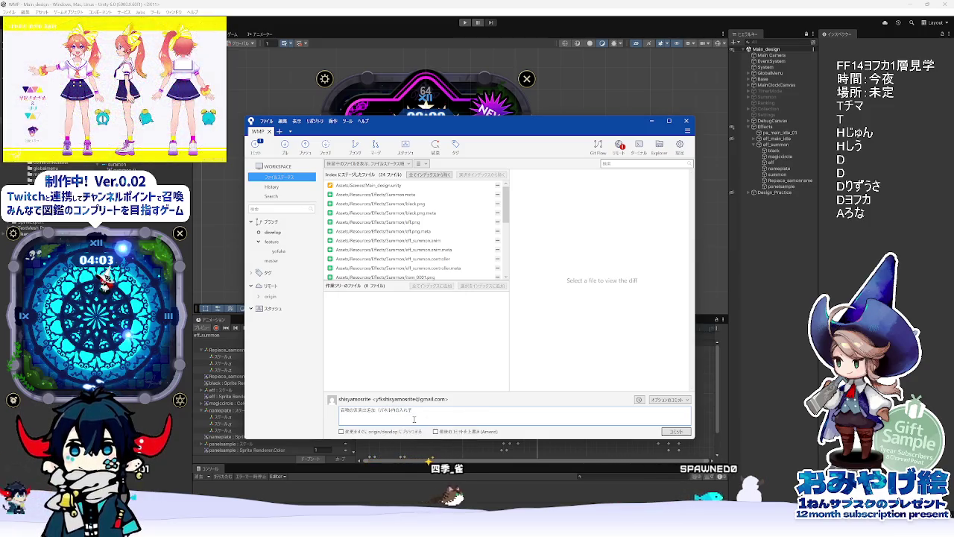
text(え部分は)
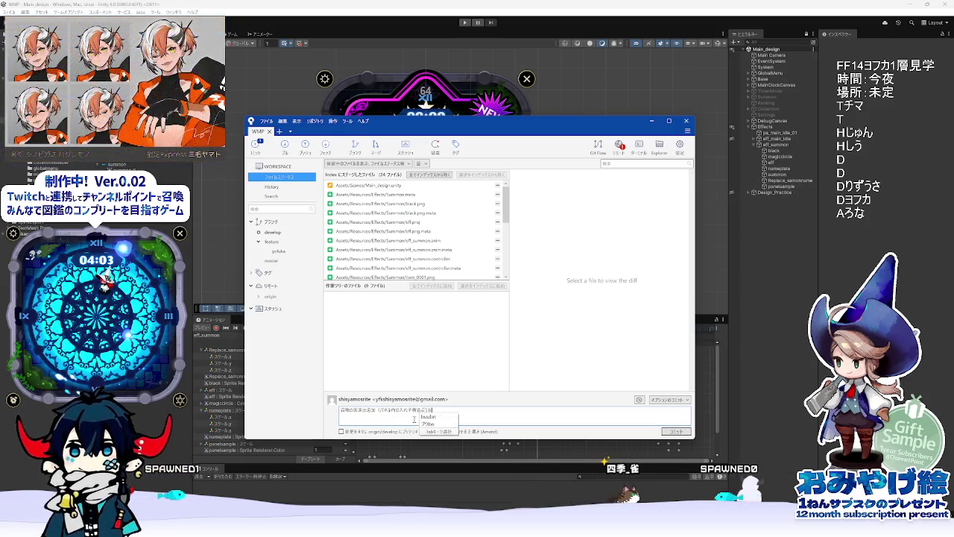
text(の回まで)
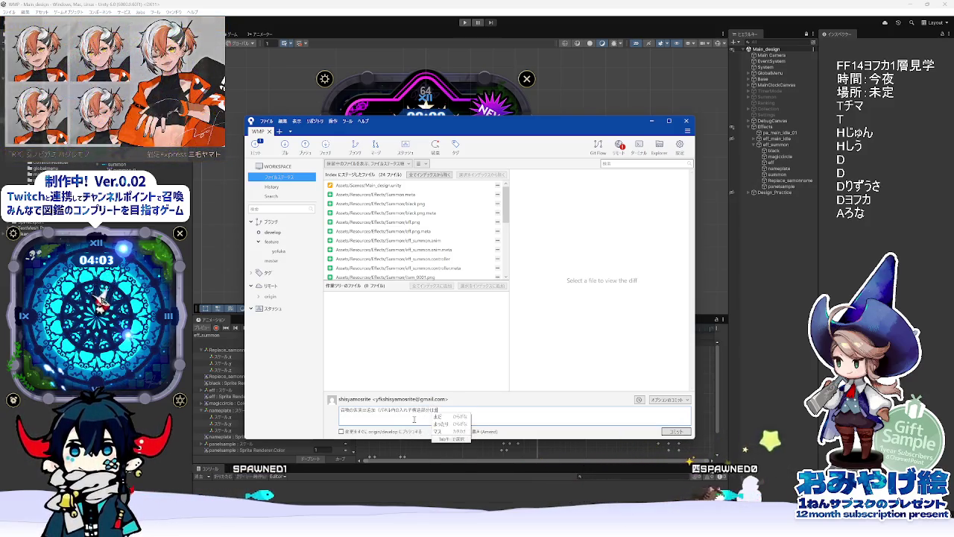
key(Return)
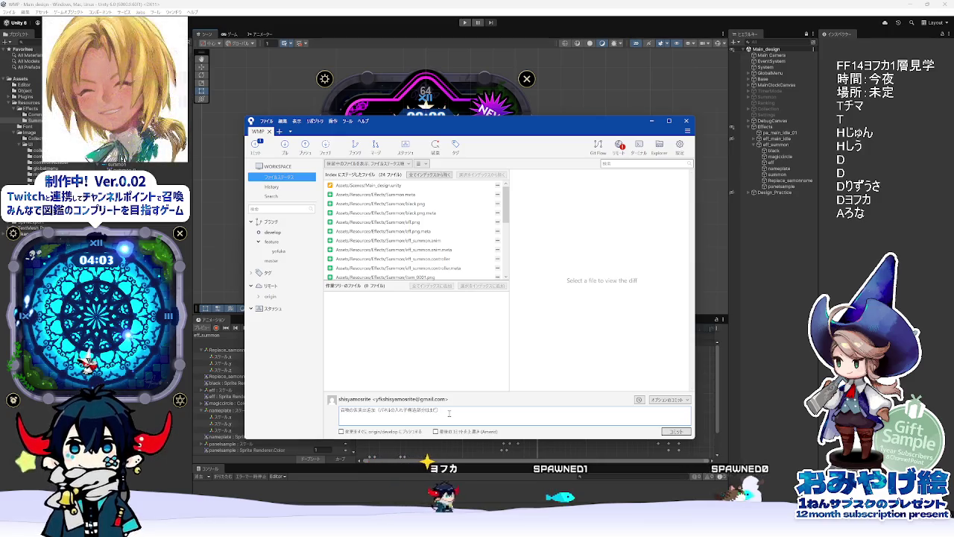
Step: Commit the staged summon-effect files, push develop to origin, and switch back to Unity
click(676, 432)
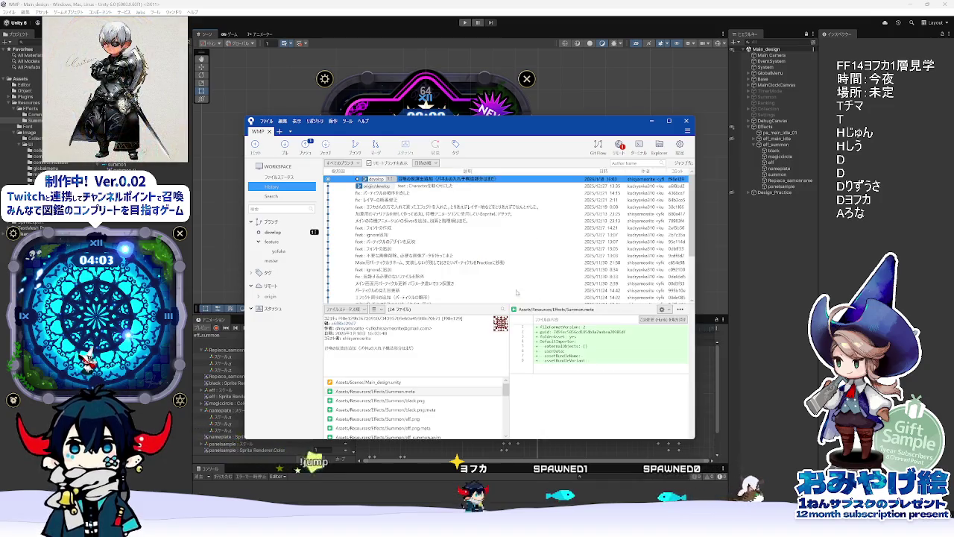
key(ctrl+shift+p)
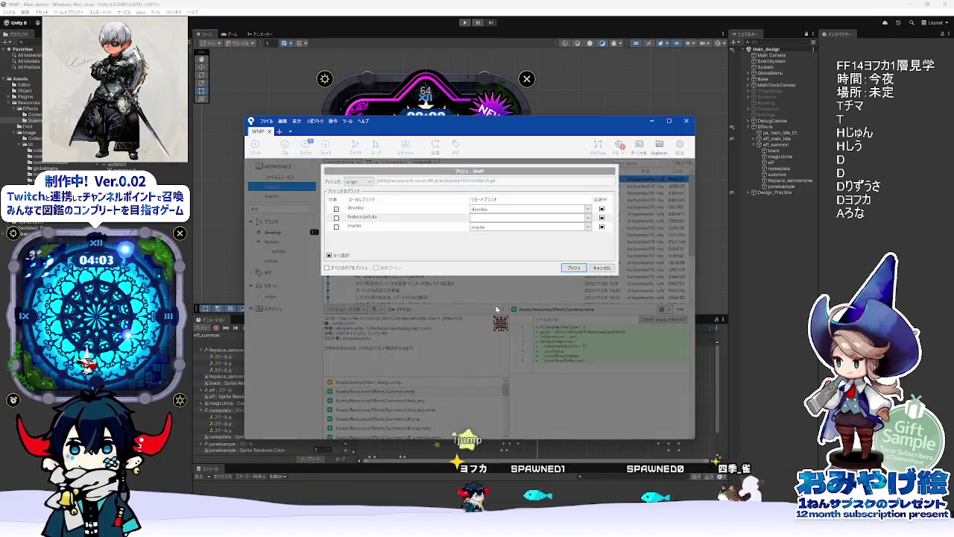
key(Return)
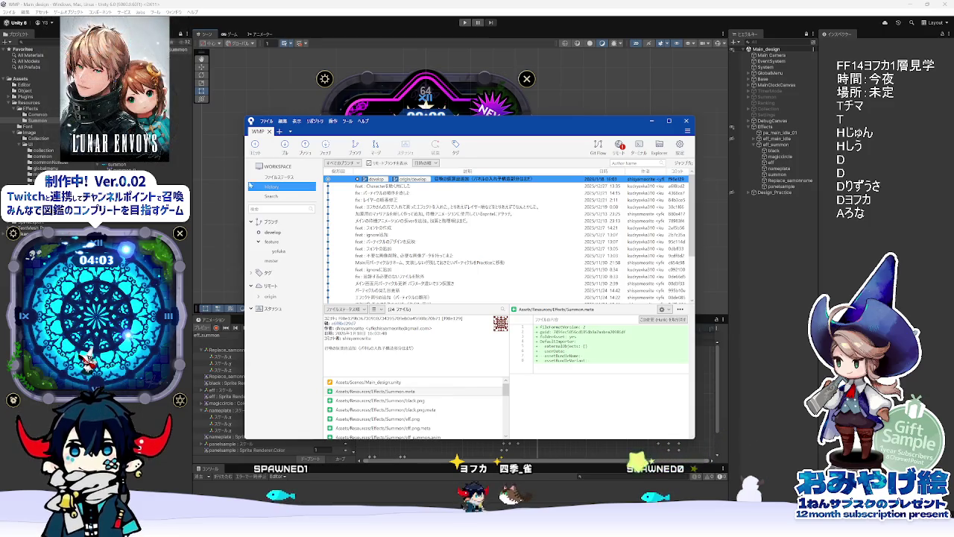
click(210, 254)
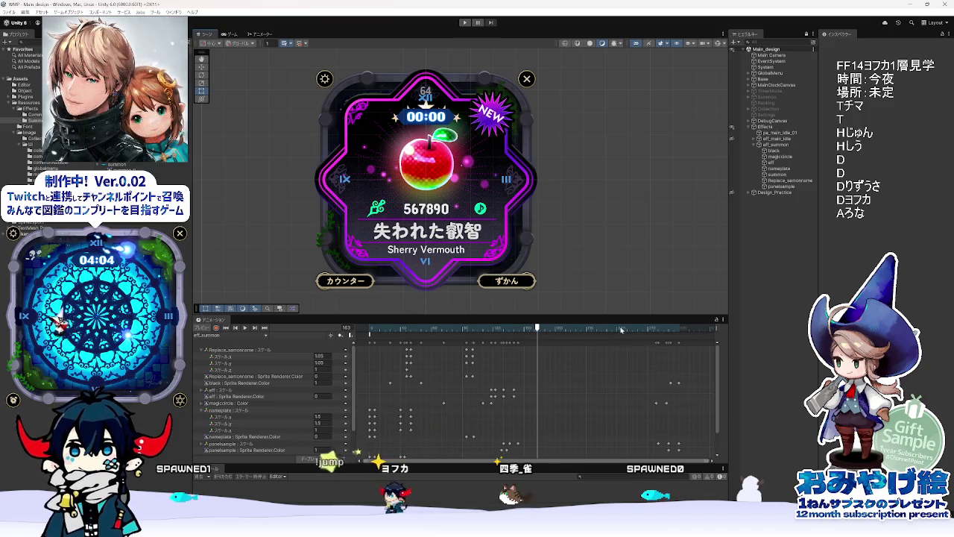
click(536, 329)
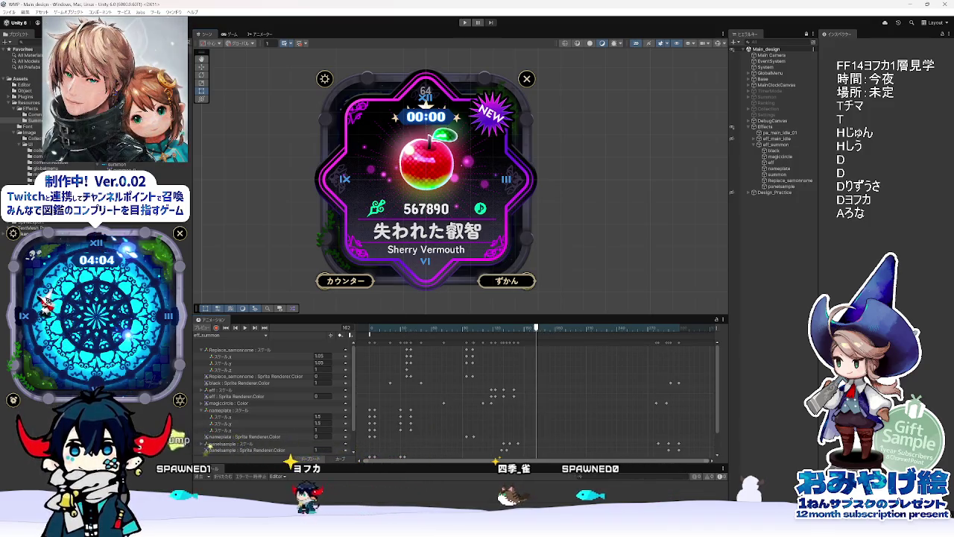
Step: Check the Git client's history for the pushed commit, then return to Unity
mouse_move(675, 531)
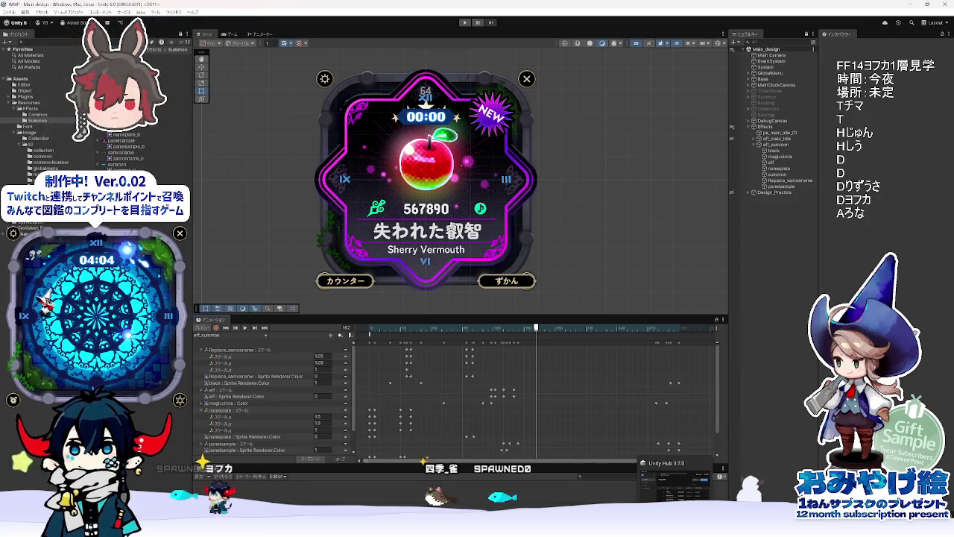
mouse_move(642, 531)
click(642, 484)
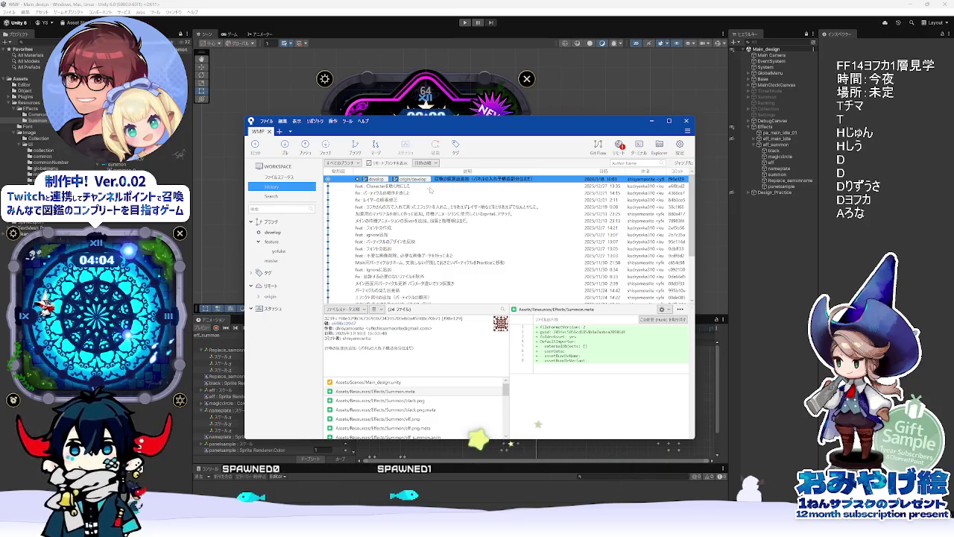
click(619, 108)
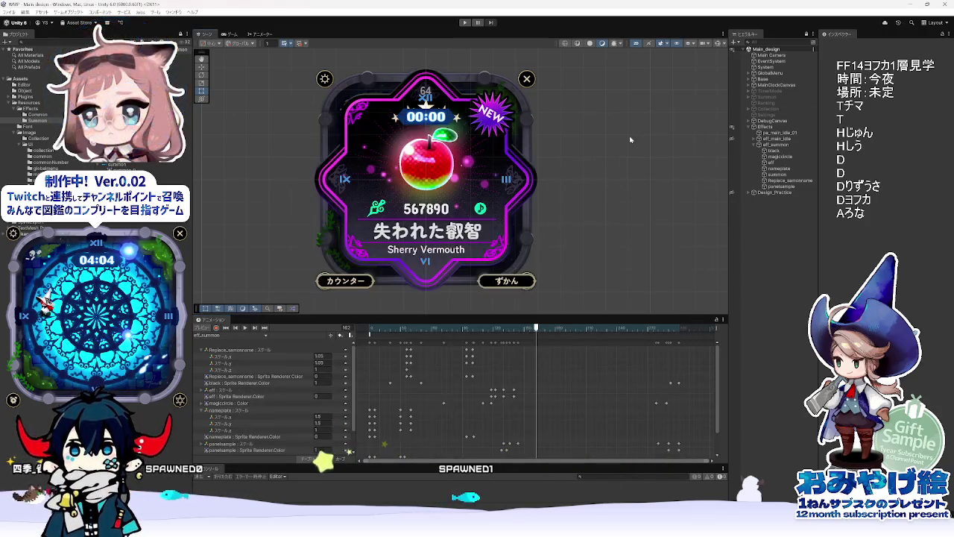
Step: Rewind and play the summon animation, reselect eff_summon, and preview the card reveal around frame 148
mouse_move(536, 328)
mouse_down()
mouse_move(377, 332)
mouse_move(555, 332)
mouse_move(375, 345)
mouse_move(555, 332)
mouse_move(591, 356)
mouse_move(375, 350)
mouse_up()
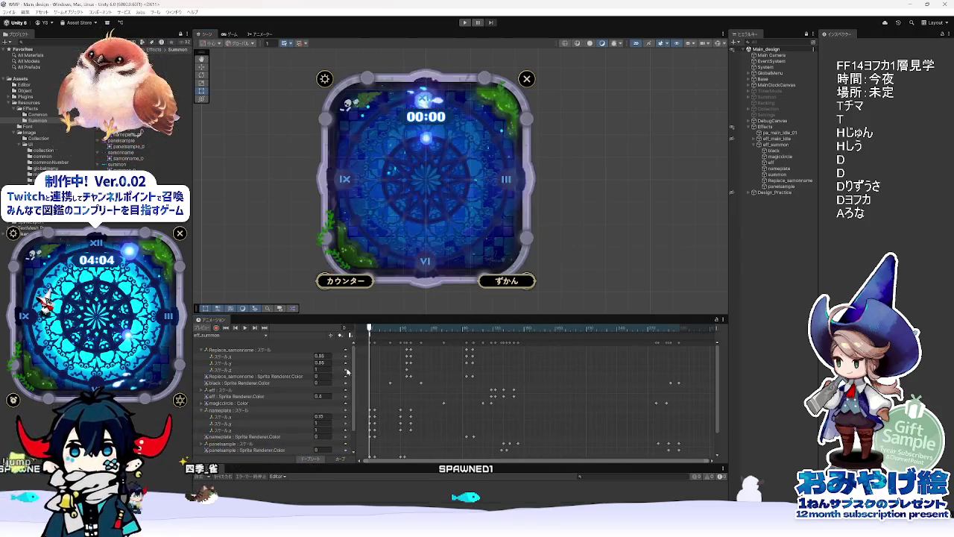
key(space)
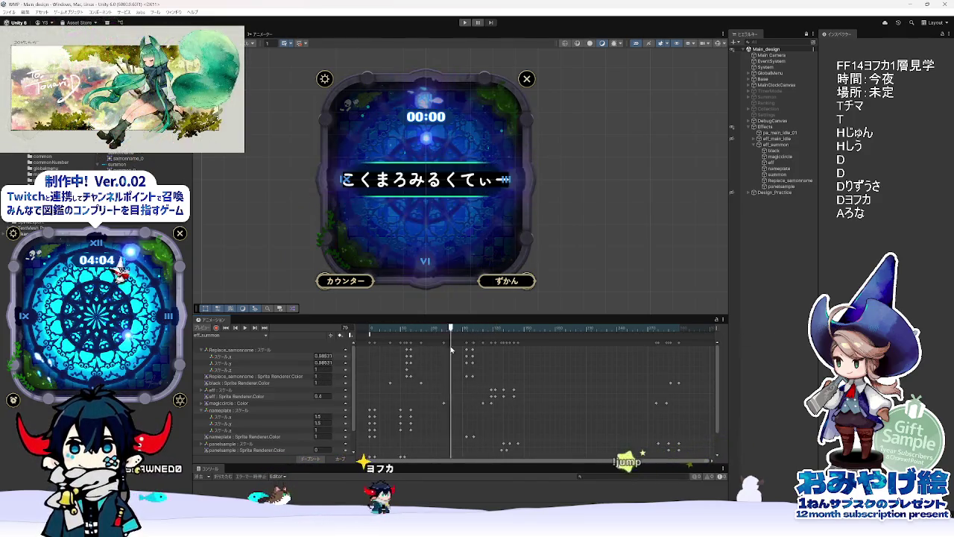
click(758, 145)
click(756, 144)
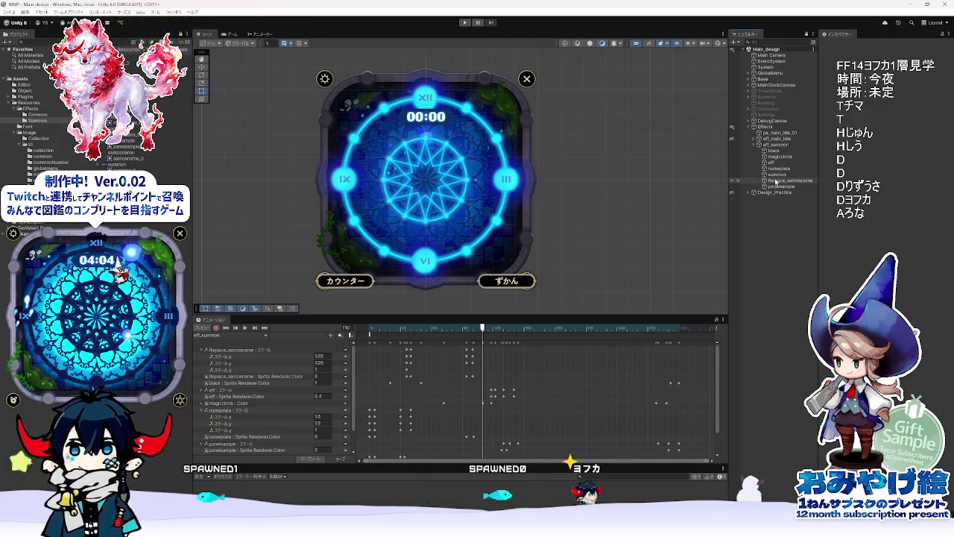
click(774, 146)
mouse_move(482, 329)
mouse_down()
mouse_move(514, 330)
mouse_move(357, 328)
mouse_move(462, 329)
mouse_move(365, 329)
mouse_up()
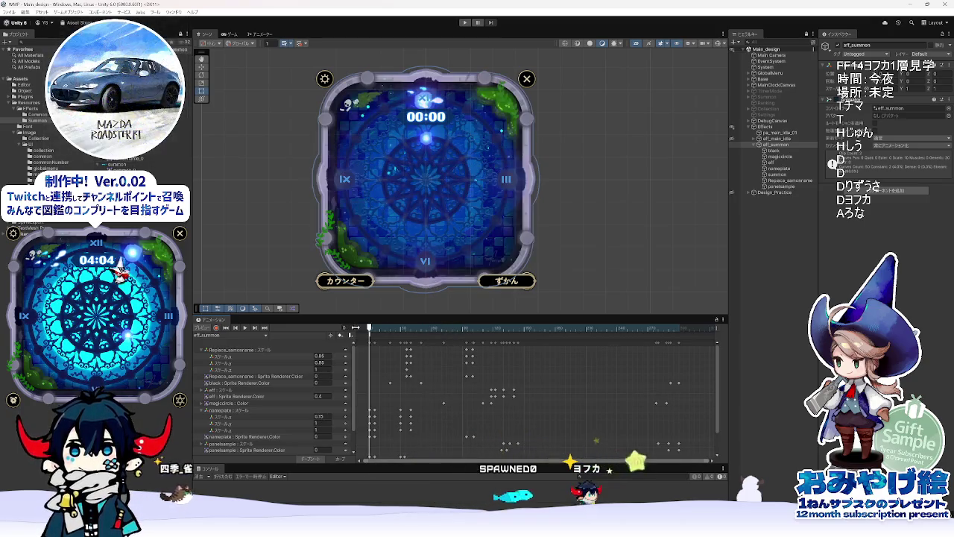
Step: Add a '・Replace_samonname' memo line about showing the name fetched from Twitch, then return to Unity
click(781, 181)
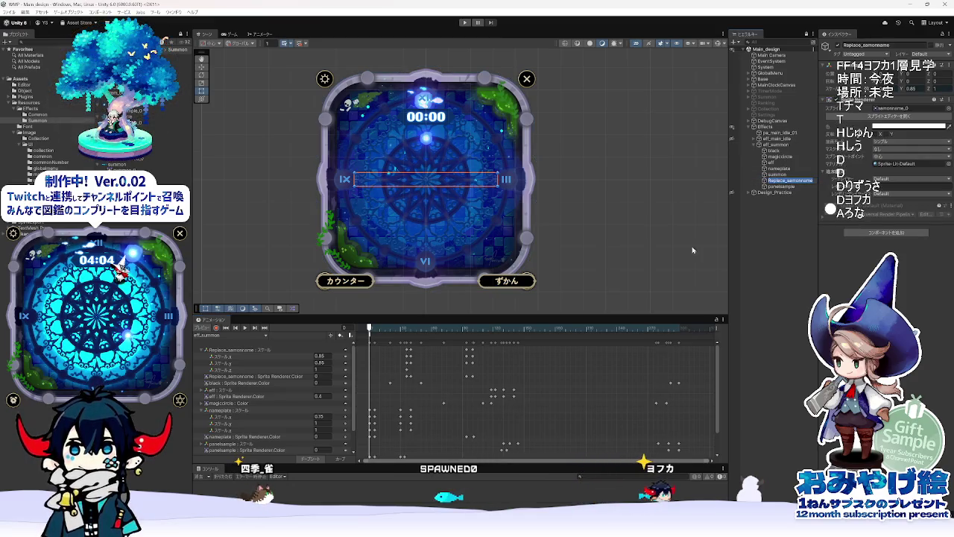
key(alt+Tab)
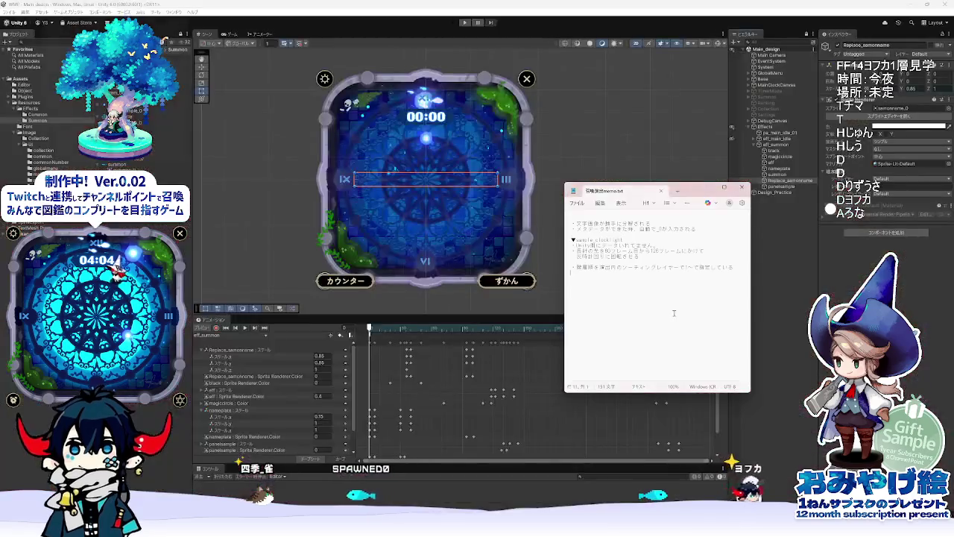
text(・Replace_samonnameを)
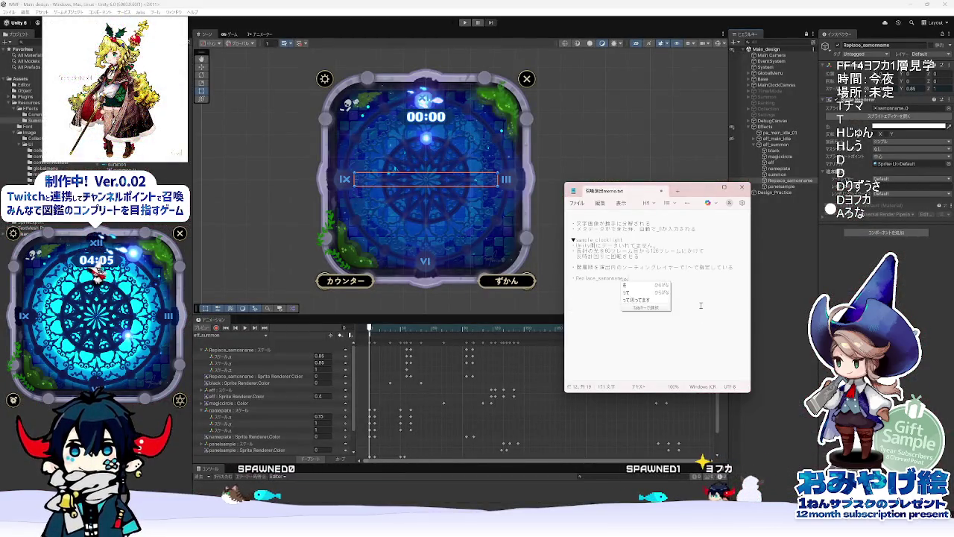
key(Return)
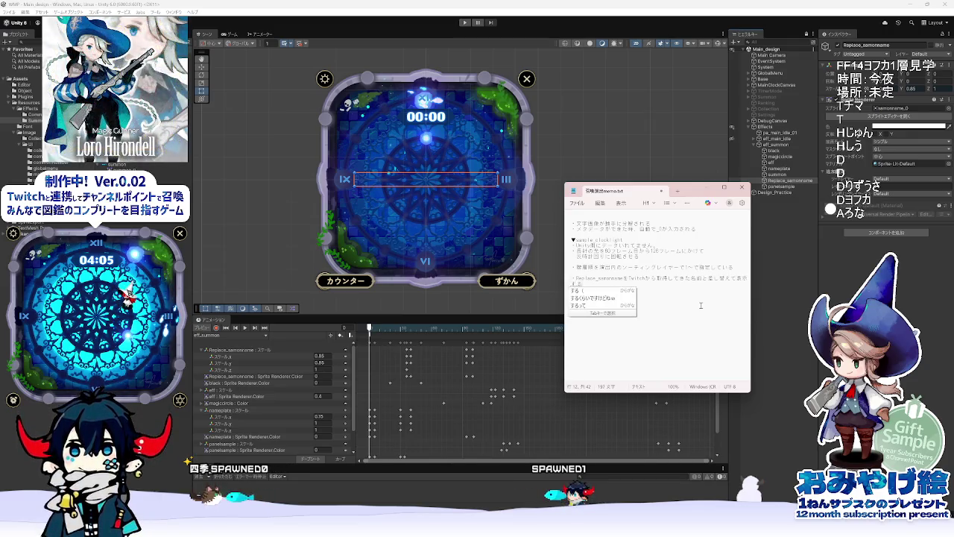
click(681, 172)
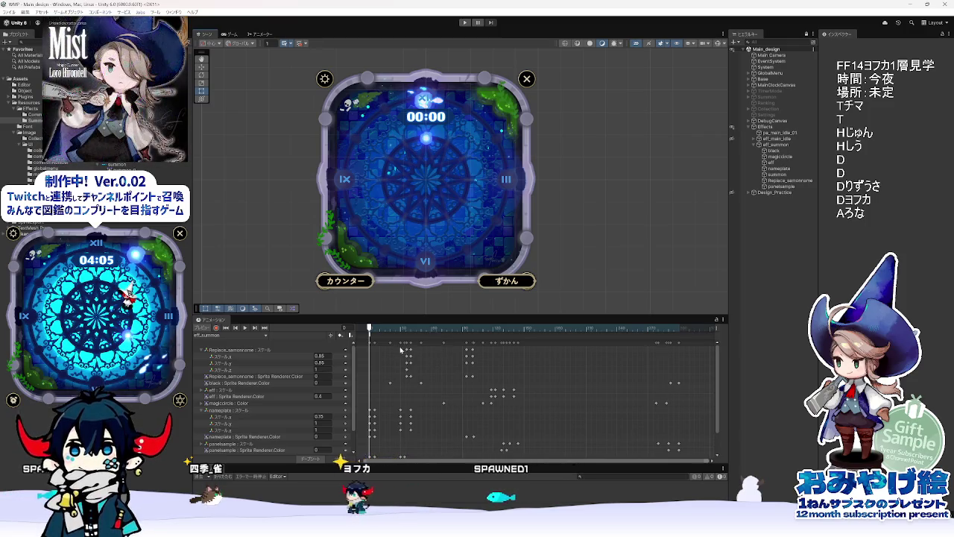
Step: Play the summon preview from frame 42, then collapse the Replace_samonname and nameplate scale tracks
drag(379, 329, 527, 335)
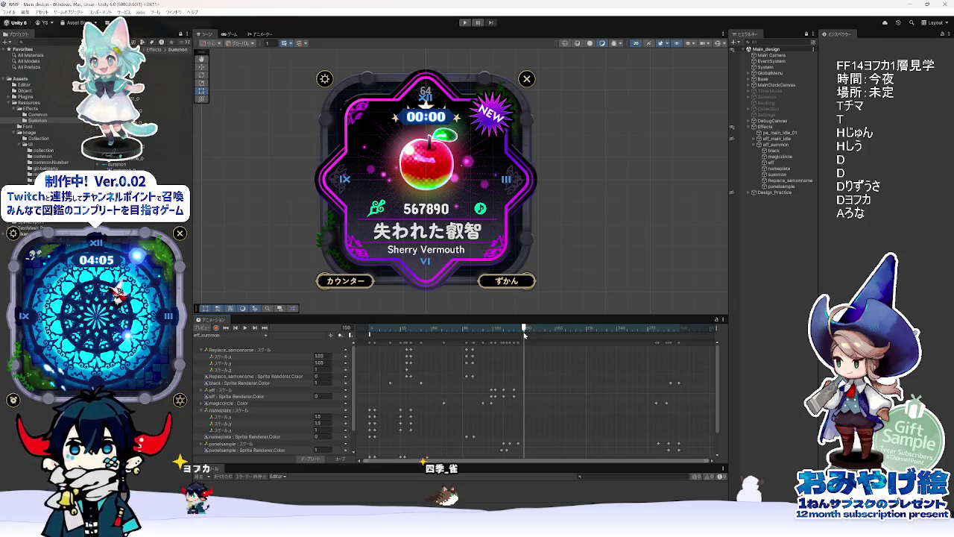
drag(524, 335, 414, 335)
key(space)
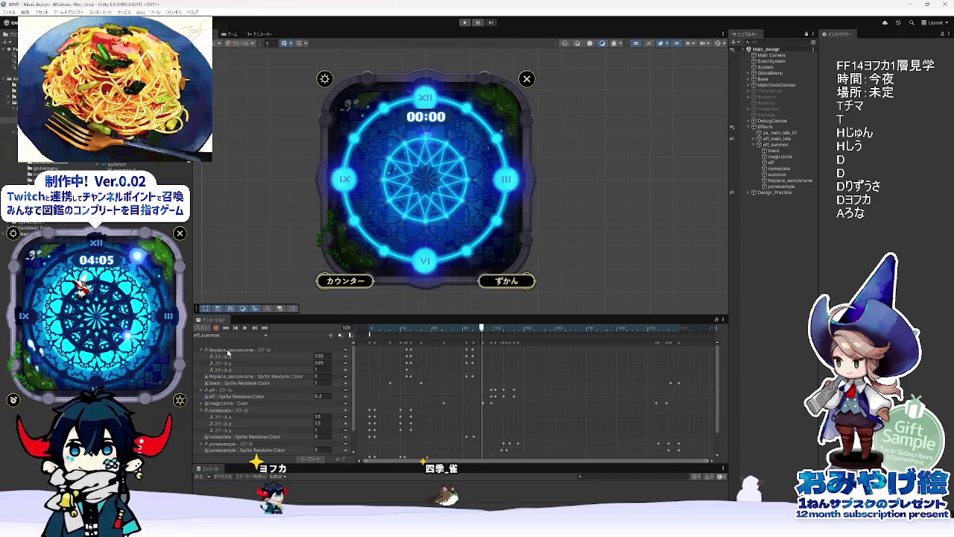
click(202, 350)
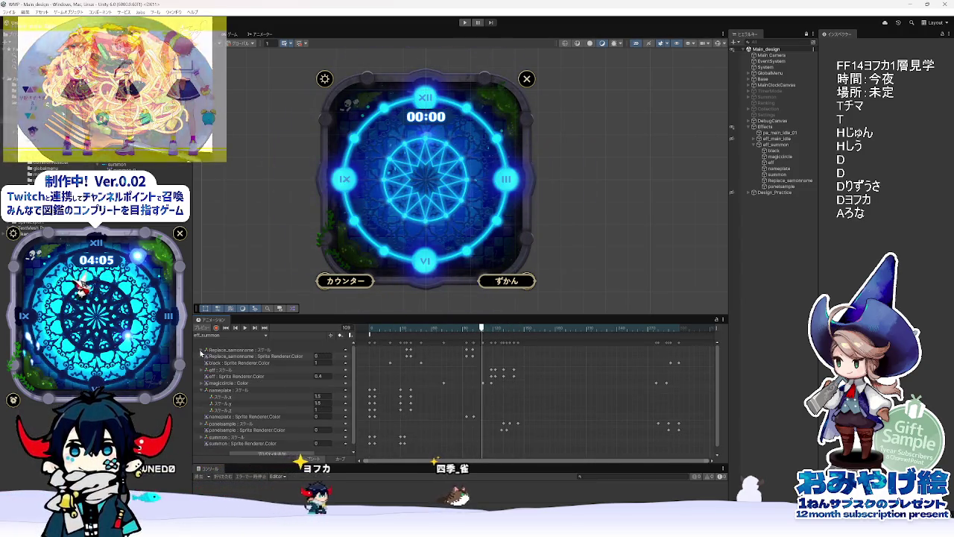
click(204, 388)
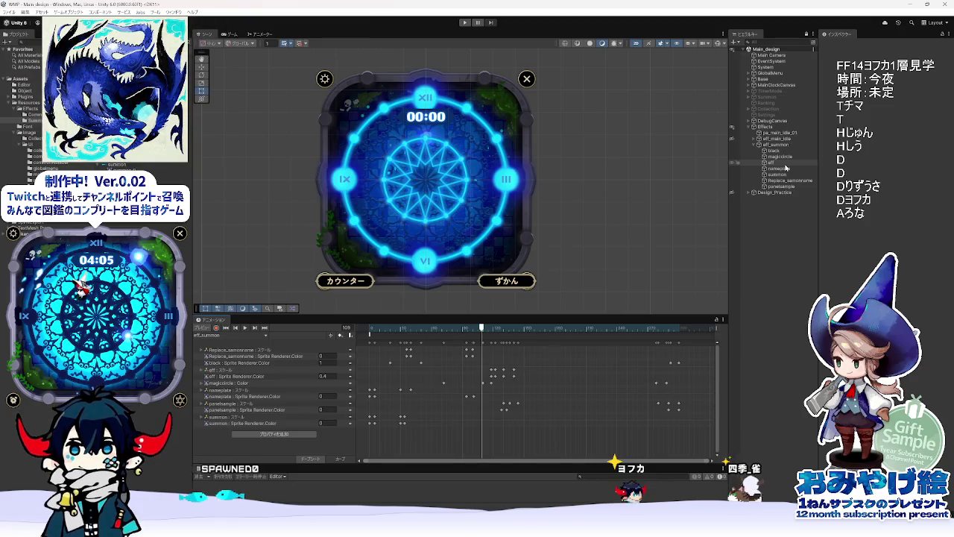
Step: Select panelsample, preview the card reveal at frame 230, and toggle the card's visibility to check beneath
click(781, 187)
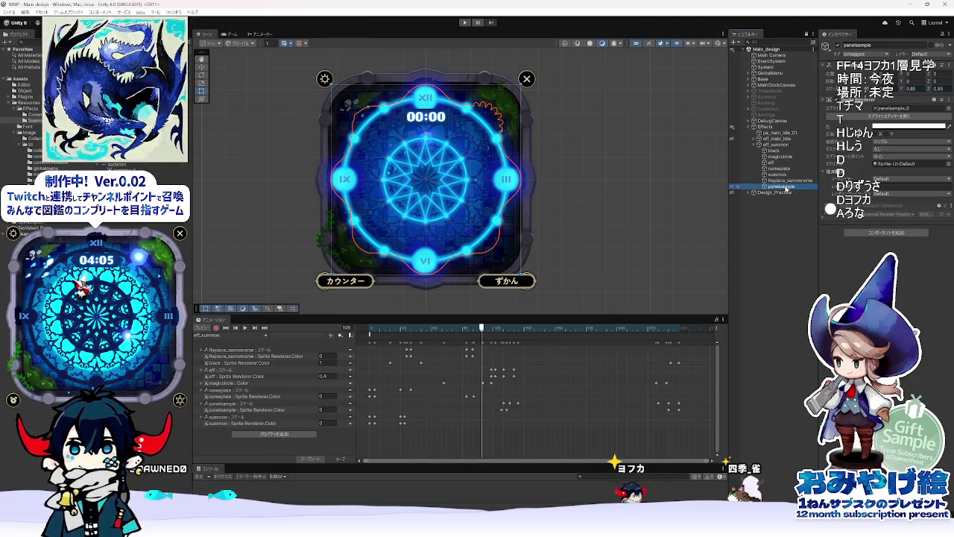
drag(506, 329, 606, 334)
click(735, 187)
click(732, 188)
right_click(780, 186)
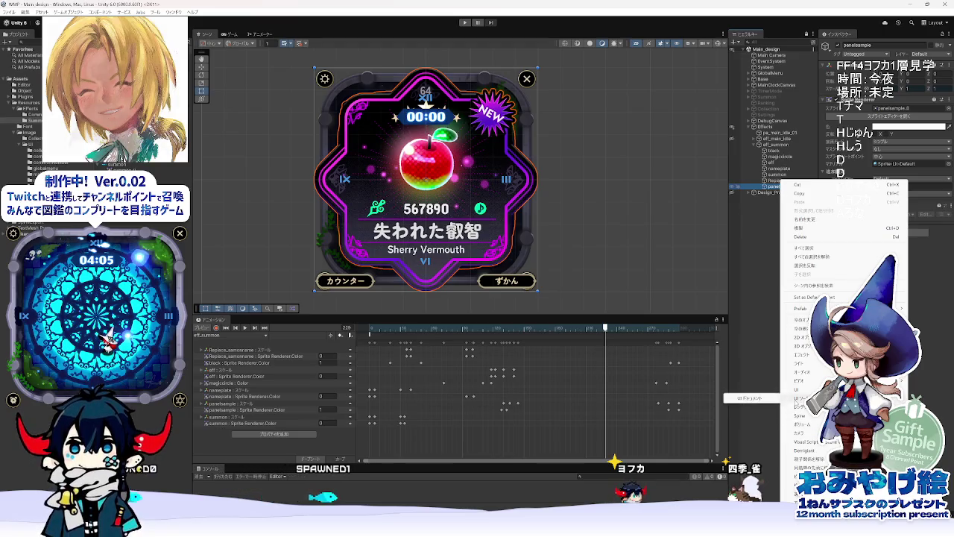
click(772, 192)
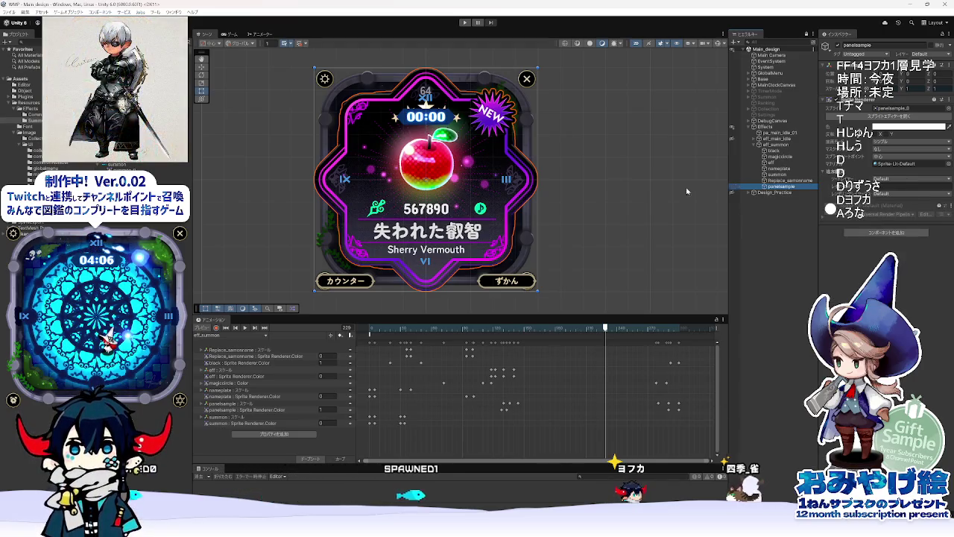
Step: Drag the Item_0001 texture onto panelsample to create the apple item sprite child
click(111, 112)
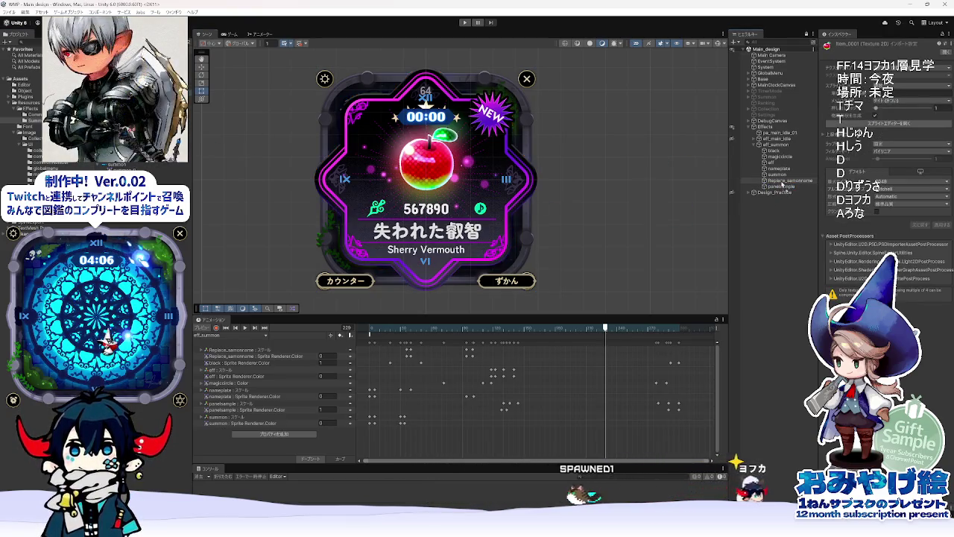
drag(782, 184, 781, 187)
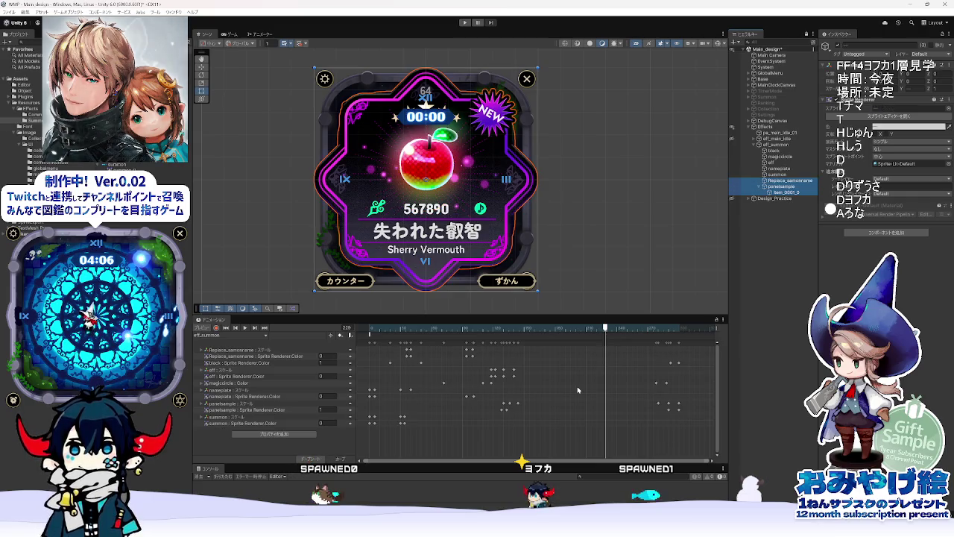
click(777, 193)
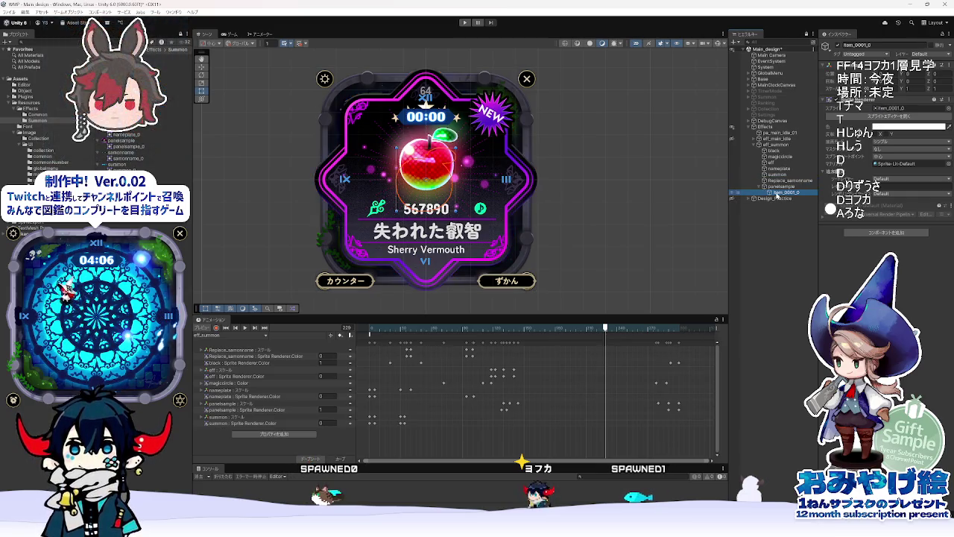
click(780, 157)
click(780, 163)
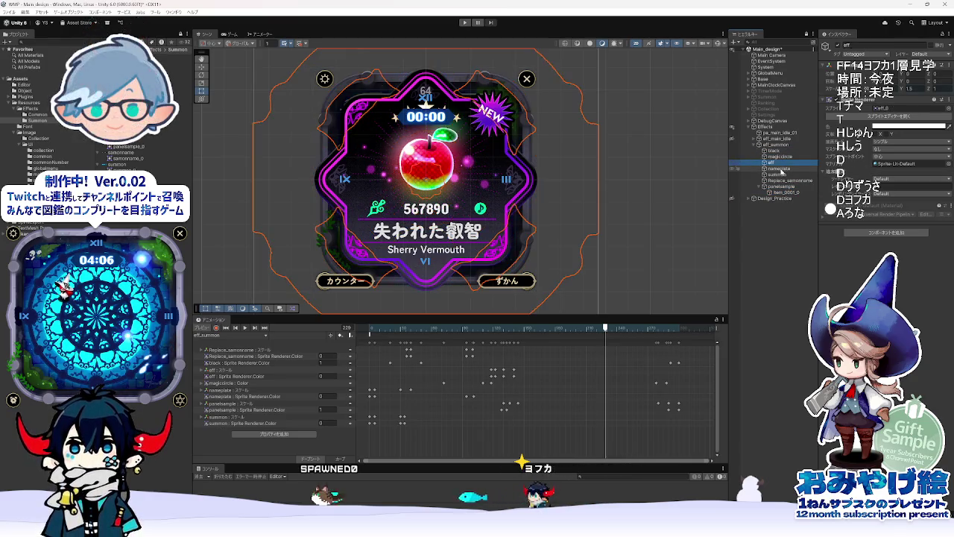
click(782, 174)
click(783, 181)
click(783, 186)
click(782, 192)
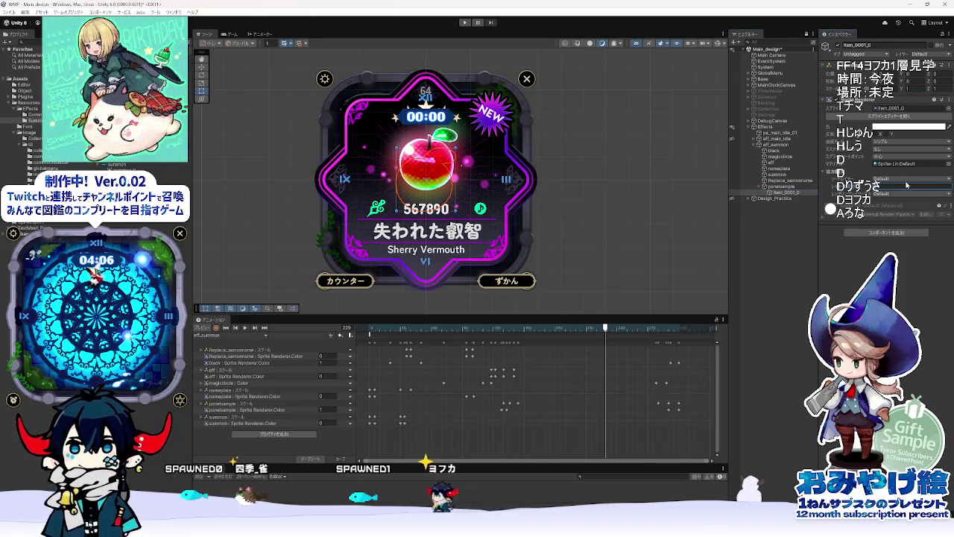
Step: Raise the apple sprite's Y position so the 567890 score is uncovered
click(906, 184)
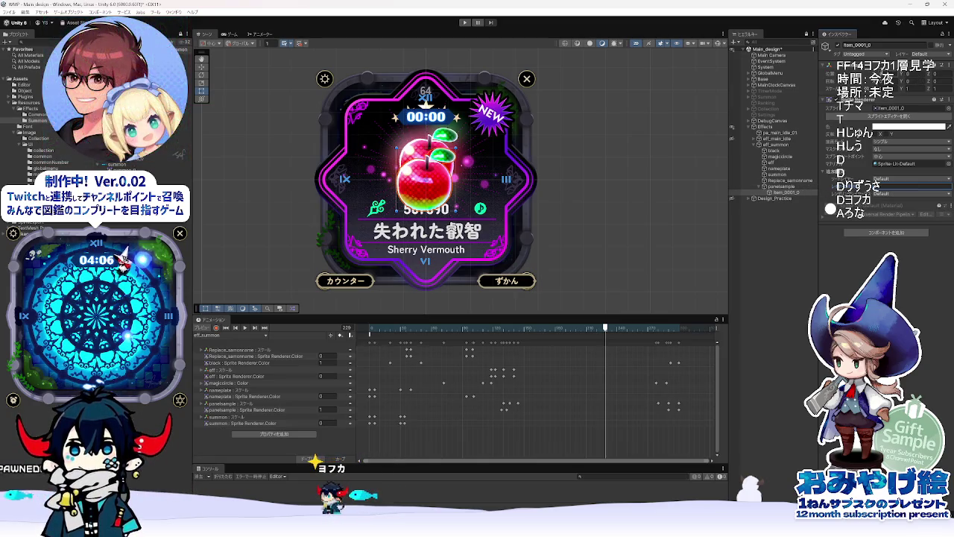
drag(904, 73, 919, 74)
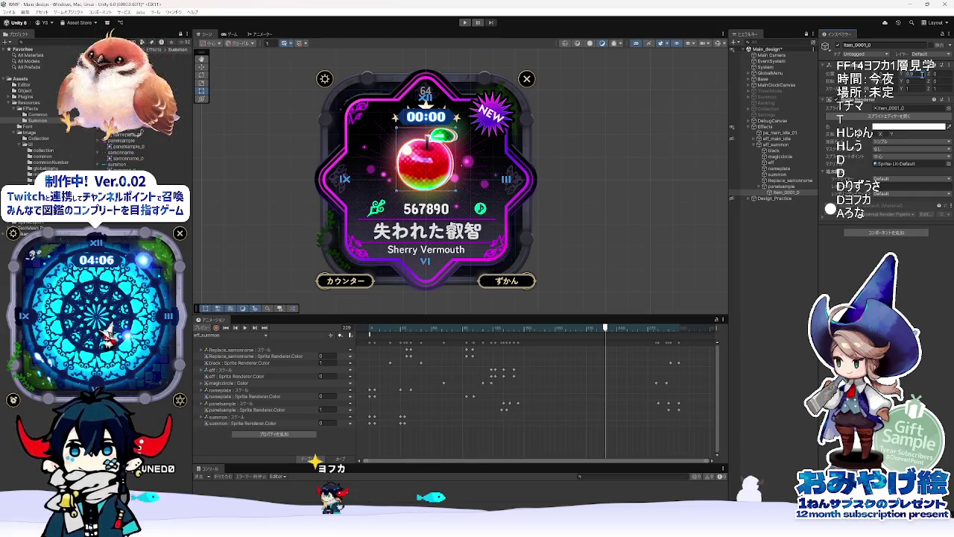
click(783, 193)
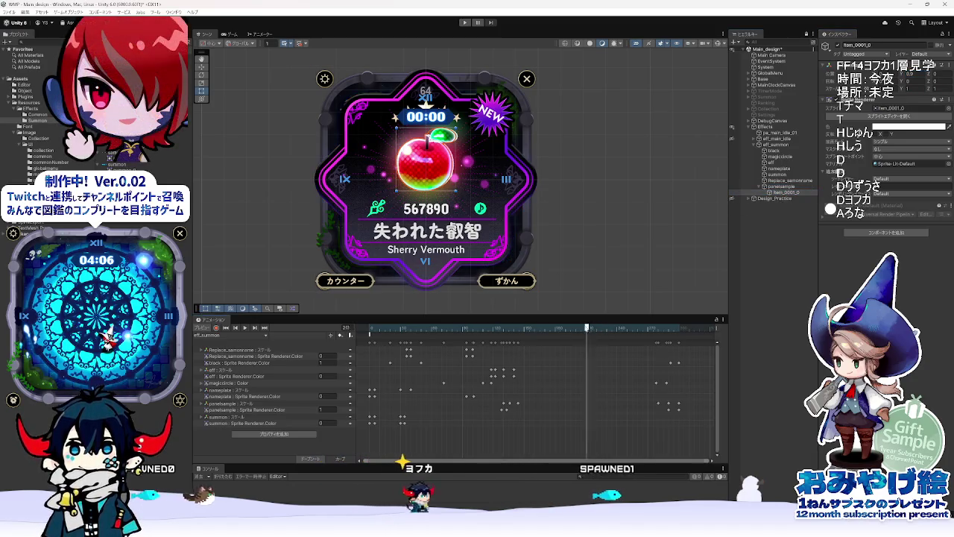
click(602, 329)
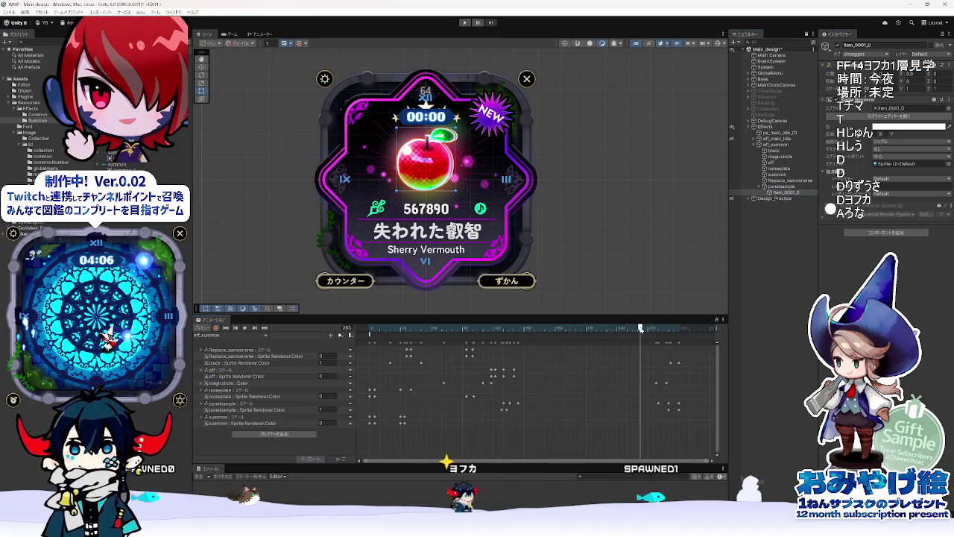
Step: Rename the new item sprite object from Item_0001_0 to Replace_item
click(795, 193)
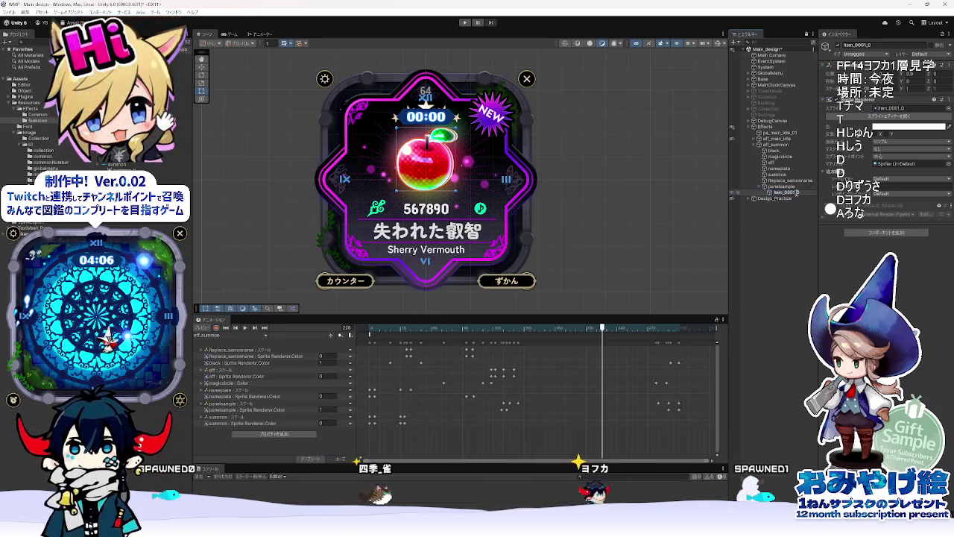
key(BackSpace)
key(BackSpace)
key(Return)
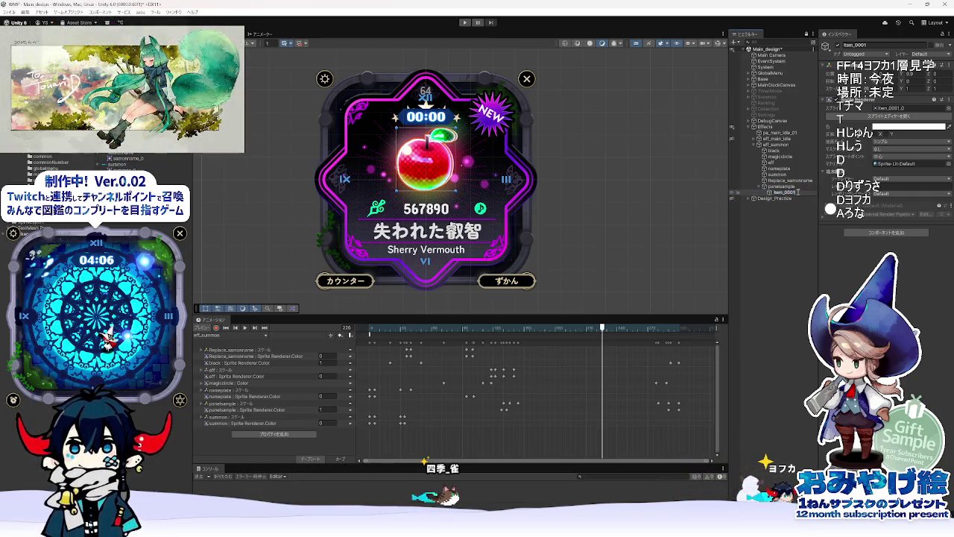
drag(797, 192, 783, 191)
click(781, 188)
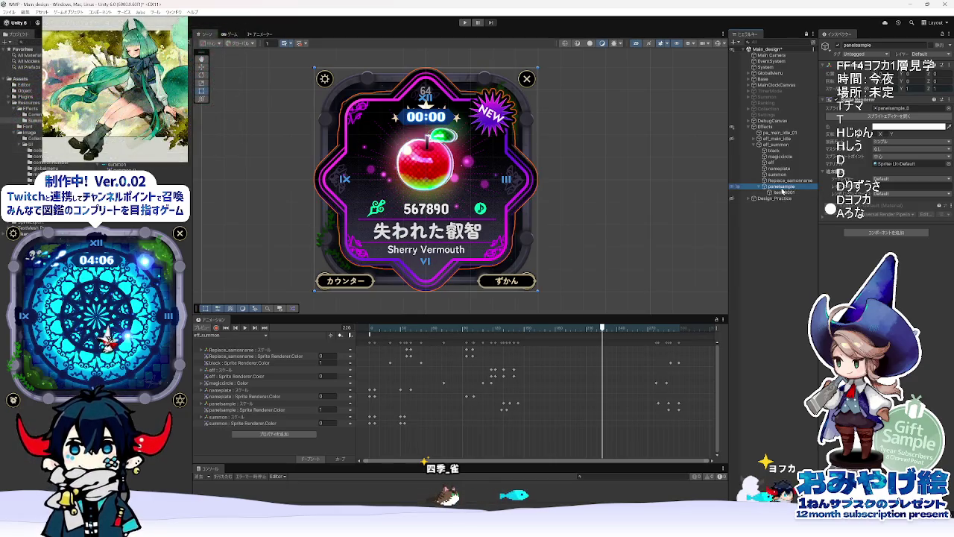
click(783, 181)
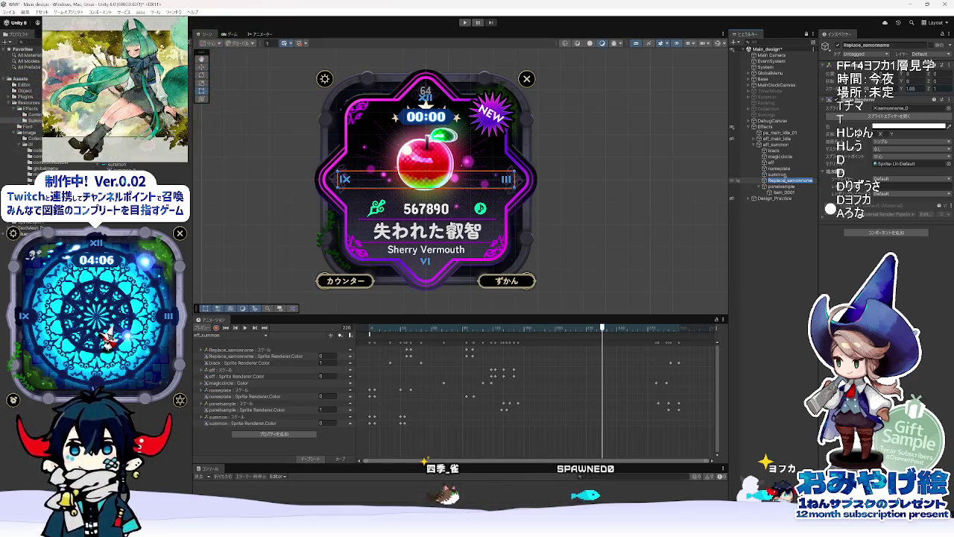
click(781, 193)
text(Replace_item)
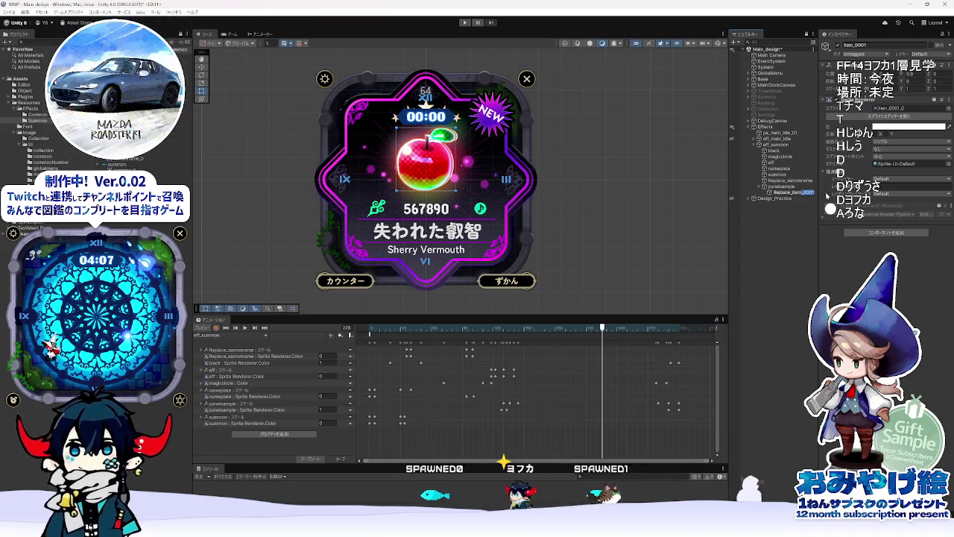
click(785, 191)
click(786, 193)
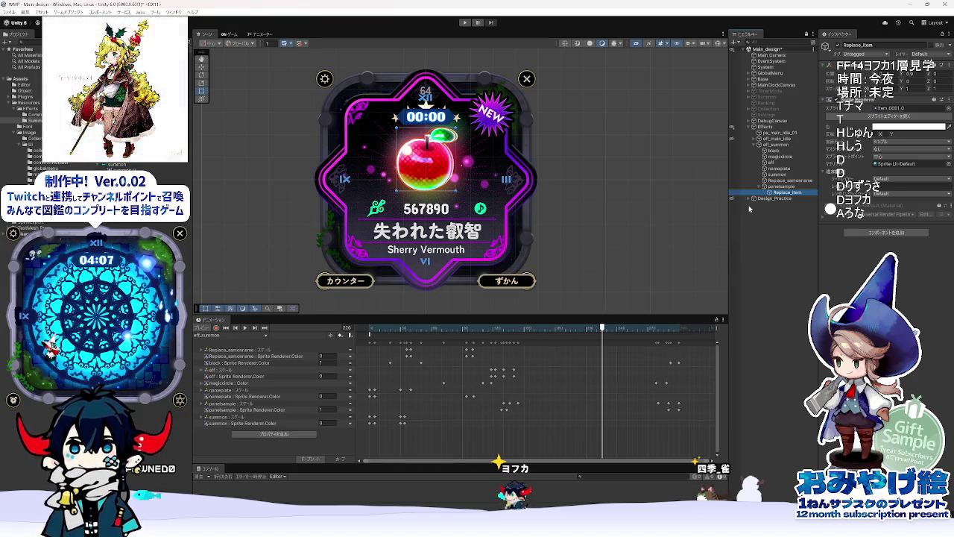
click(219, 404)
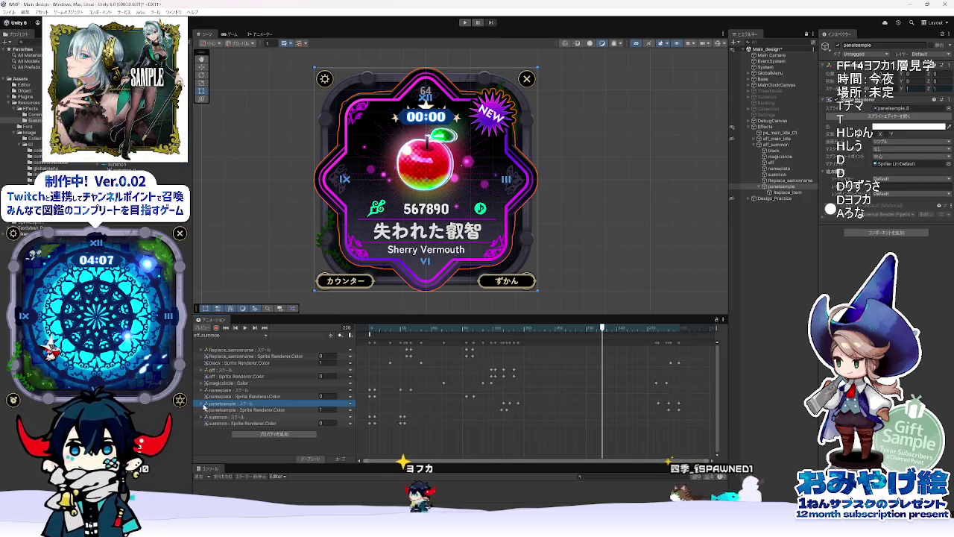
Step: Add a Replace_item Transform Scale track to the eff_summon clip and return to frame 0
click(202, 404)
click(202, 404)
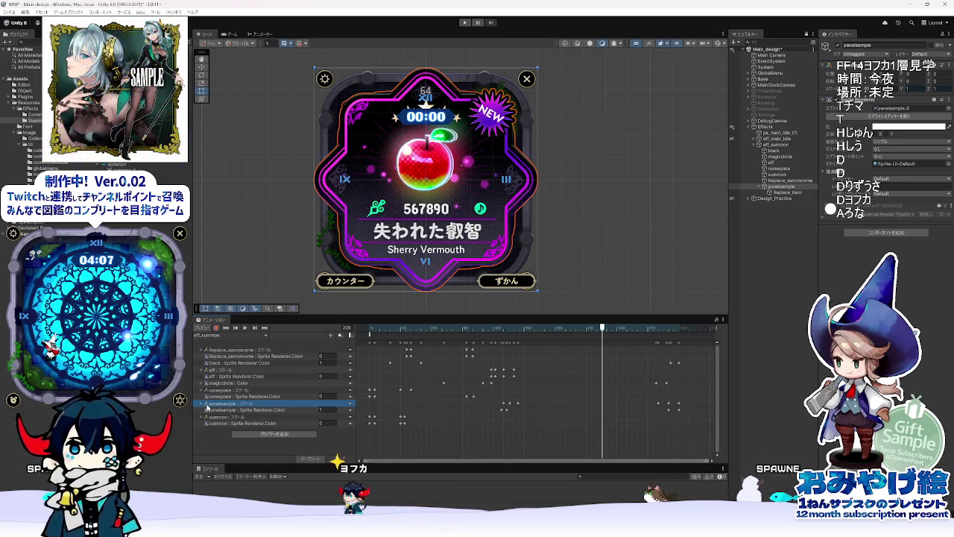
click(262, 436)
click(321, 466)
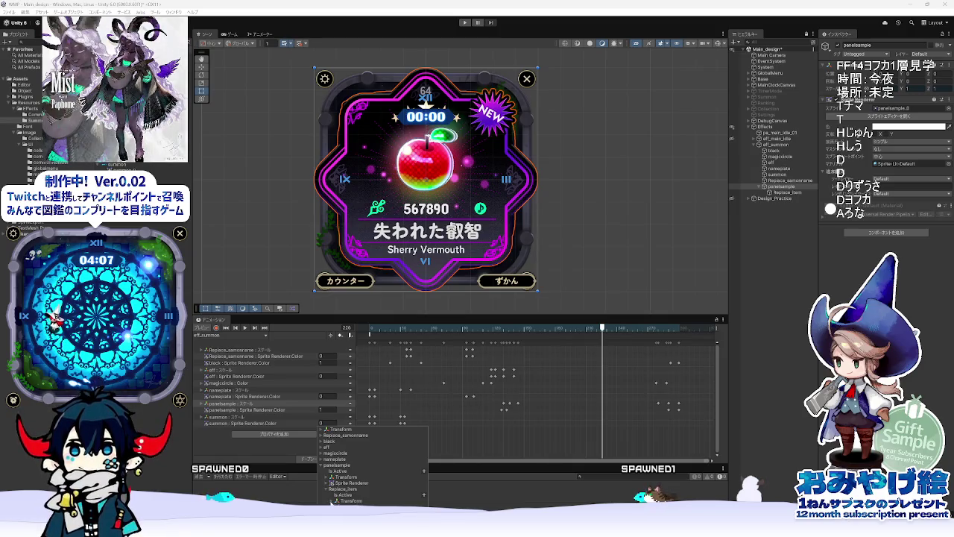
click(332, 500)
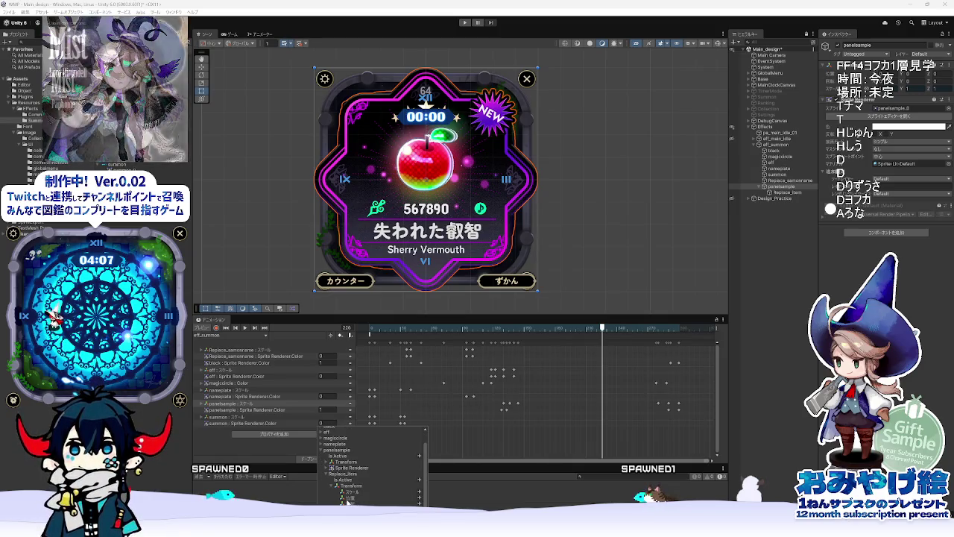
click(419, 493)
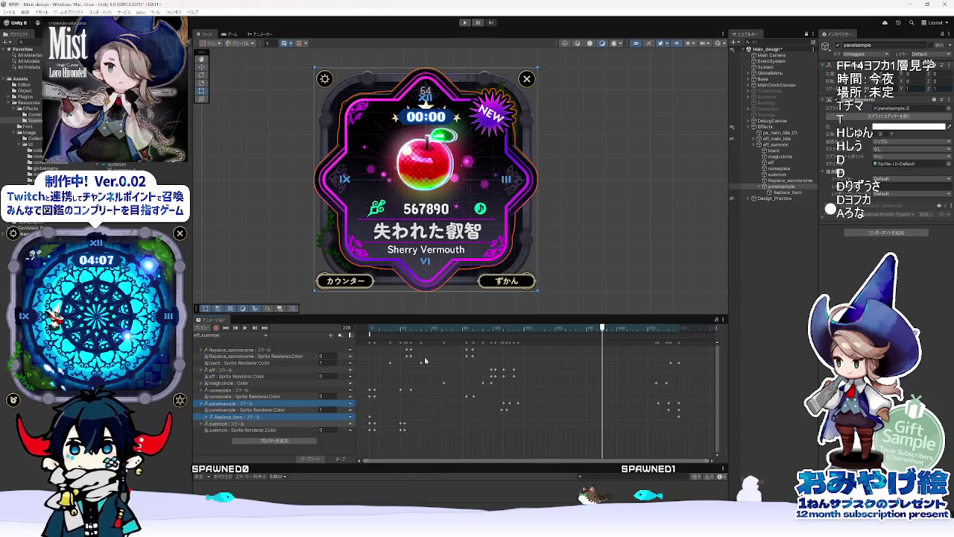
click(354, 327)
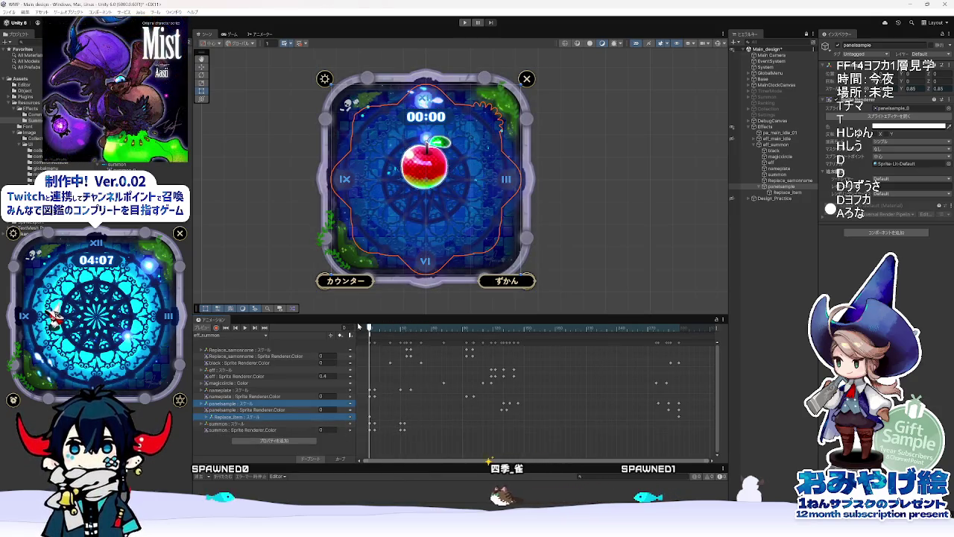
Step: Scrub the eff_summon clip through the card reveal and the frame-16 SUMMON banner
mouse_move(358, 326)
mouse_down()
mouse_move(485, 328)
mouse_move(350, 342)
mouse_move(534, 328)
mouse_move(447, 328)
mouse_move(351, 353)
mouse_up()
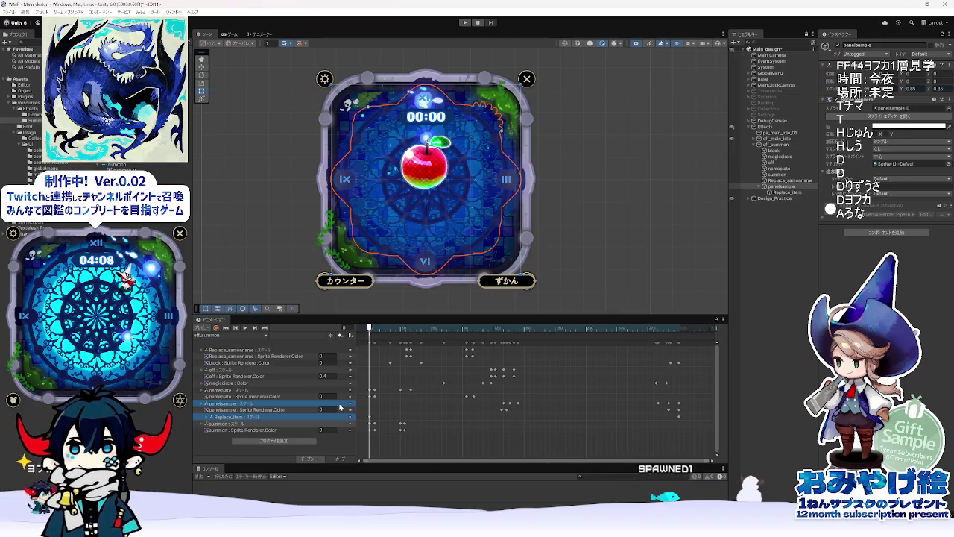
mouse_move(373, 330)
mouse_down()
mouse_move(387, 328)
mouse_move(368, 328)
mouse_up()
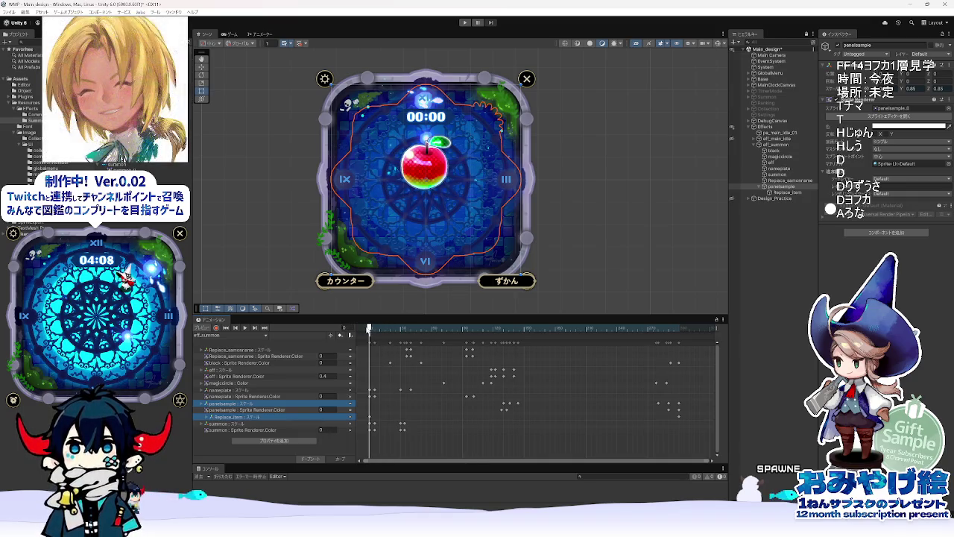
mouse_move(368, 328)
mouse_down()
mouse_move(483, 328)
mouse_move(368, 328)
mouse_up()
Step: Select the Replace_item track and bring up the Add Property list
click(371, 417)
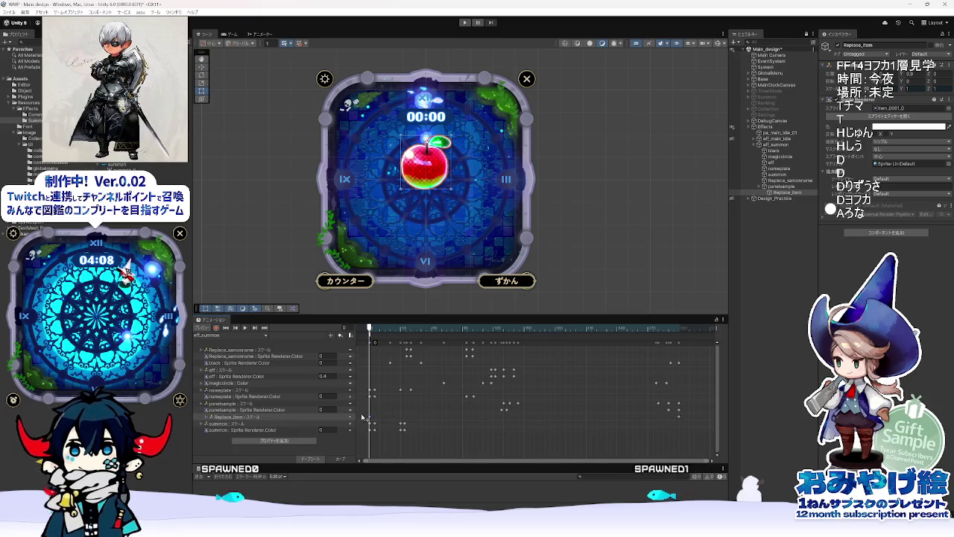
click(242, 417)
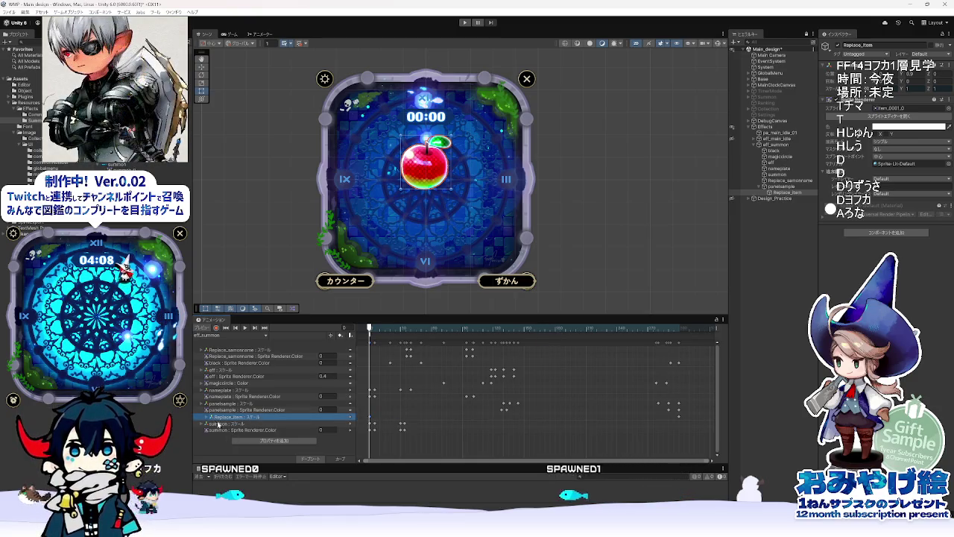
click(274, 441)
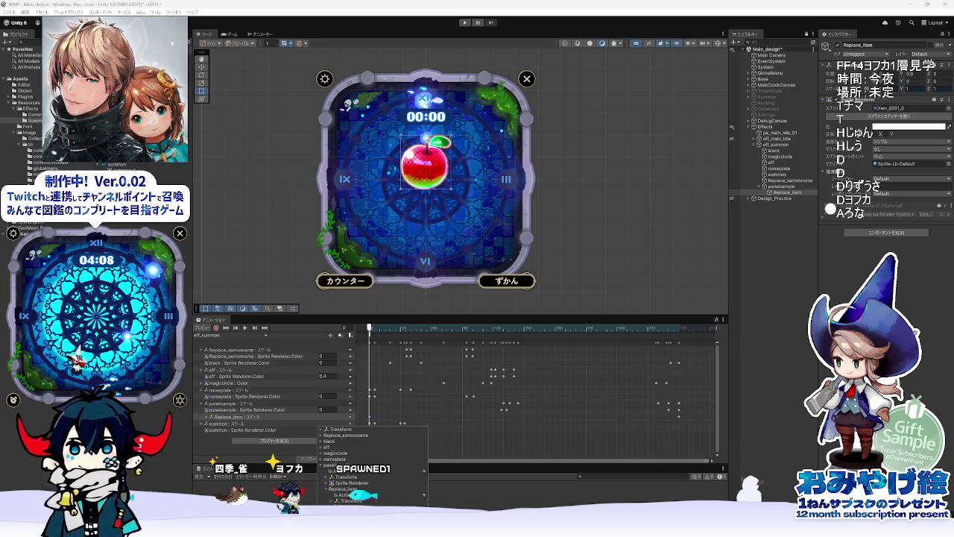
Step: Add Replace_item's Sprite Renderer Color track and expand its channels
scroll(399, 505, down, 3)
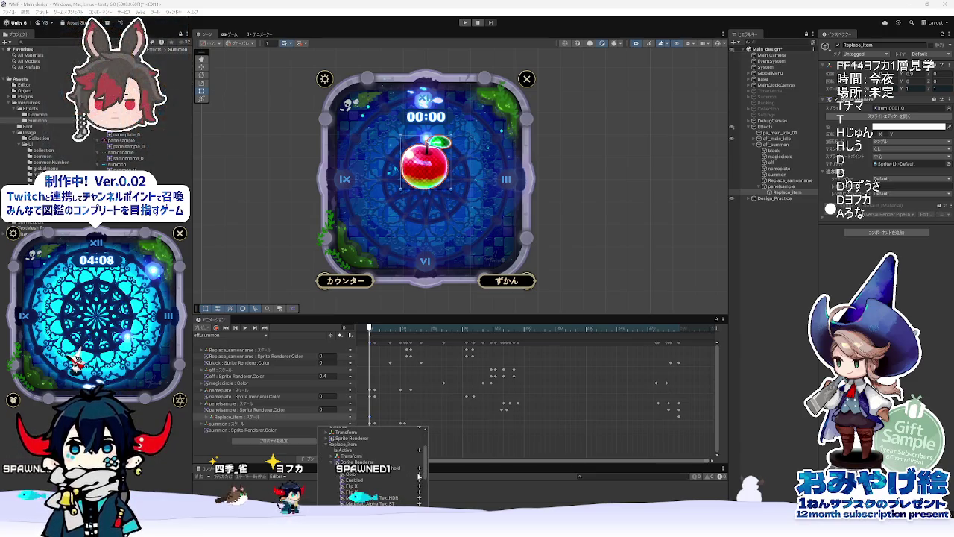
click(419, 474)
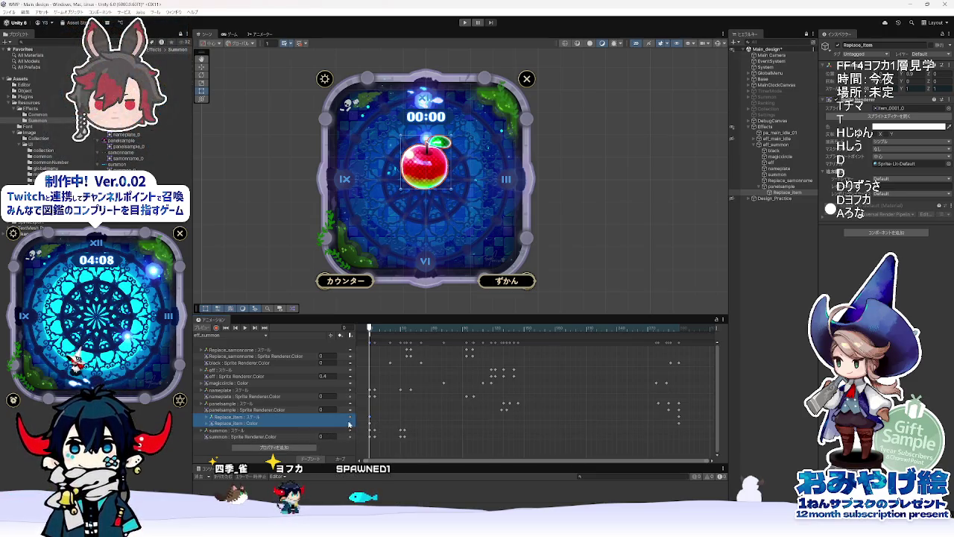
click(210, 423)
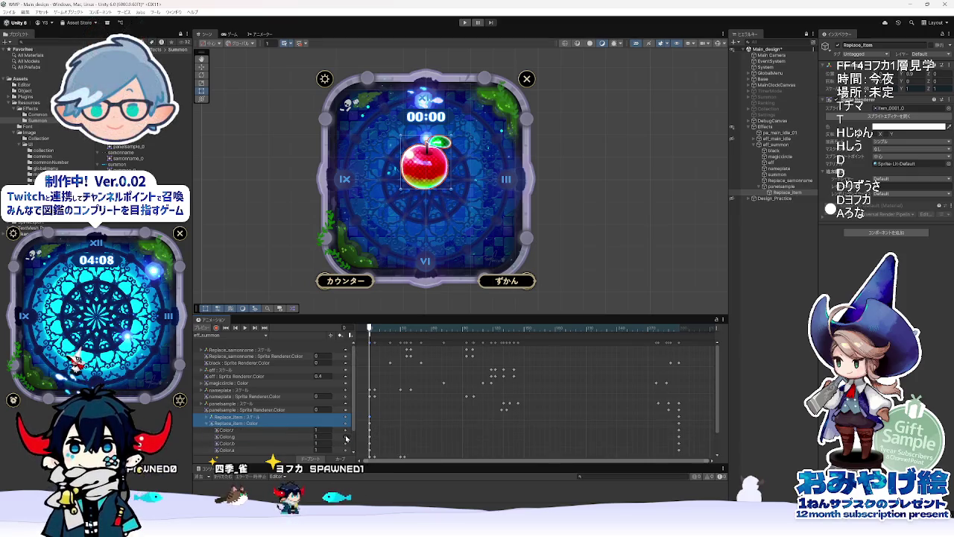
scroll(327, 442, down, 2)
Step: Remove the colour channels from the track so only alpha remains
right_click(346, 406)
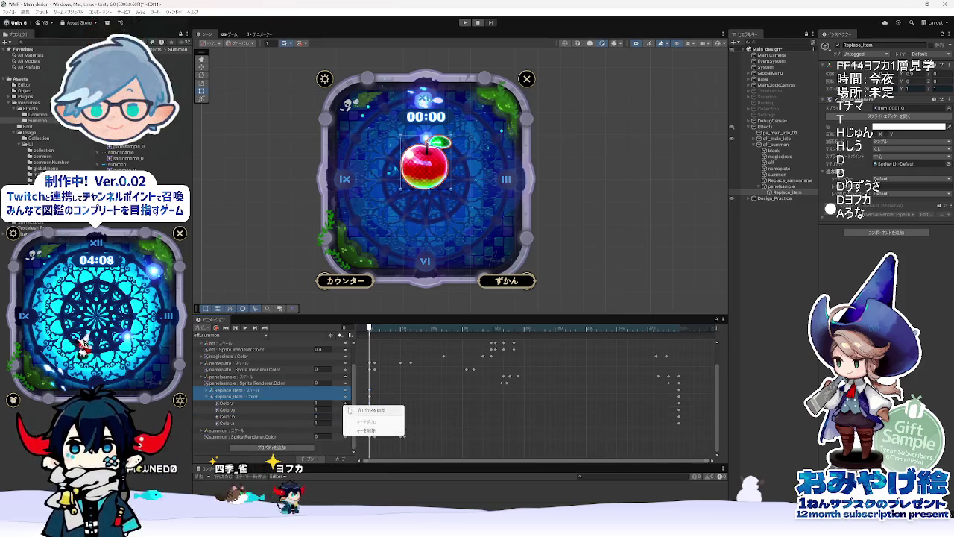
click(369, 411)
right_click(344, 411)
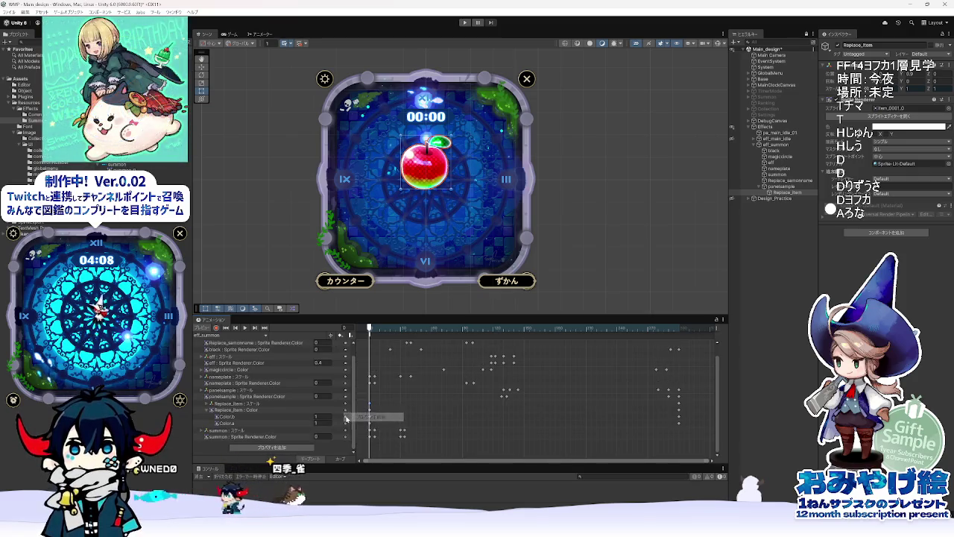
click(358, 417)
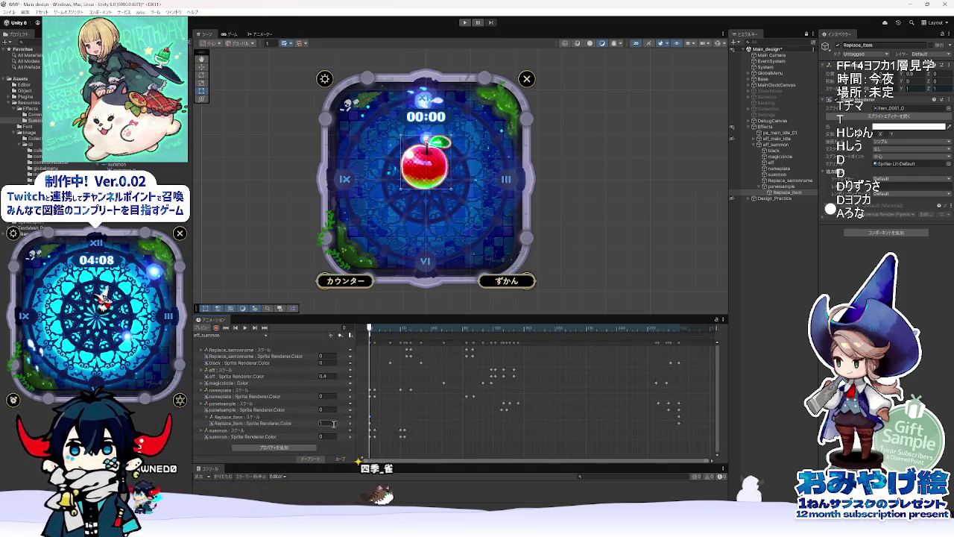
Step: Set Replace_item's alpha to 0 at the start and preview the summon timeline
click(328, 423)
text(0)
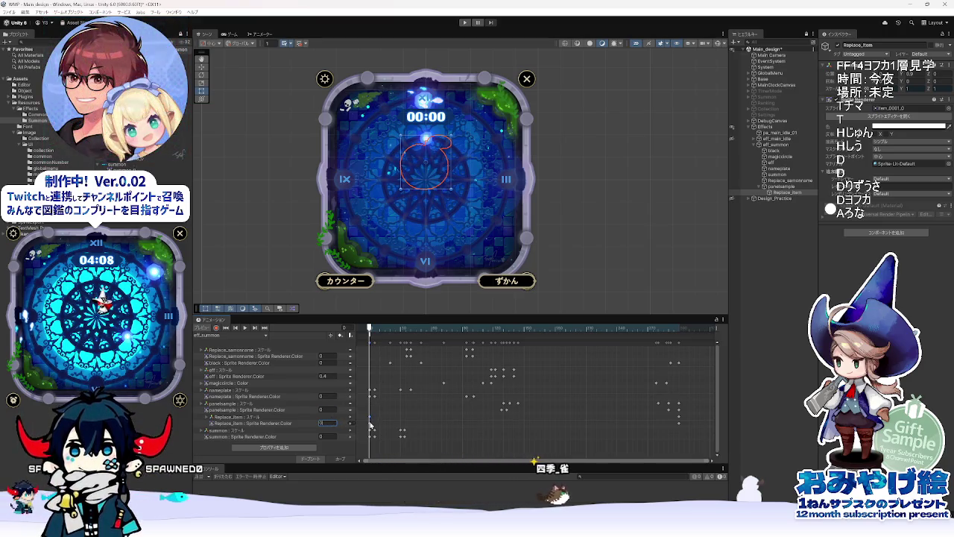
key(Return)
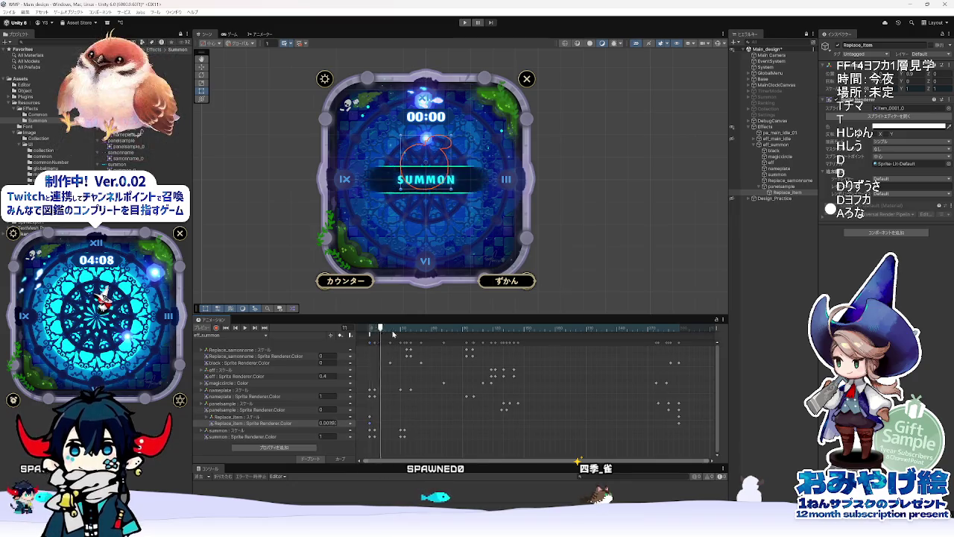
mouse_move(721, 343)
mouse_down()
mouse_move(418, 350)
mouse_move(514, 365)
mouse_move(433, 358)
mouse_move(504, 371)
mouse_up()
key(alt+Tab)
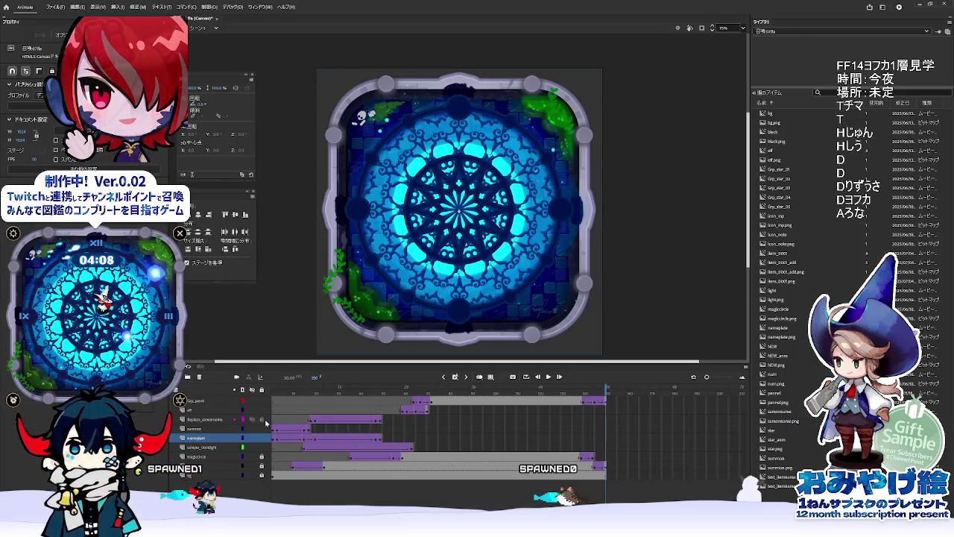
click(431, 400)
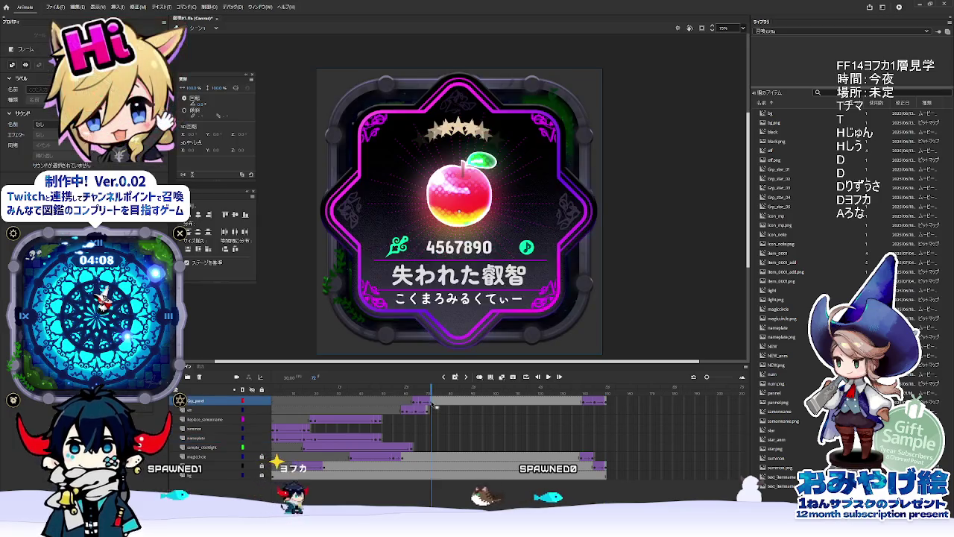
double_click(454, 264)
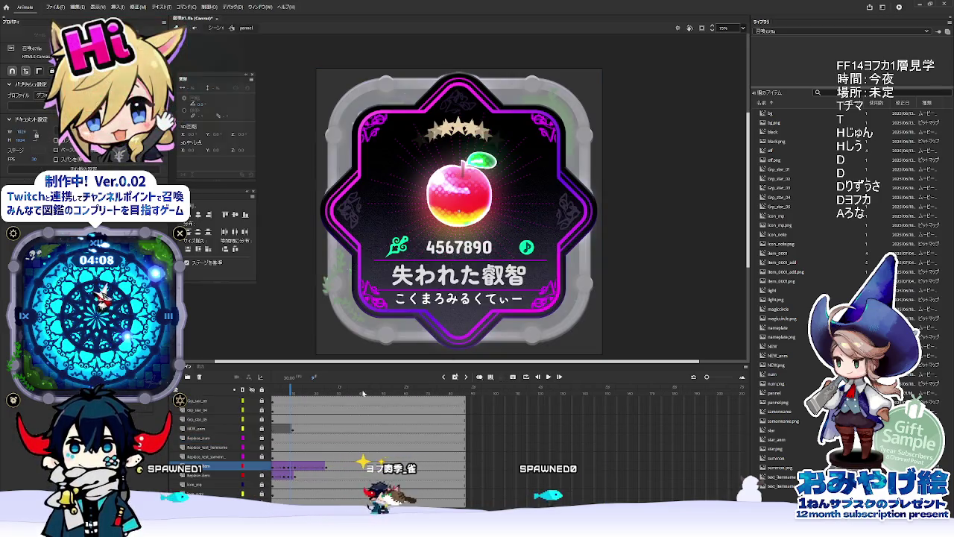
mouse_move(274, 393)
mouse_down()
mouse_move(323, 395)
mouse_move(284, 407)
mouse_up()
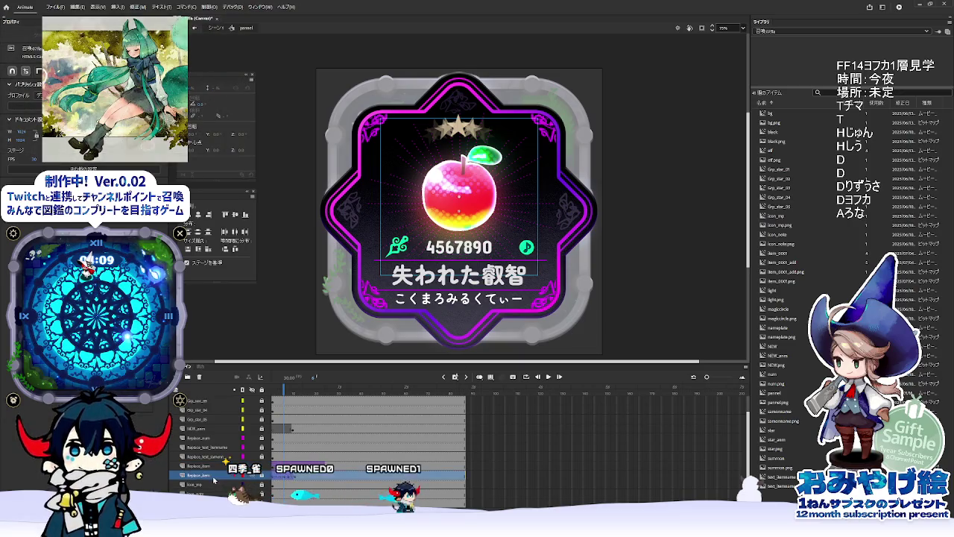
click(209, 476)
click(205, 466)
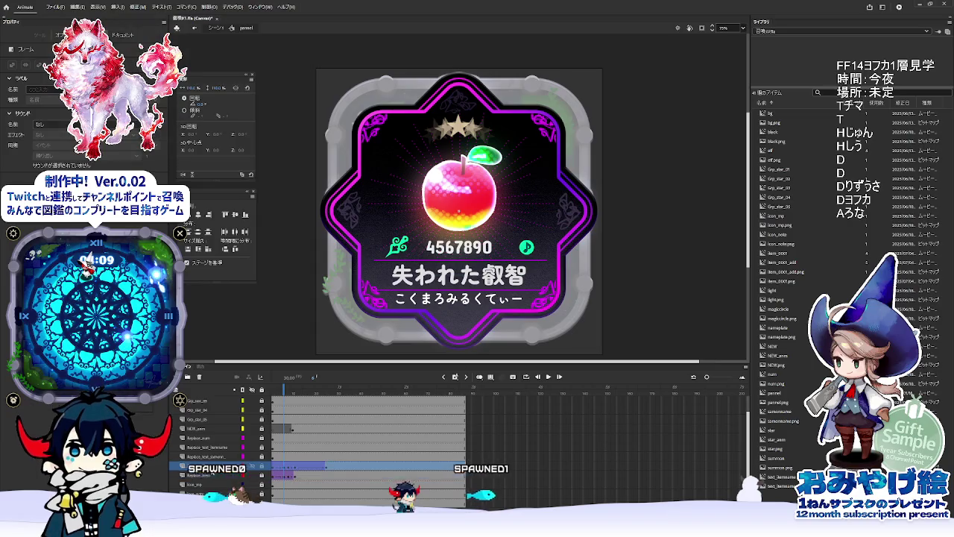
click(270, 467)
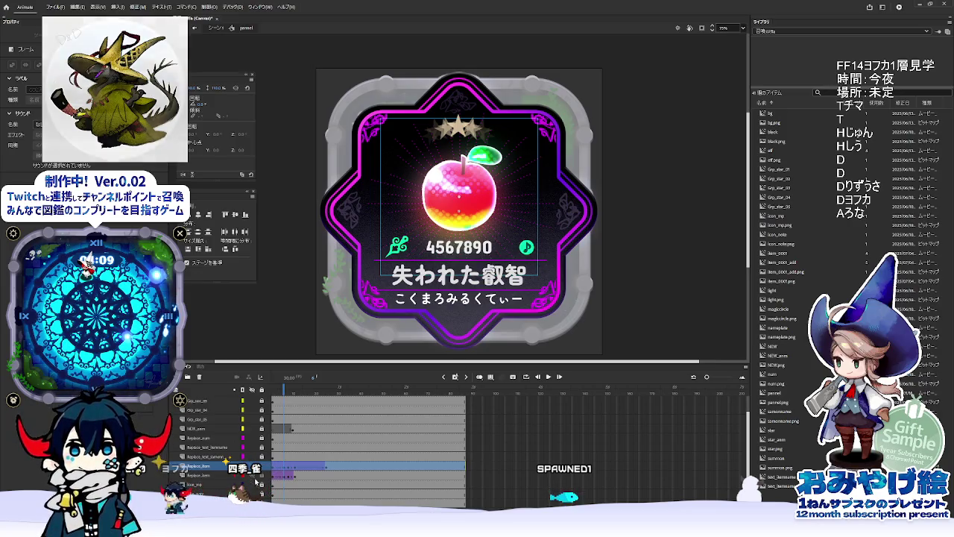
click(252, 467)
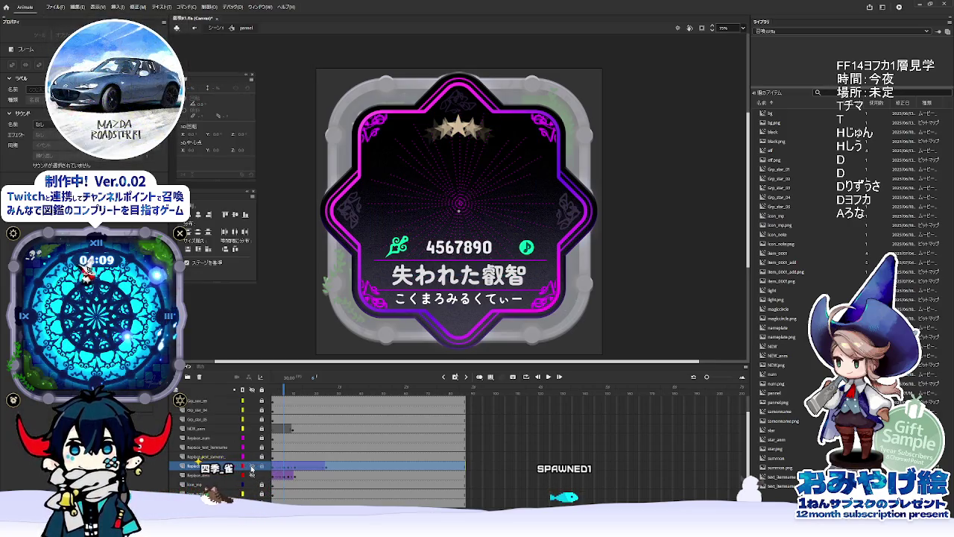
click(252, 468)
click(252, 467)
click(252, 468)
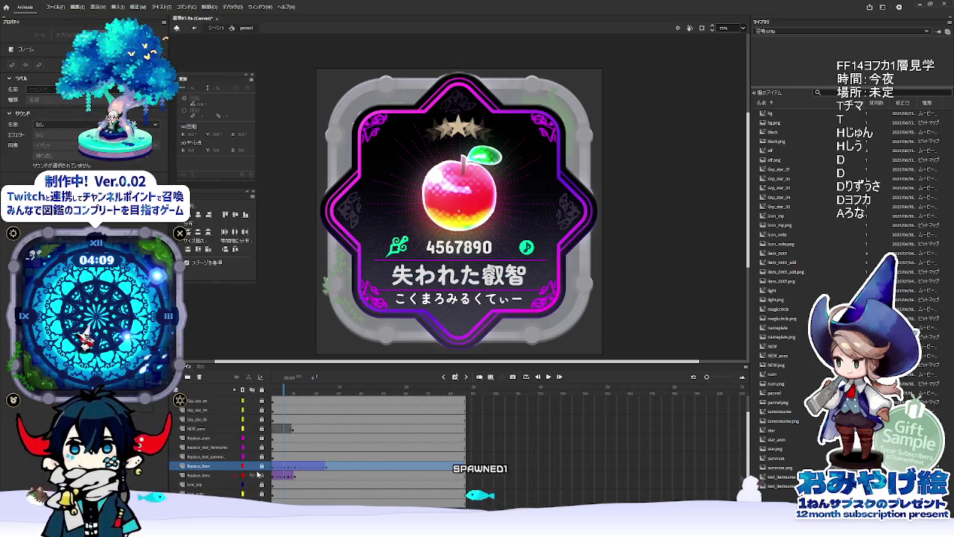
right_click(203, 475)
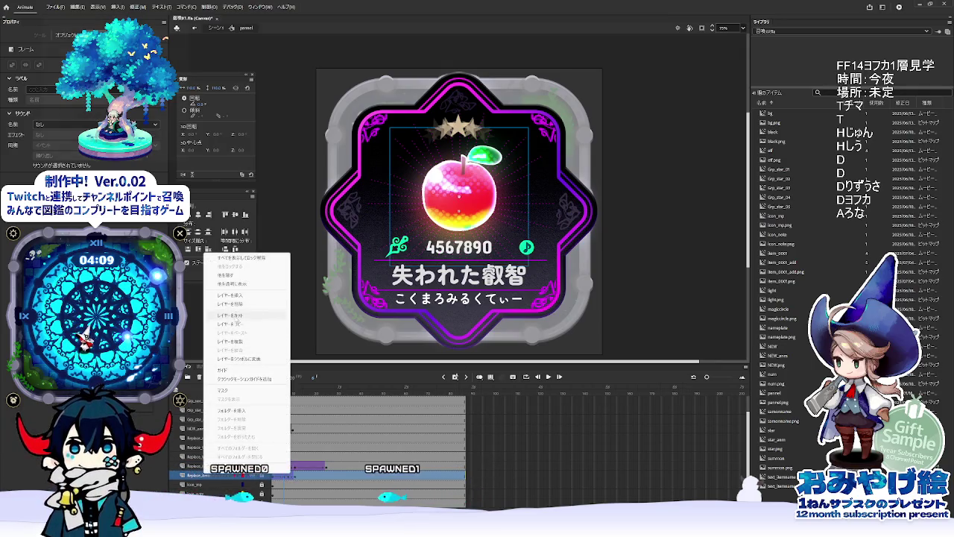
click(232, 324)
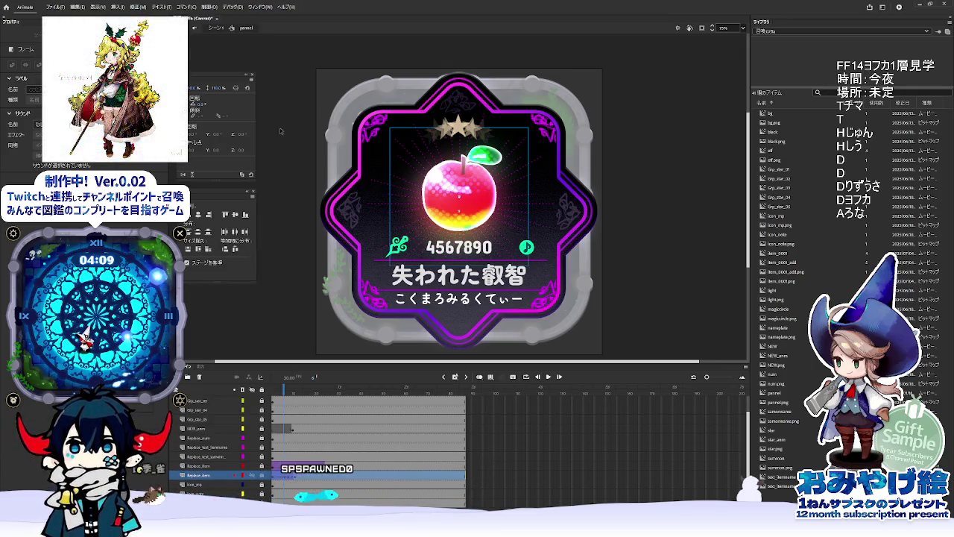
click(193, 27)
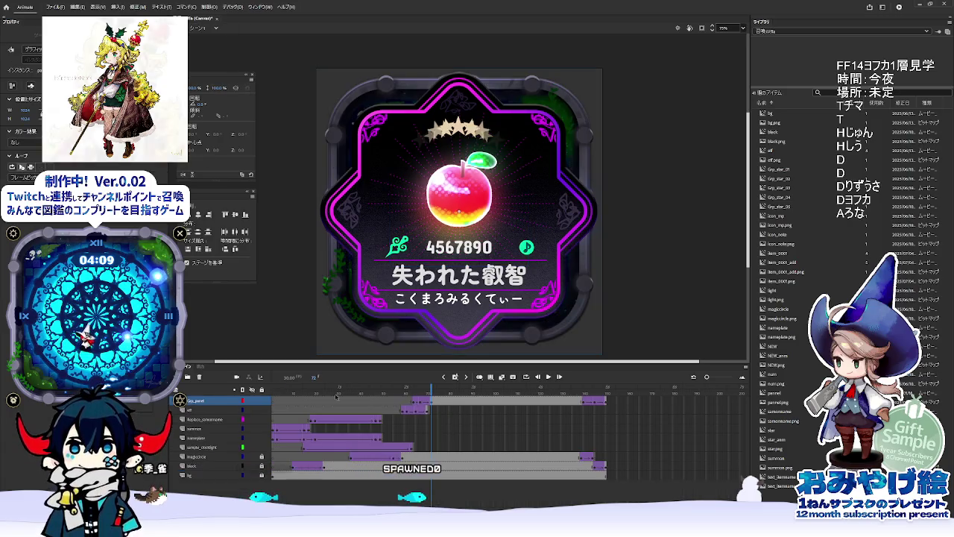
right_click(224, 400)
click(254, 257)
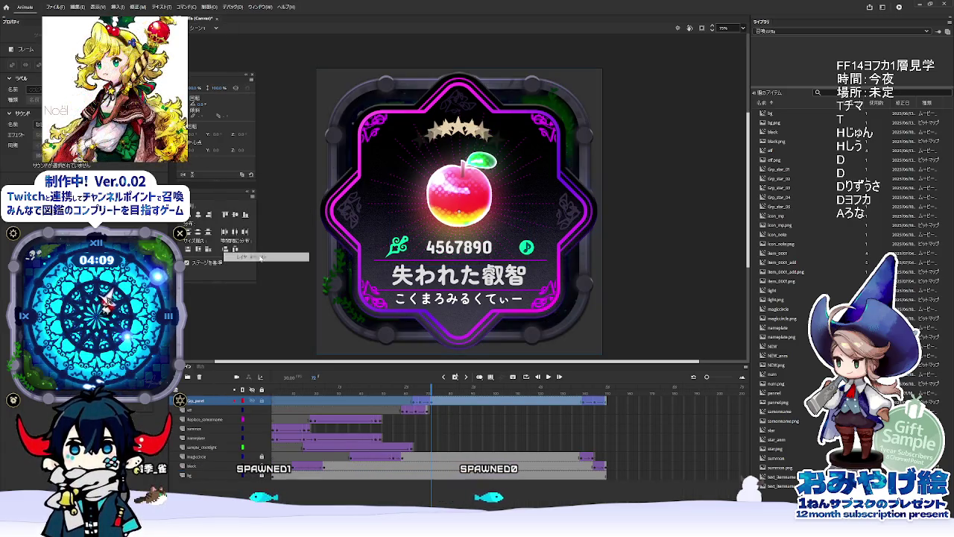
click(365, 411)
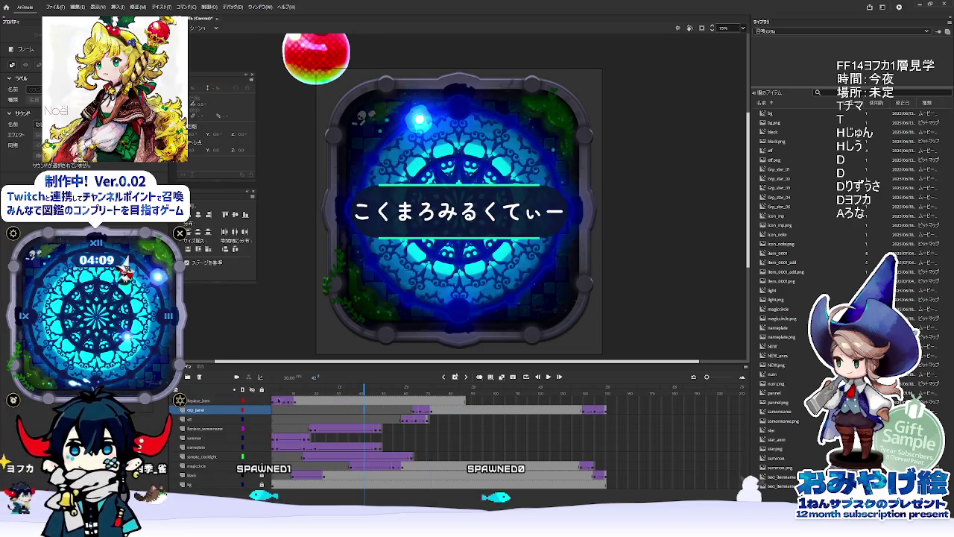
click(273, 401)
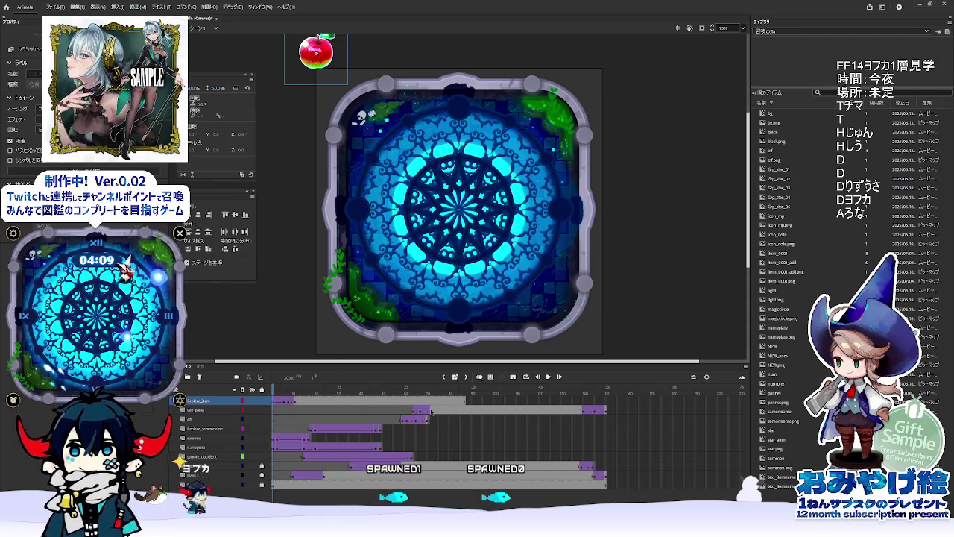
click(261, 390)
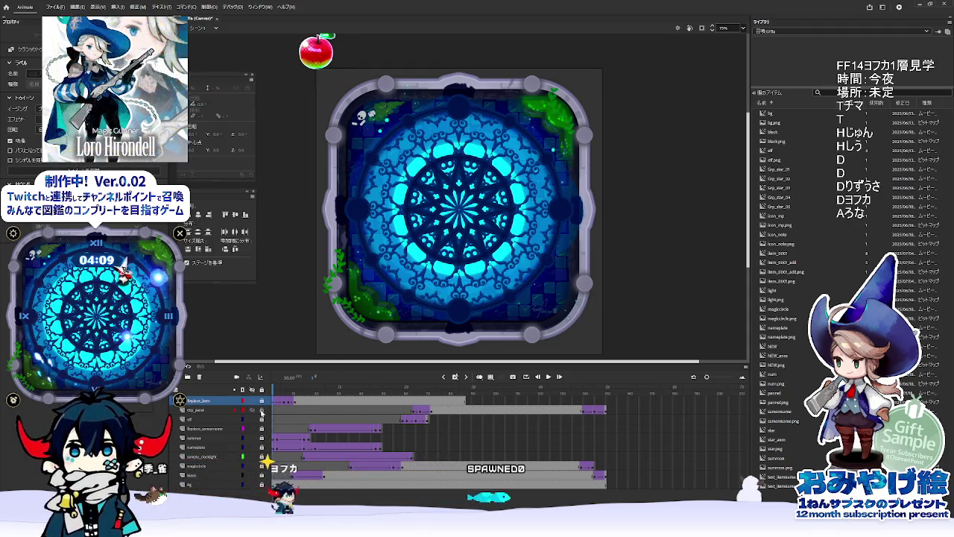
double_click(495, 243)
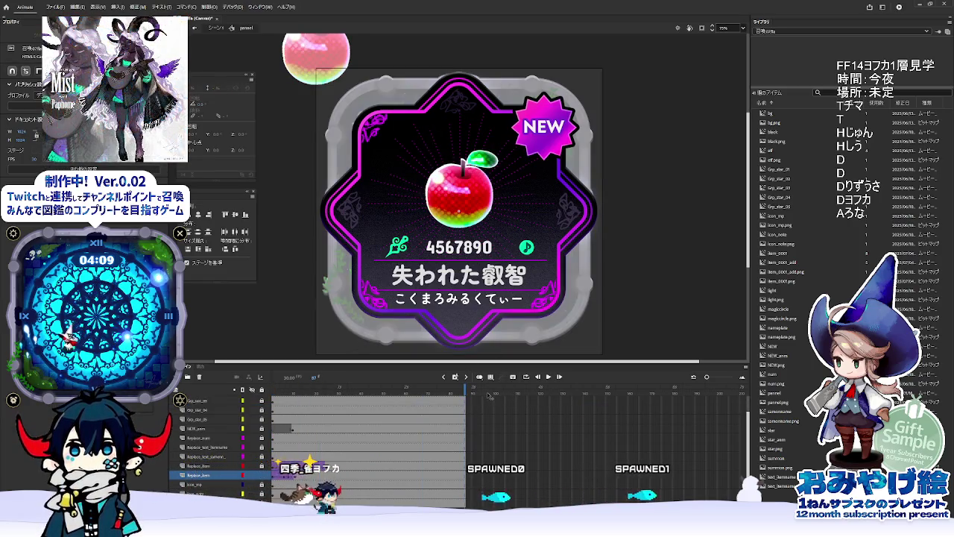
key(ctrl+e)
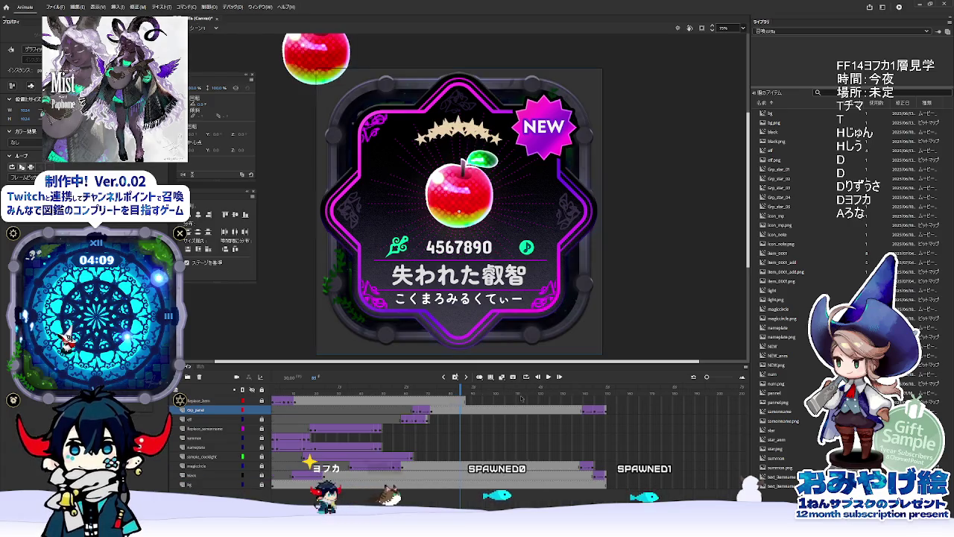
click(306, 400)
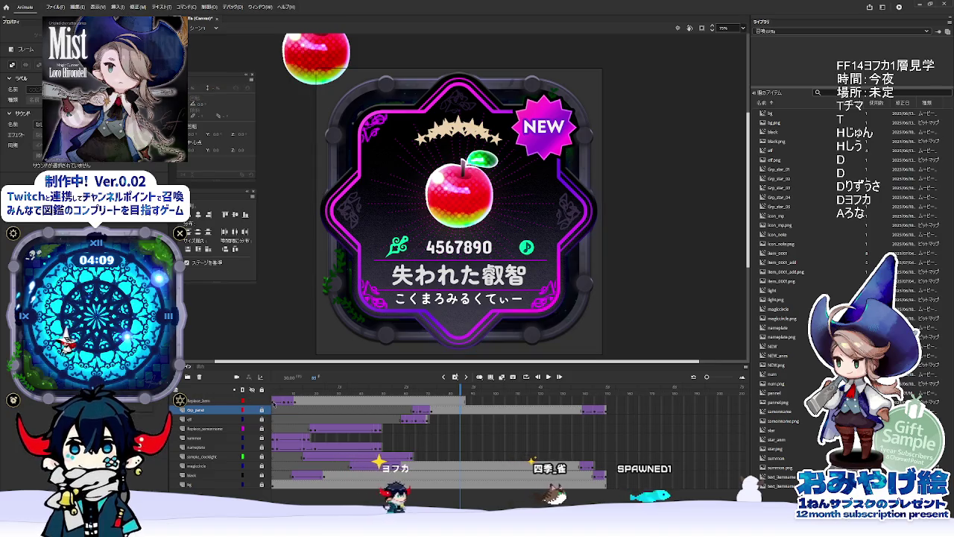
click(430, 403)
shift+click(531, 403)
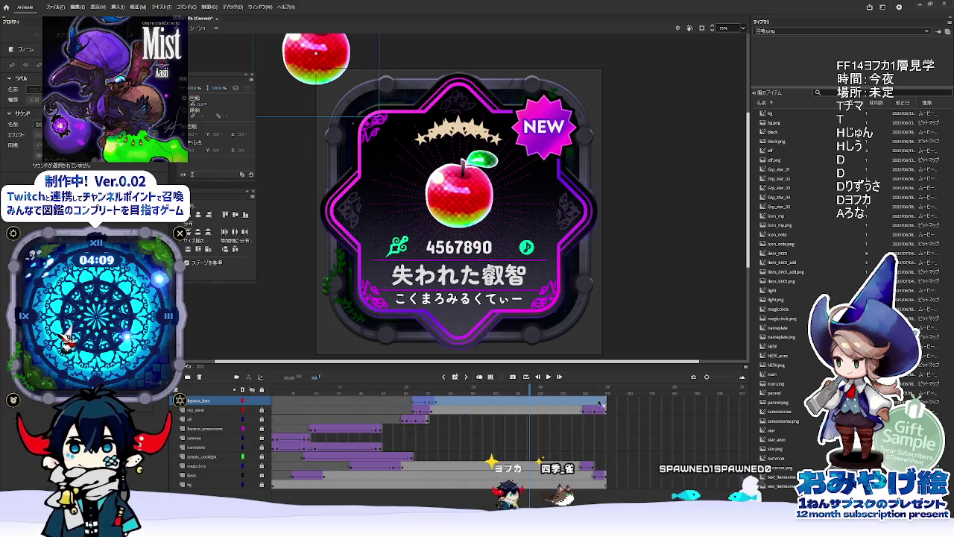
click(405, 390)
key(Return)
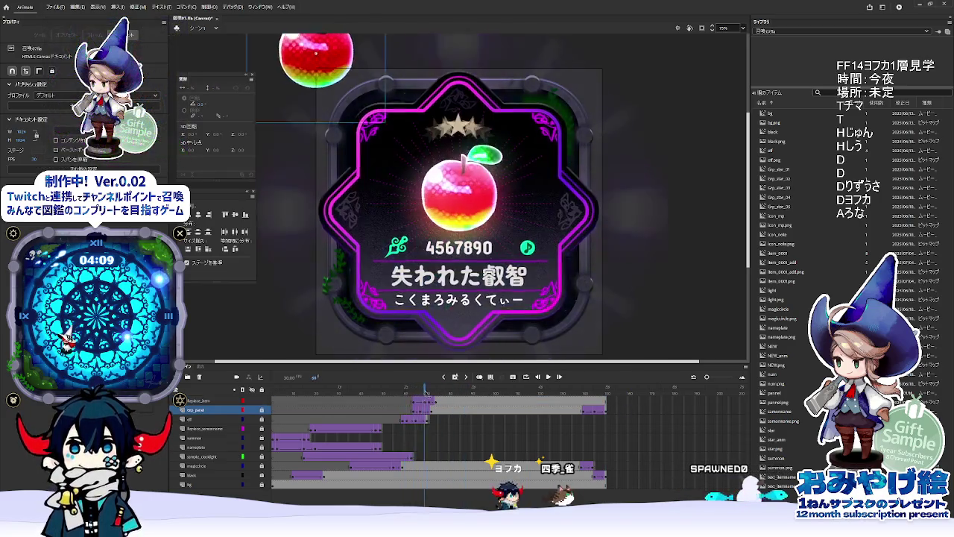
click(372, 390)
key(Return)
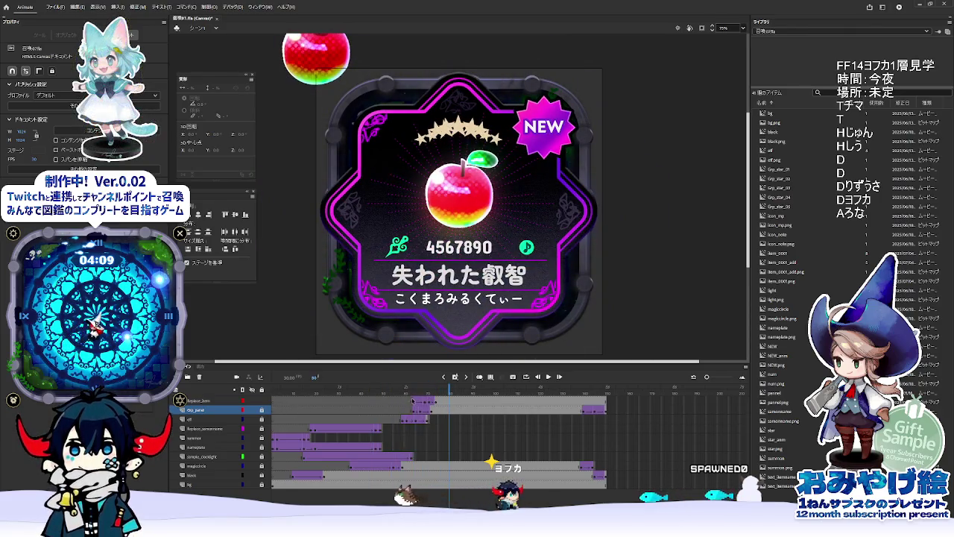
click(413, 401)
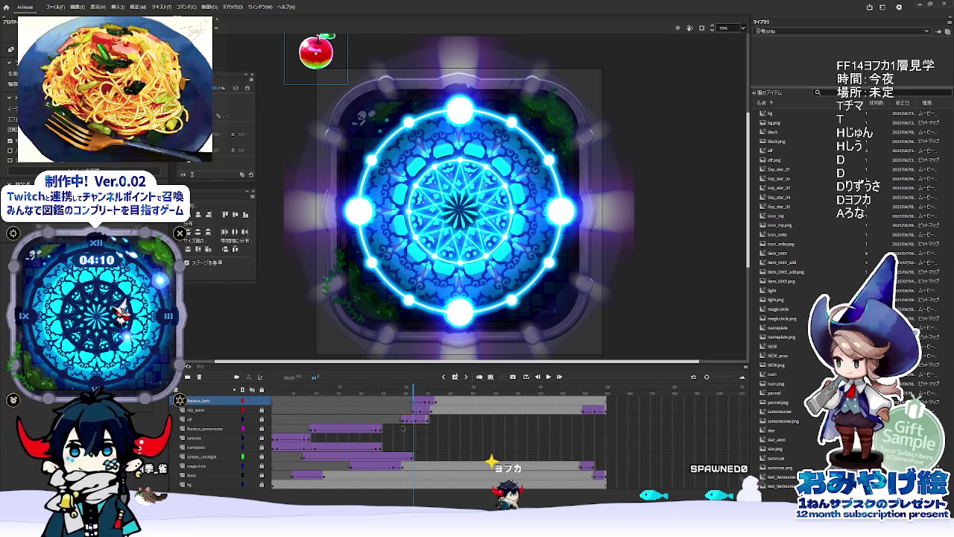
Step: Find the apple card reveal frame (64) in Animate, double it, and jump Unity's clip to frame 128
click(418, 391)
drag(417, 391, 415, 389)
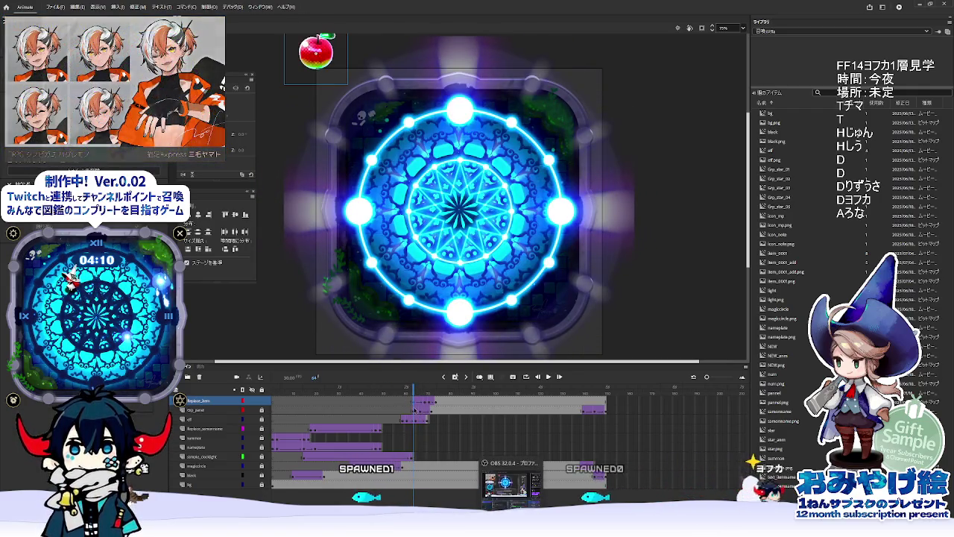
key(alt+Tab)
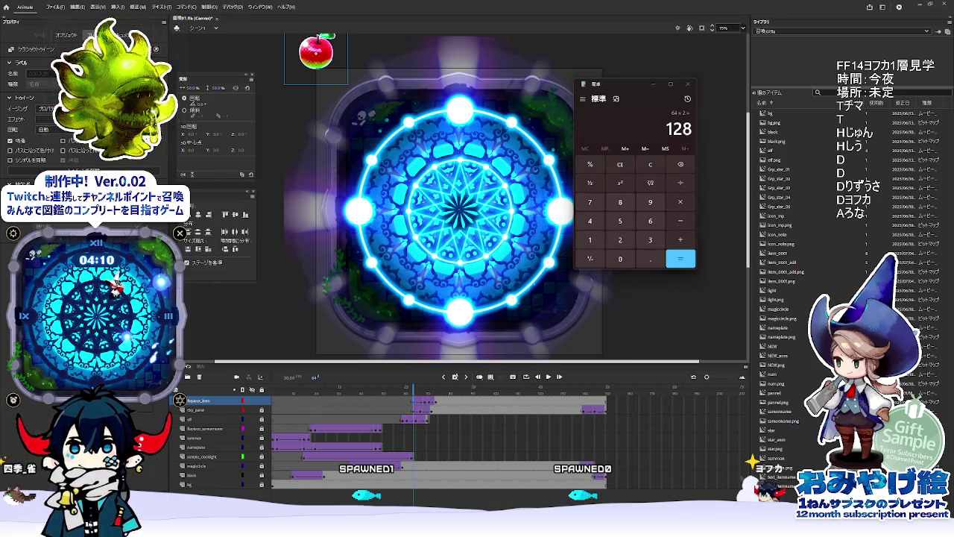
key(alt+Tab)
click(499, 328)
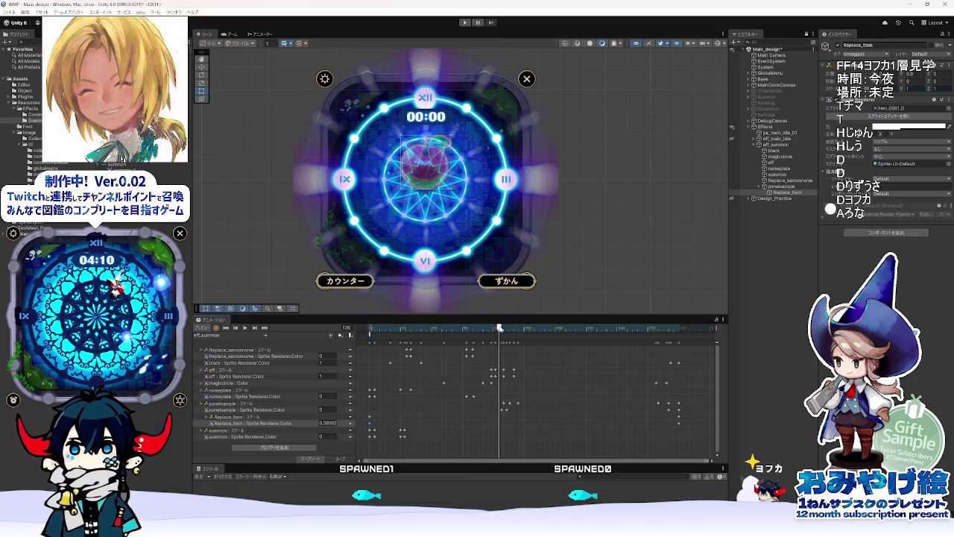
Step: Set Replace_Item's colour alpha to 1 at frame 128 so the apple shows, then return to Animate
mouse_move(521, 331)
mouse_down()
mouse_move(564, 366)
mouse_move(491, 370)
mouse_move(498, 371)
mouse_up()
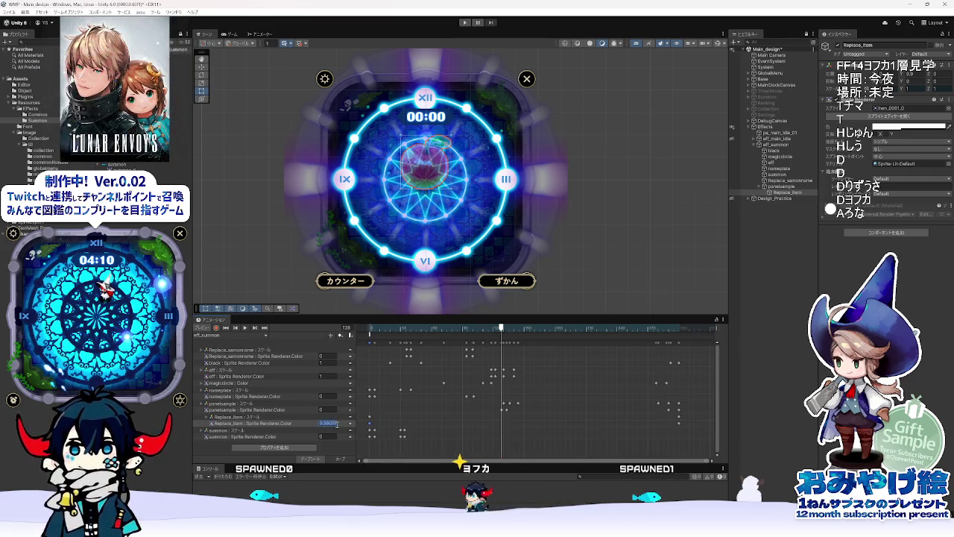
text(1)
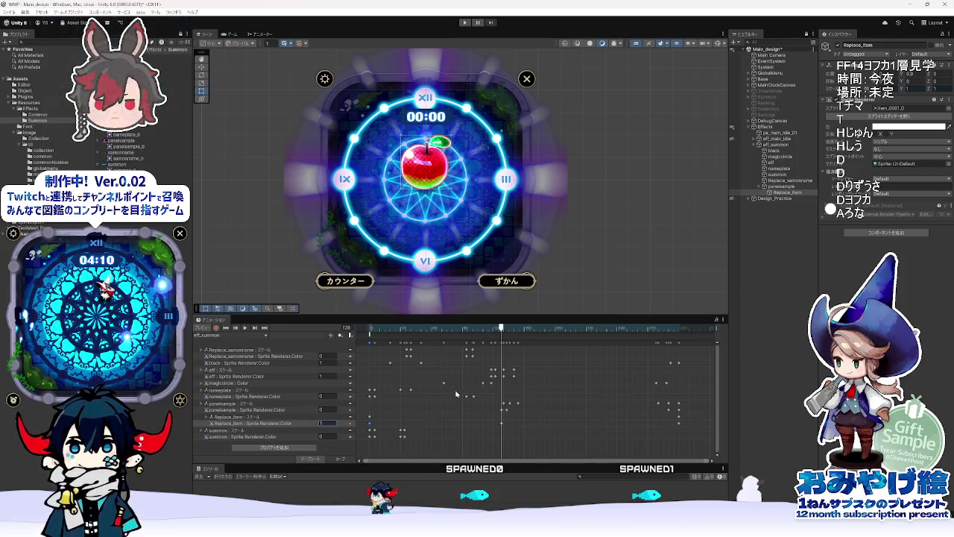
key(alt+Tab)
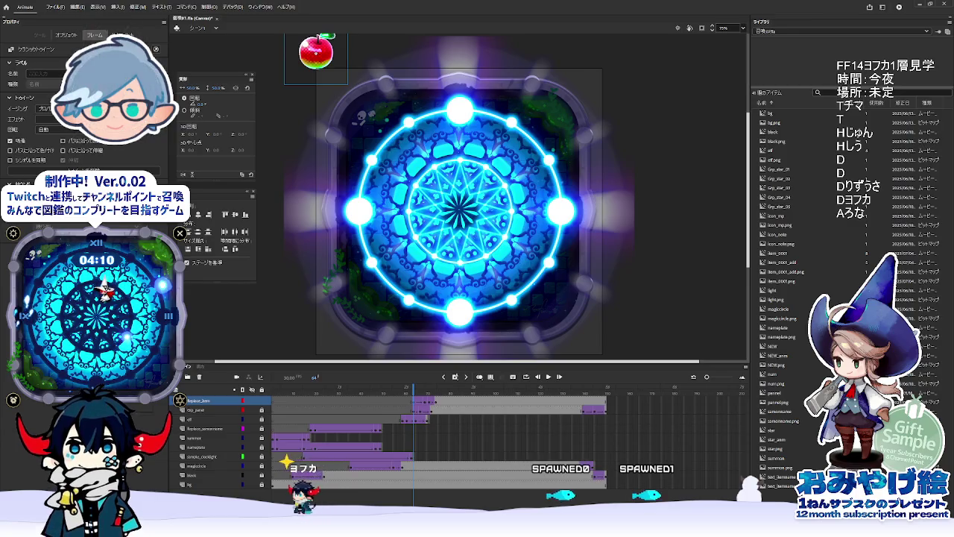
Step: Replay Animate's magic circle to apple card transition to check timing, then return to Unity
drag(413, 389, 408, 380)
key(Return)
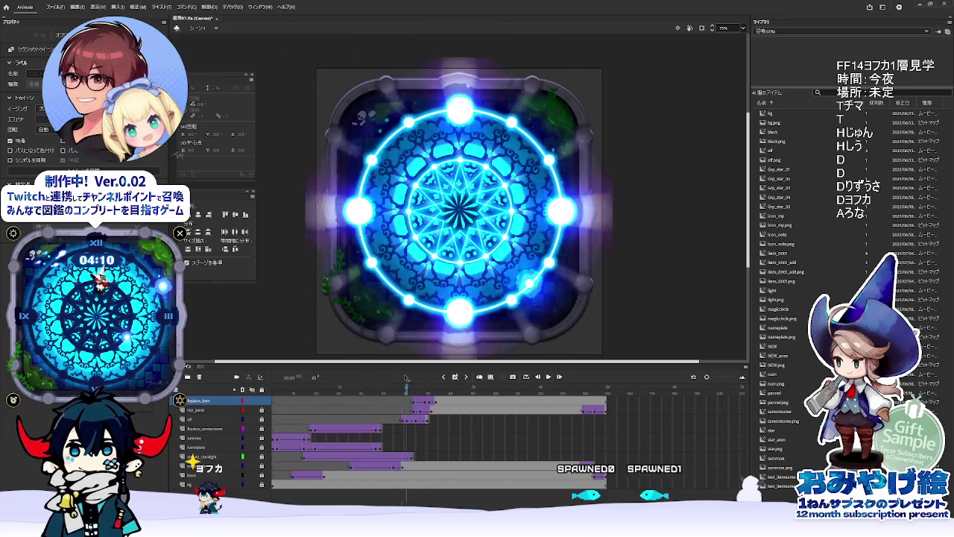
key(Return)
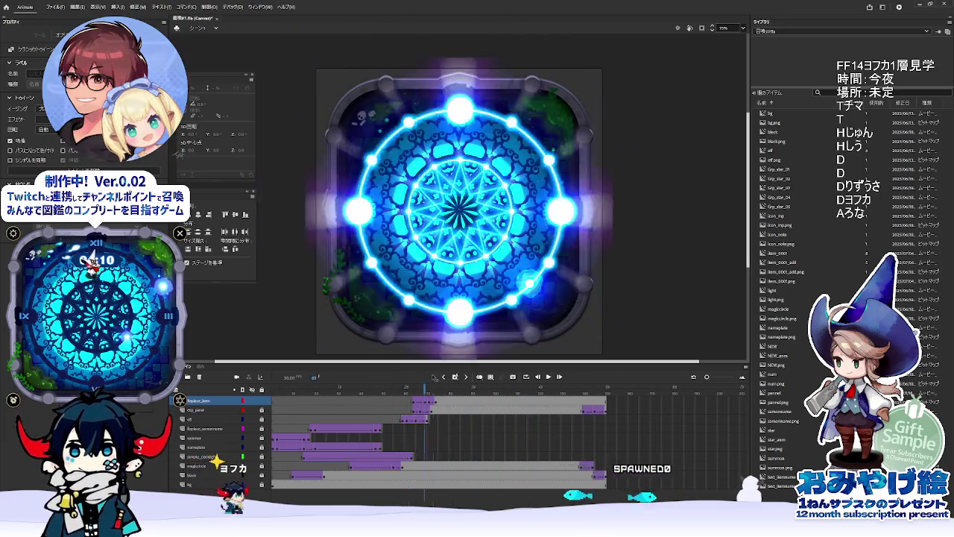
key(alt+Tab)
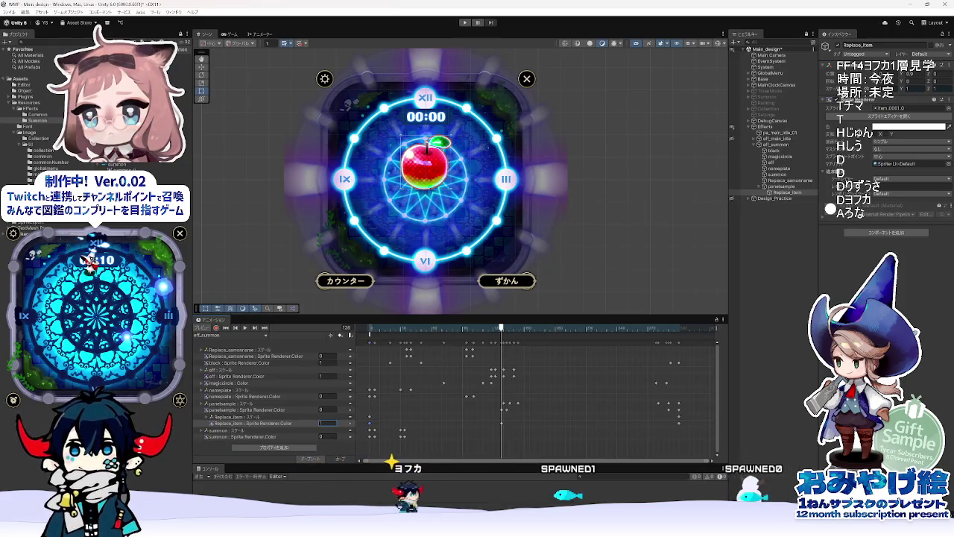
key(alt+Tab)
key(alt+Tab)
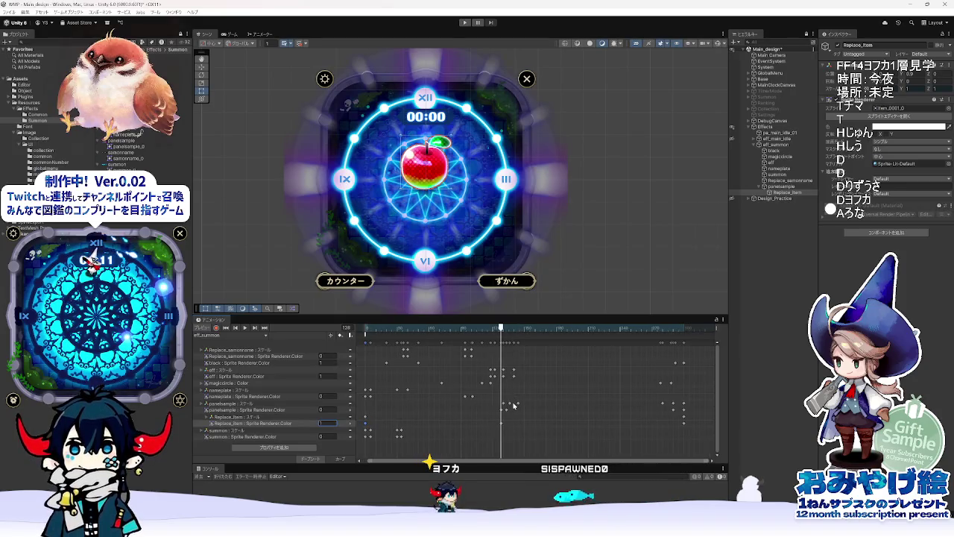
mouse_move(505, 333)
mouse_down()
mouse_move(518, 329)
mouse_move(490, 333)
mouse_move(615, 336)
mouse_move(477, 345)
mouse_move(528, 348)
mouse_up()
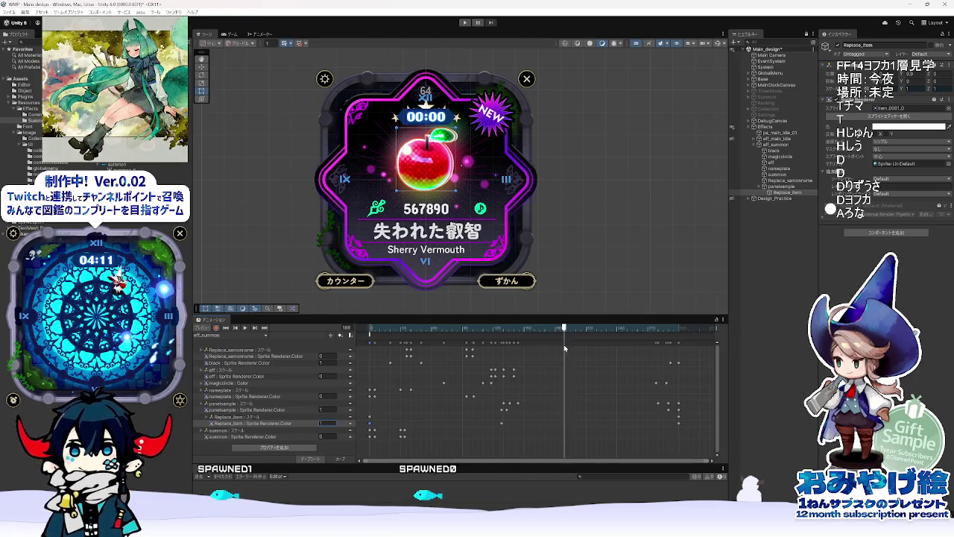
mouse_move(630, 351)
mouse_down()
mouse_move(699, 349)
mouse_move(474, 349)
mouse_move(540, 350)
mouse_move(491, 350)
mouse_move(532, 350)
mouse_move(498, 350)
mouse_move(517, 350)
mouse_up()
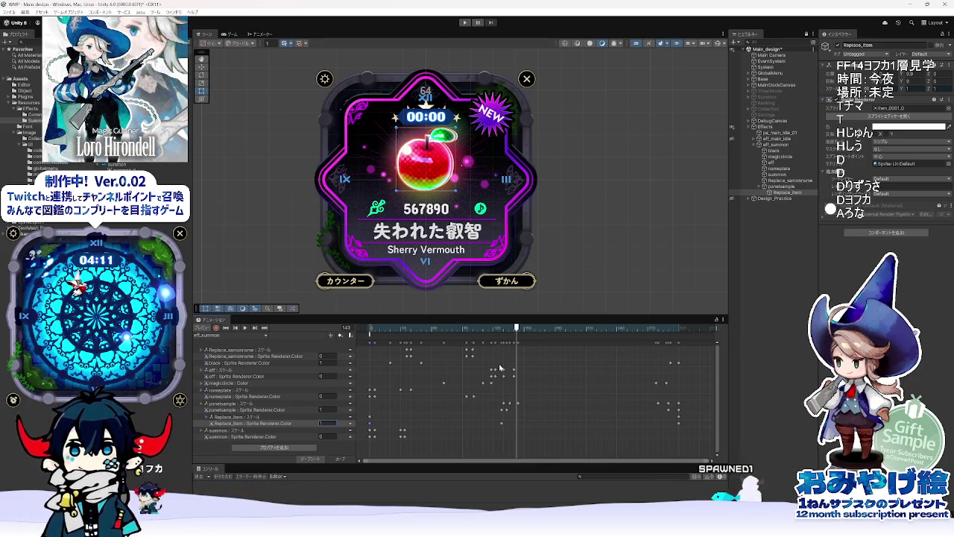
mouse_move(505, 336)
mouse_down()
mouse_move(388, 339)
mouse_move(518, 358)
mouse_move(506, 359)
mouse_up()
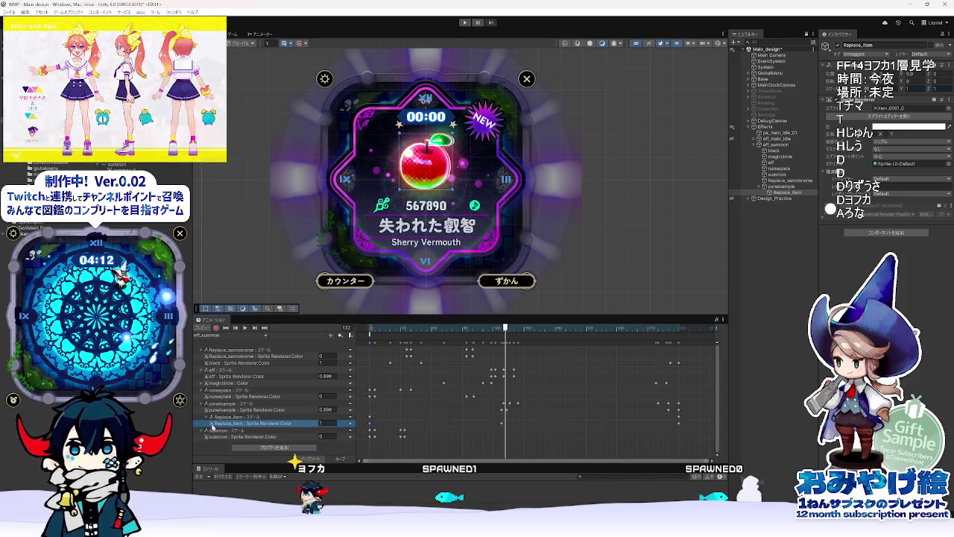
Step: Delete the Replace_Item Sprite Renderer.Color track from the eff_summon clip
click(231, 418)
click(242, 422)
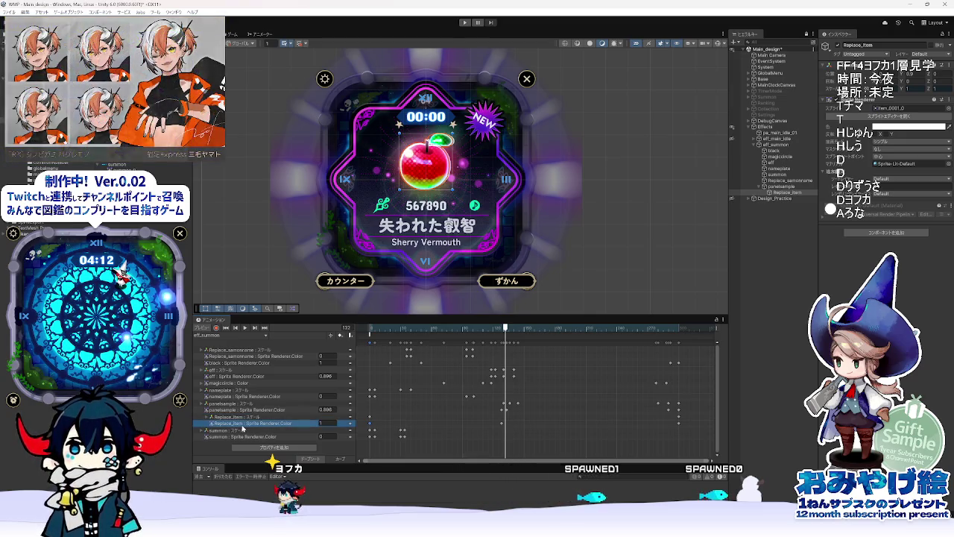
key(Delete)
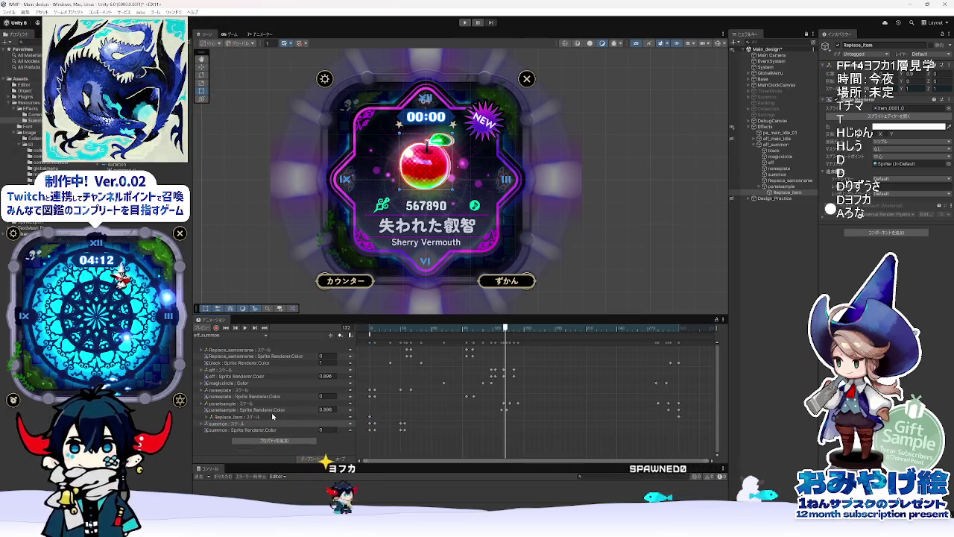
Step: Expand Replace_Item's x, y, z scale curves, then select panelsample scale and scrub its reveal frames
click(224, 417)
click(207, 417)
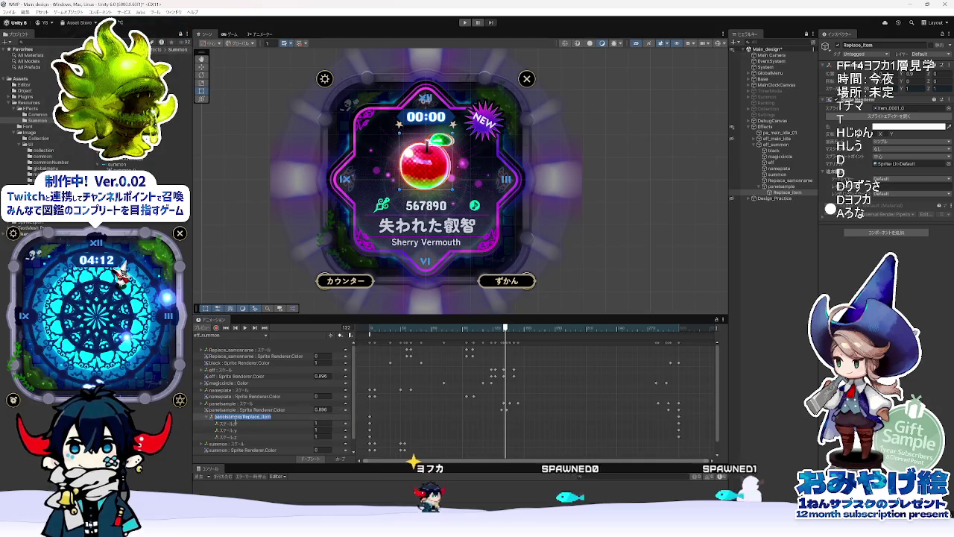
click(240, 404)
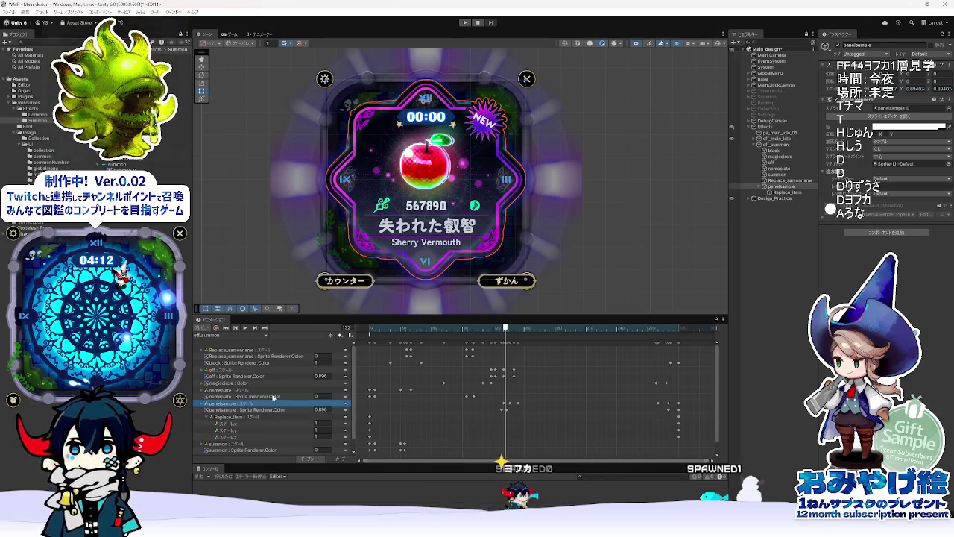
mouse_move(446, 334)
mouse_down()
mouse_move(373, 337)
mouse_move(525, 356)
mouse_move(476, 356)
mouse_up()
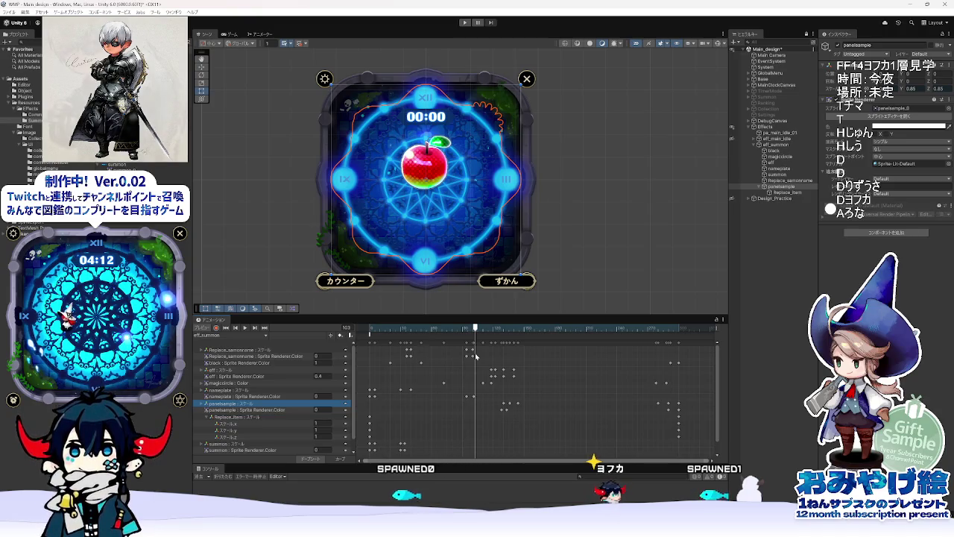
mouse_move(475, 357)
mouse_down()
mouse_move(376, 343)
mouse_move(639, 346)
mouse_move(488, 340)
mouse_move(591, 350)
mouse_move(437, 361)
mouse_move(454, 361)
mouse_up()
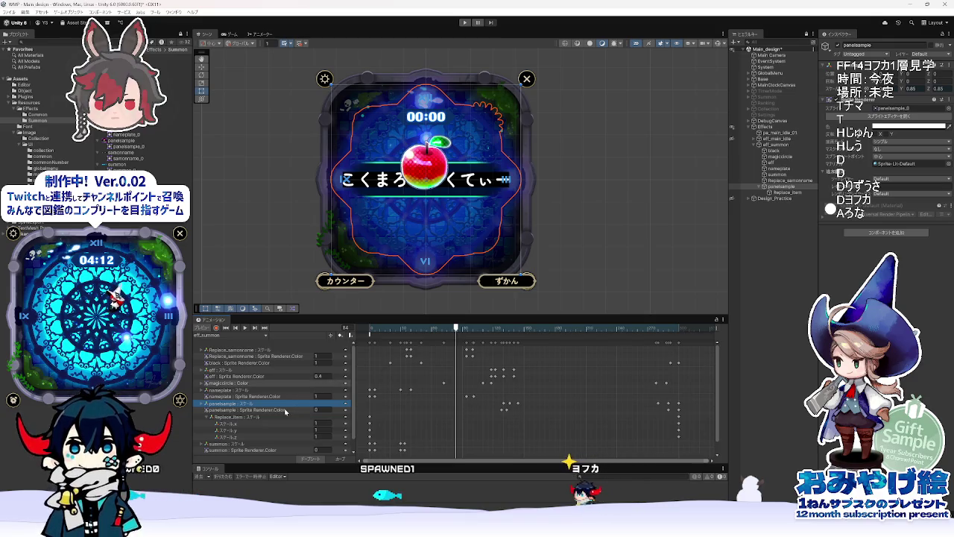
Step: Select panelsample's Sprite Renderer colour track and scrub its fade into the purple NEW card
click(298, 411)
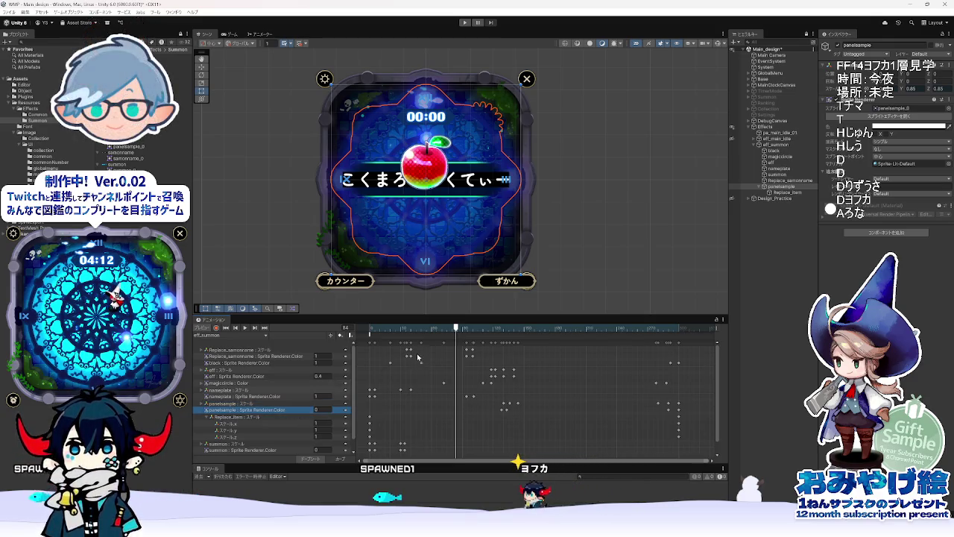
mouse_move(436, 329)
mouse_down()
mouse_move(563, 337)
mouse_move(474, 343)
mouse_move(520, 348)
mouse_up()
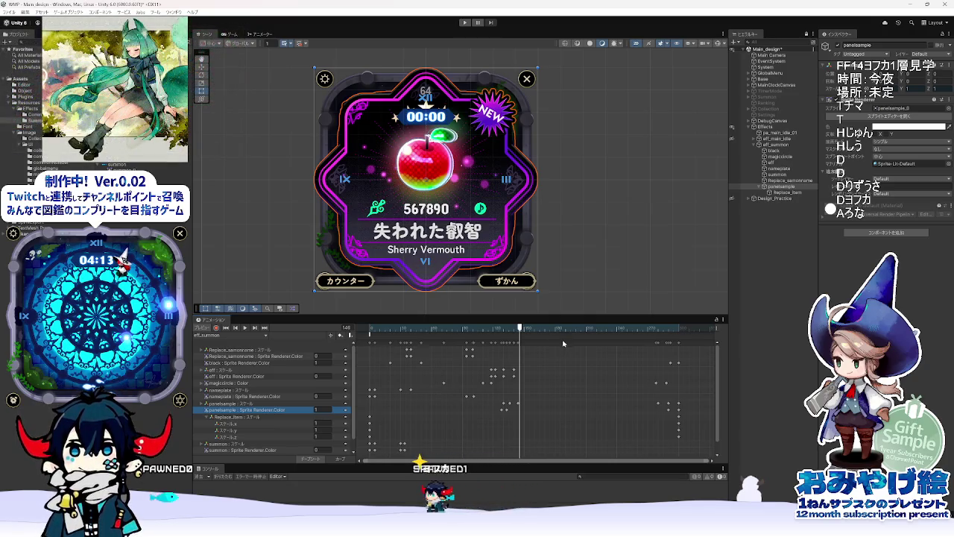
mouse_move(521, 330)
mouse_down()
mouse_move(361, 329)
mouse_move(572, 339)
mouse_move(448, 341)
mouse_move(505, 347)
mouse_move(519, 355)
mouse_move(511, 363)
mouse_up()
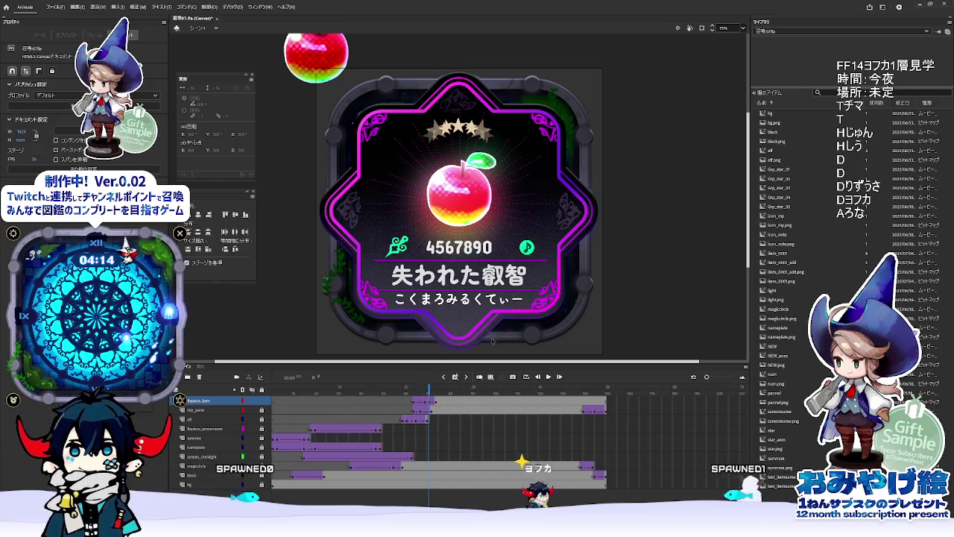
Step: Move Animate's playhead to frame 74, where the crown and NEW badge appear, then return to Unity
mouse_move(430, 389)
mouse_down()
mouse_move(439, 390)
mouse_move(407, 388)
mouse_move(445, 390)
mouse_up()
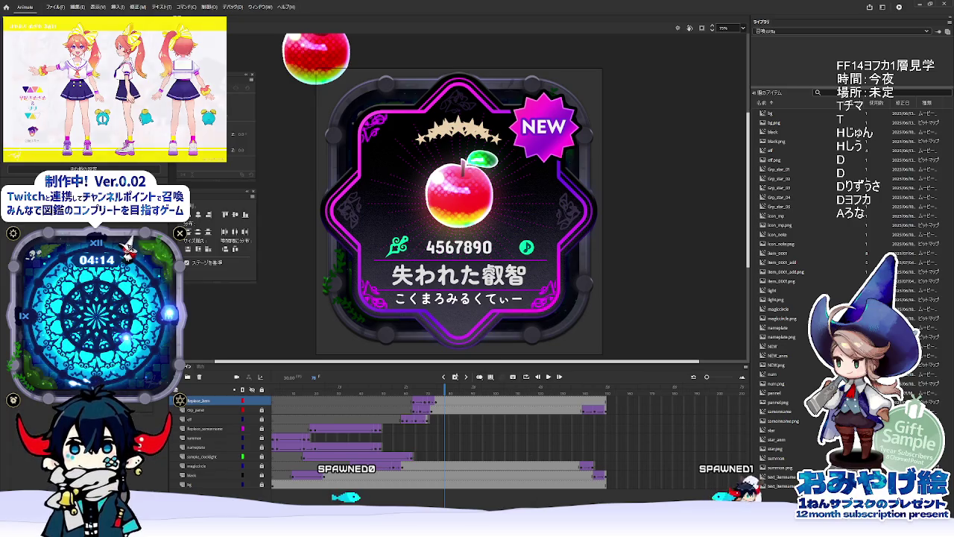
mouse_move(478, 533)
click(478, 481)
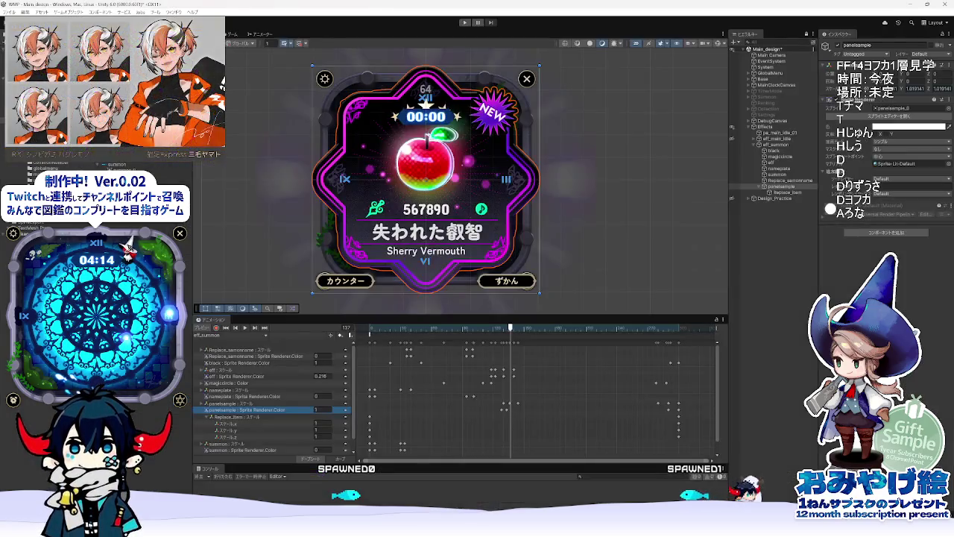
Step: Scrub the eff_summon clip from frame 0, then bring up the Timeline nesting manual page
mouse_move(367, 333)
mouse_down()
mouse_move(531, 336)
mouse_move(407, 333)
mouse_move(513, 334)
mouse_up()
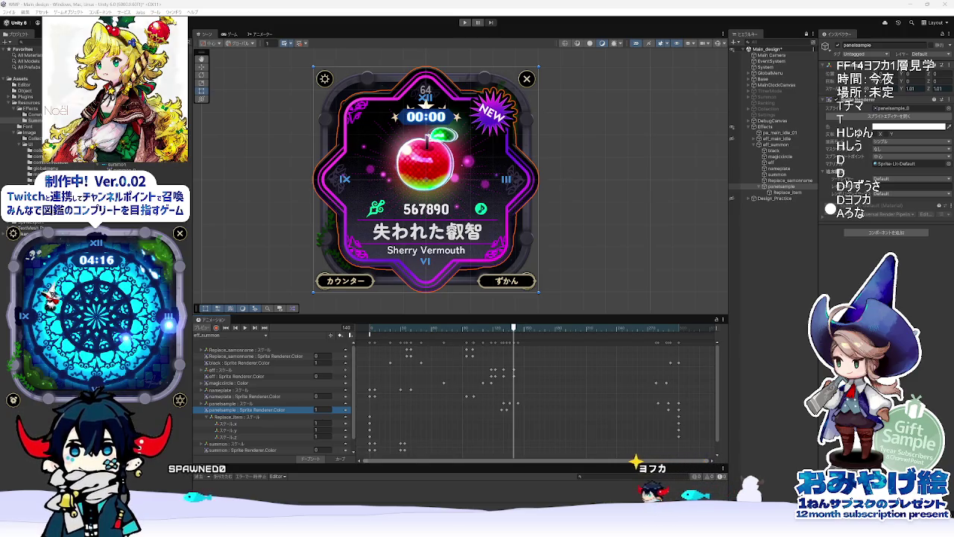
key(alt+Tab)
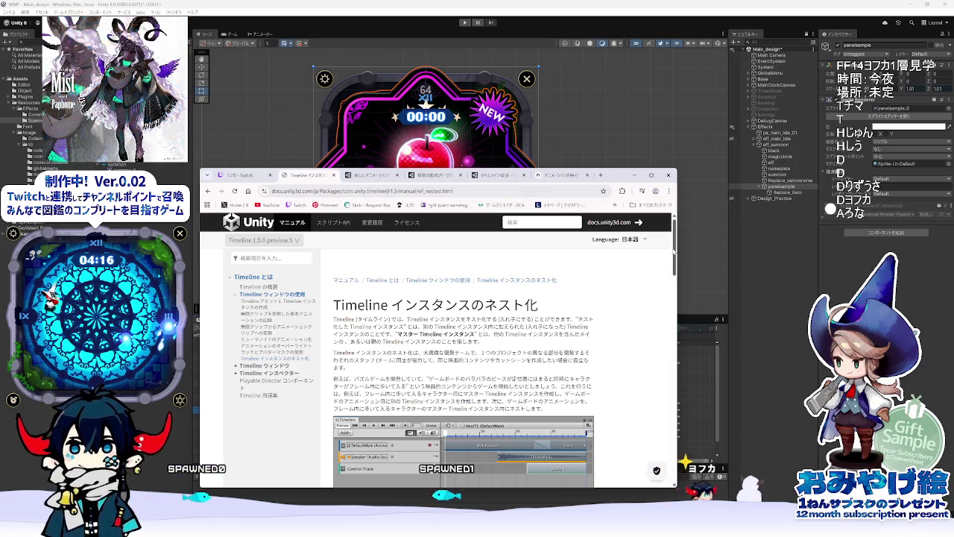
Step: Read the nested Timeline section down to the Inspector screenshot, then minimize the browser
scroll(673, 262, down, 1)
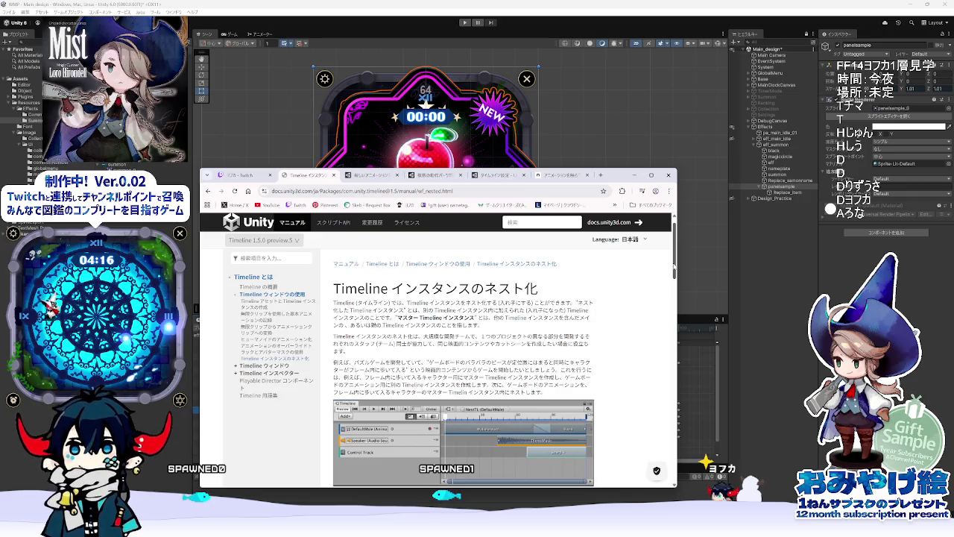
drag(673, 265, 677, 291)
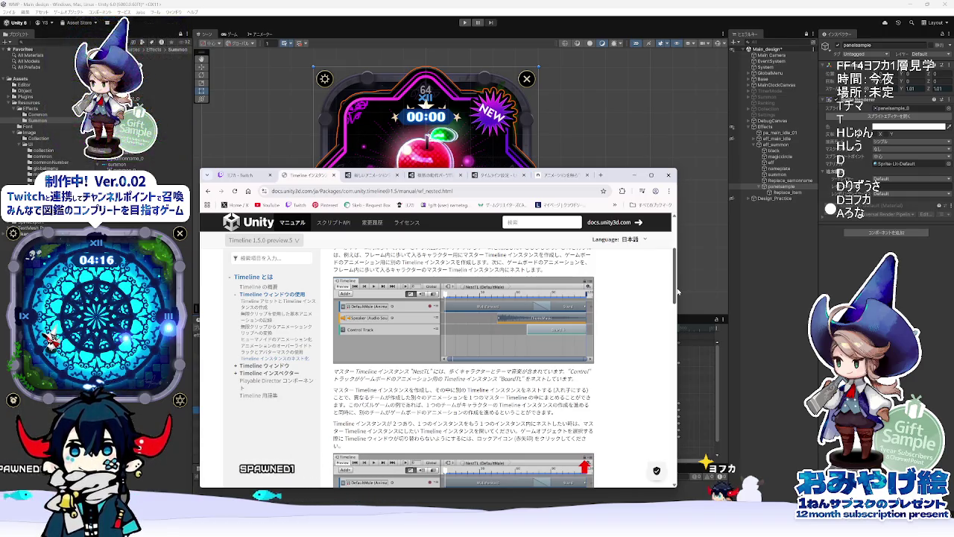
drag(677, 290, 677, 292)
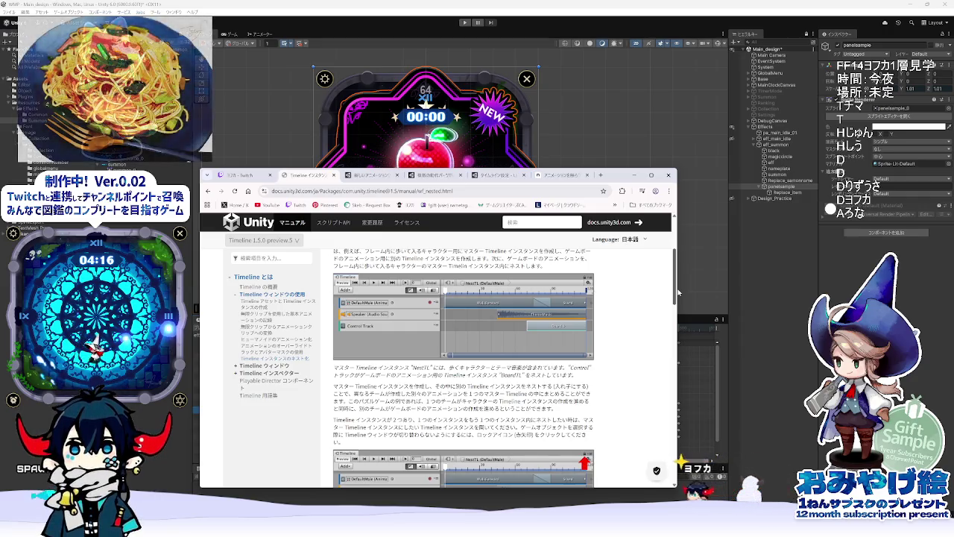
drag(677, 293, 670, 359)
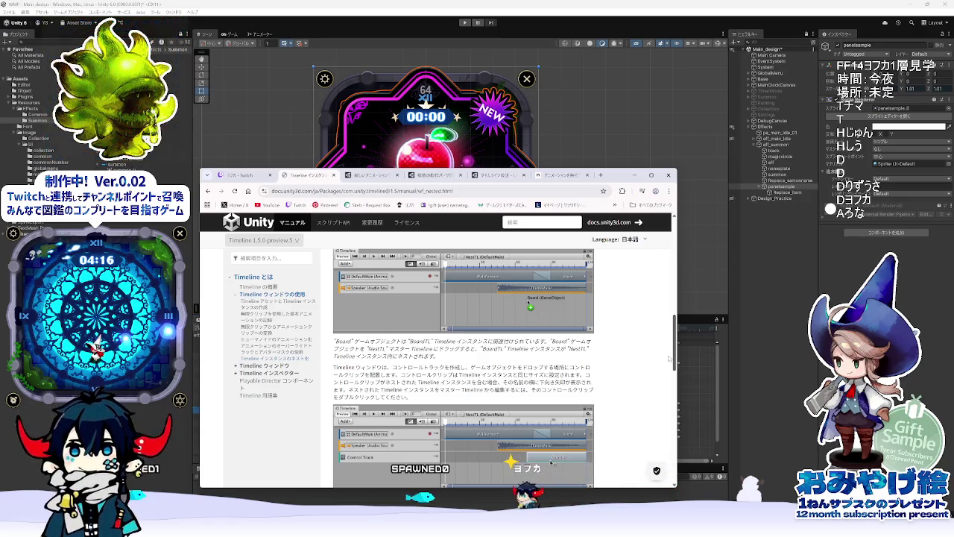
scroll(674, 328, down, 1)
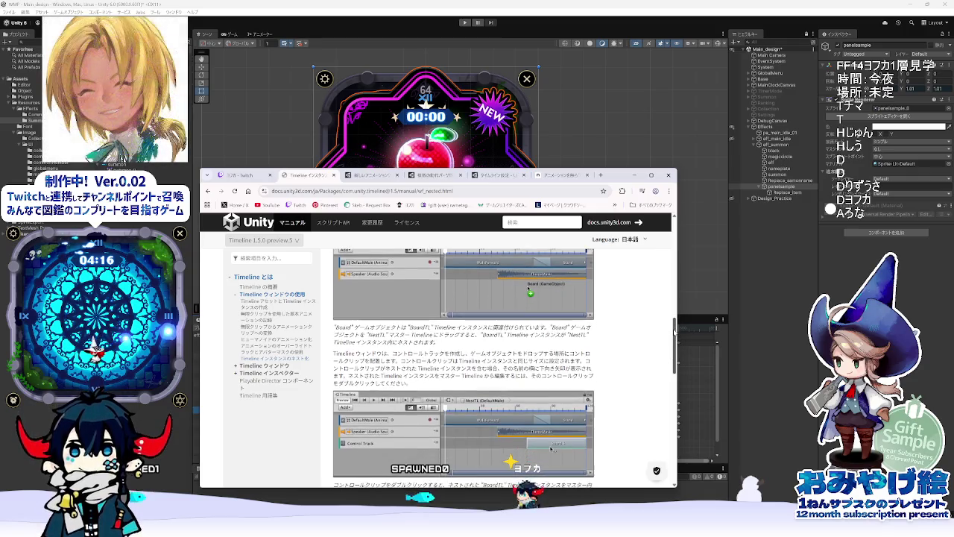
scroll(675, 333, down, 1)
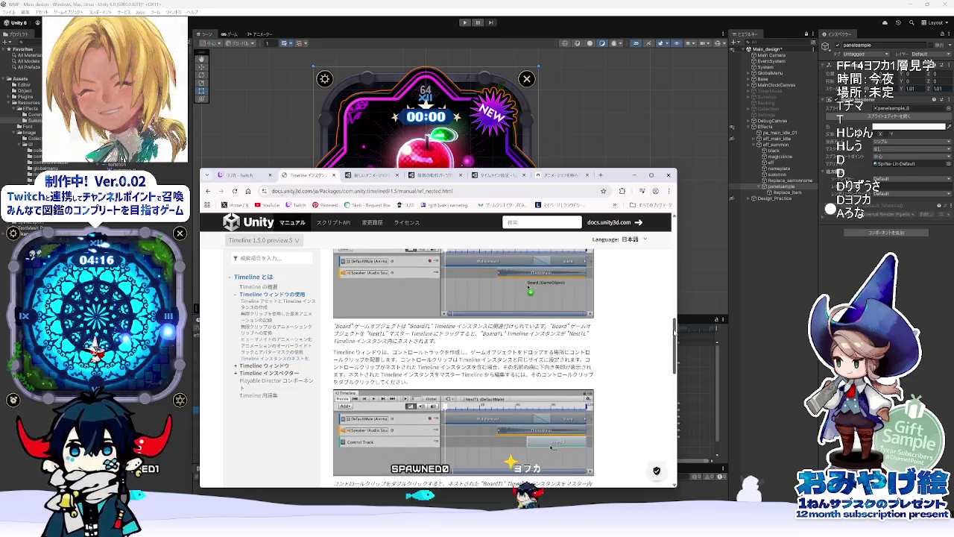
drag(675, 332, 677, 389)
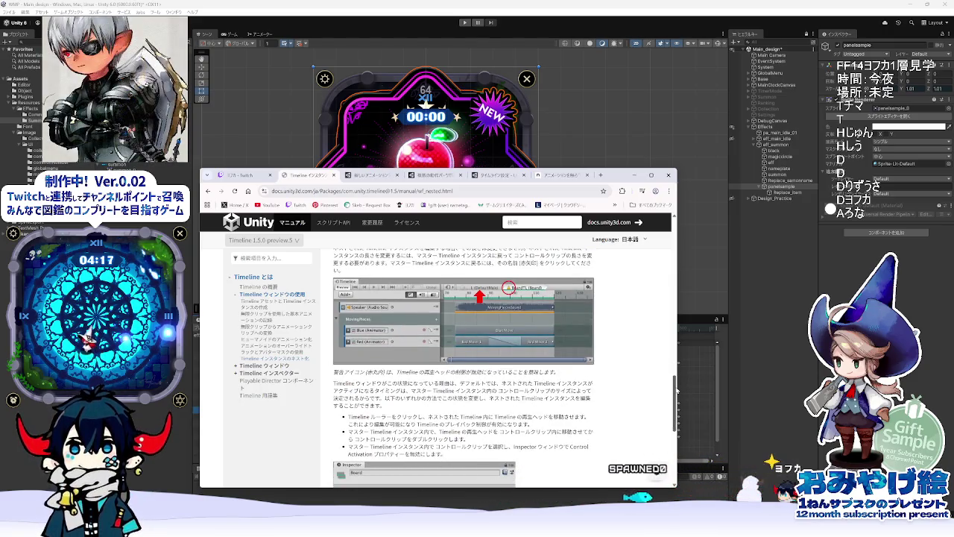
mouse_move(677, 390)
mouse_down()
mouse_move(673, 452)
mouse_move(674, 417)
mouse_up()
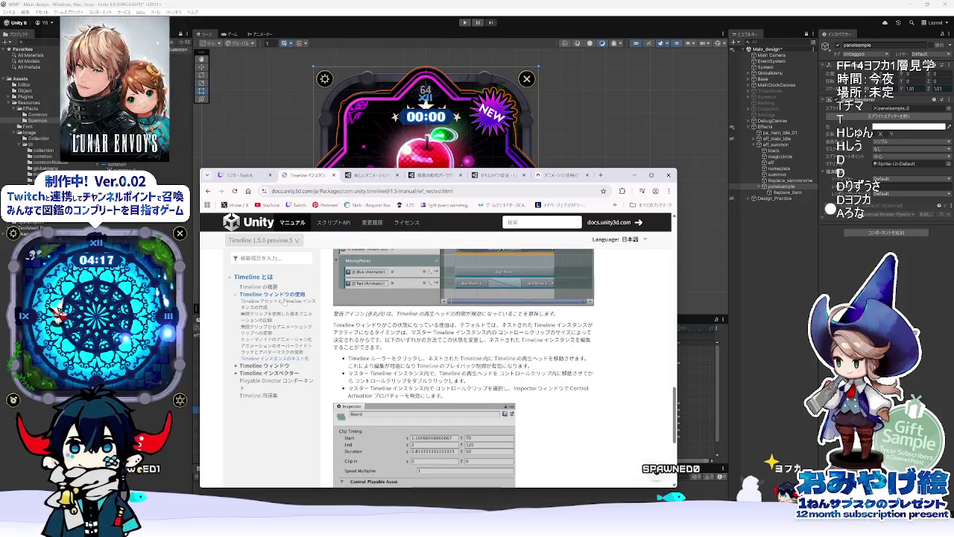
click(634, 174)
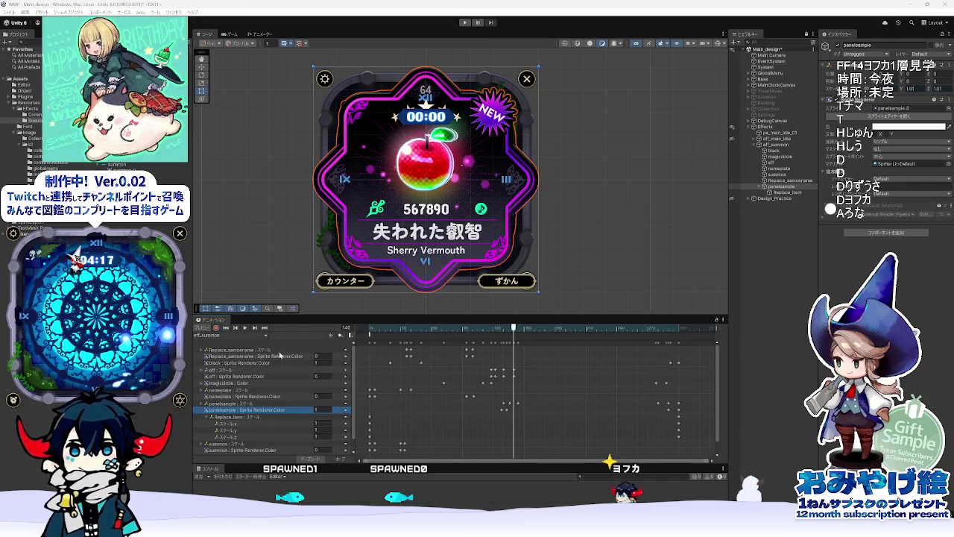
Step: Dismiss the Window menu unused and select the eff_summon Animator Controller asset
click(173, 12)
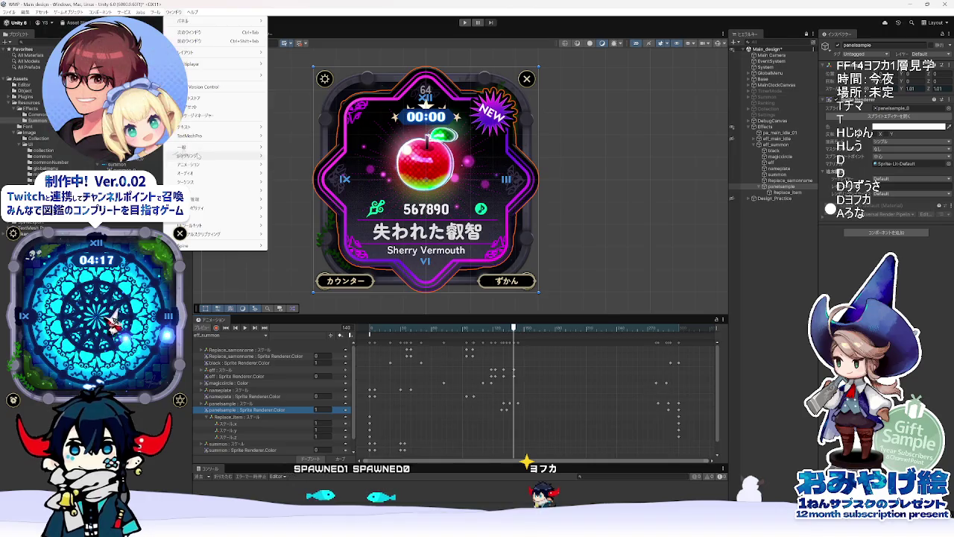
mouse_move(198, 165)
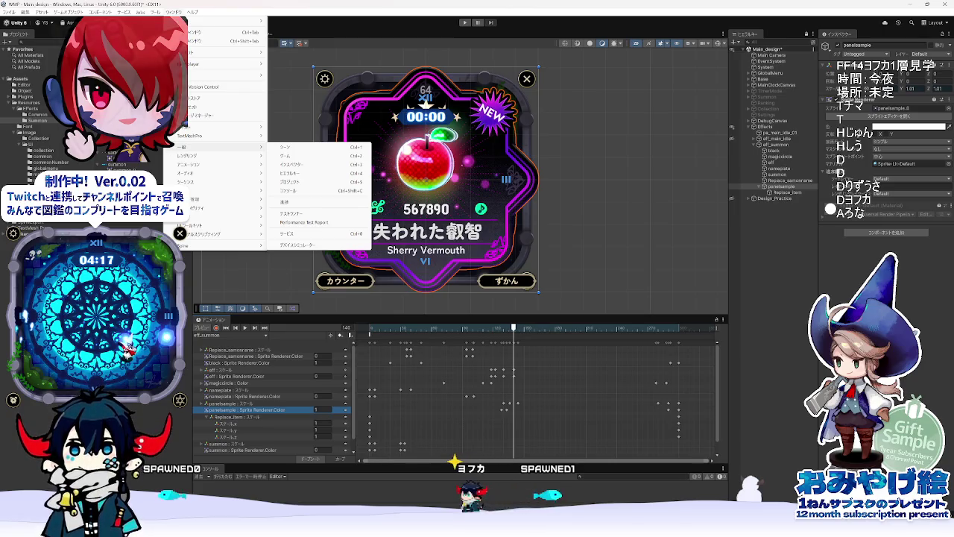
key(Escape)
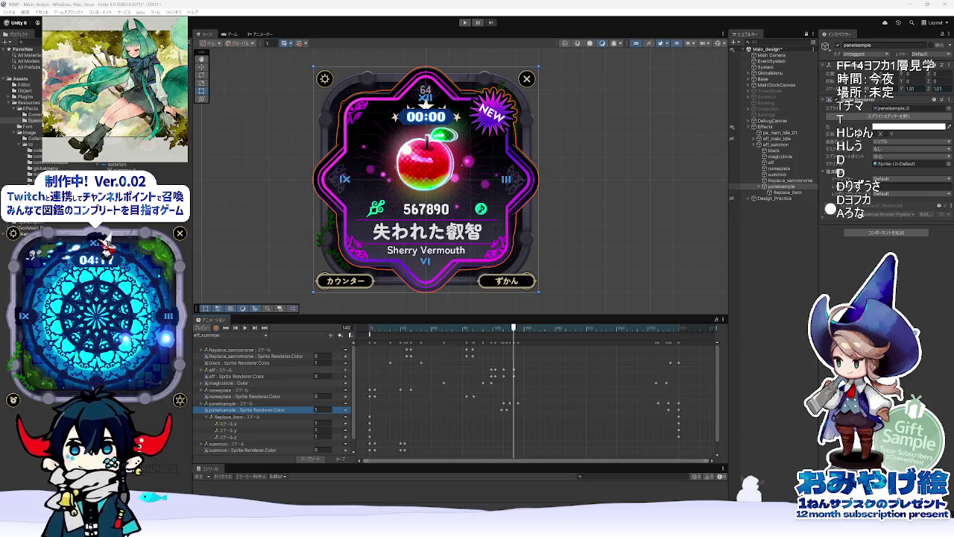
click(123, 145)
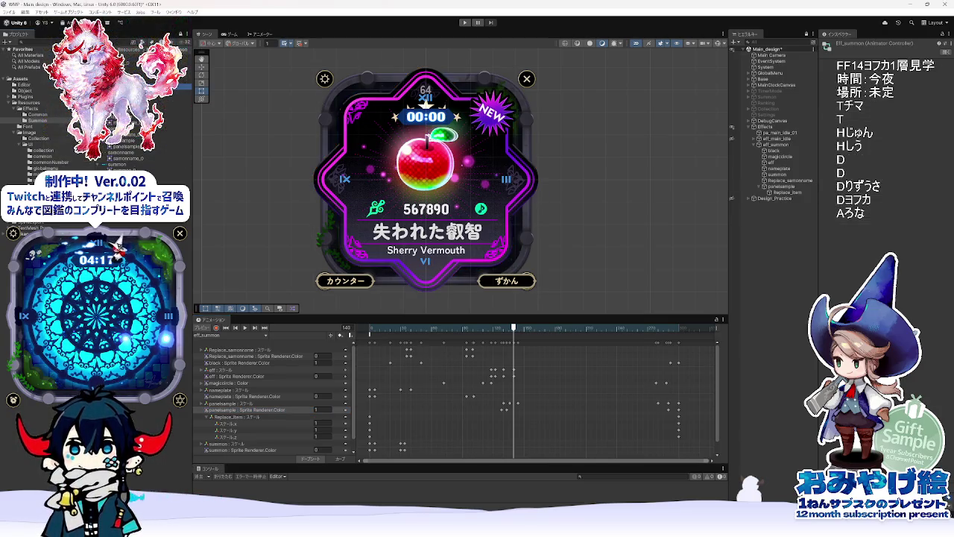
Step: Compare the eff_summon clip and Animator Controller properties, dismissing the Summon folder's asset actions
click(133, 250)
key(Up)
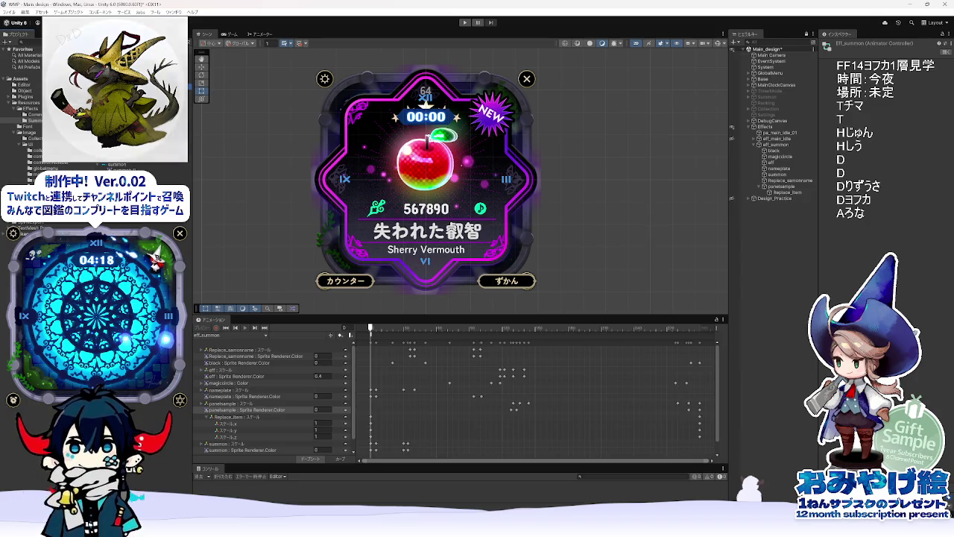
right_click(188, 215)
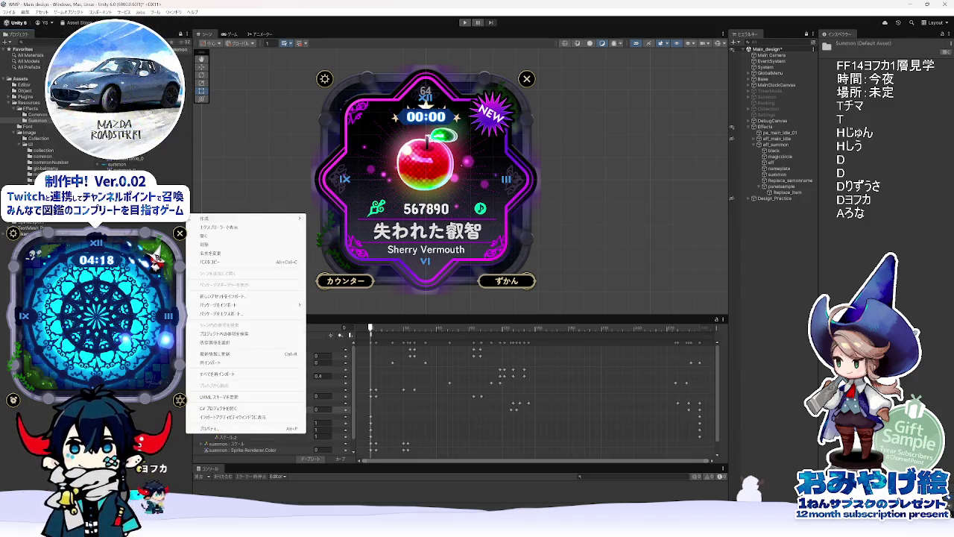
click(223, 296)
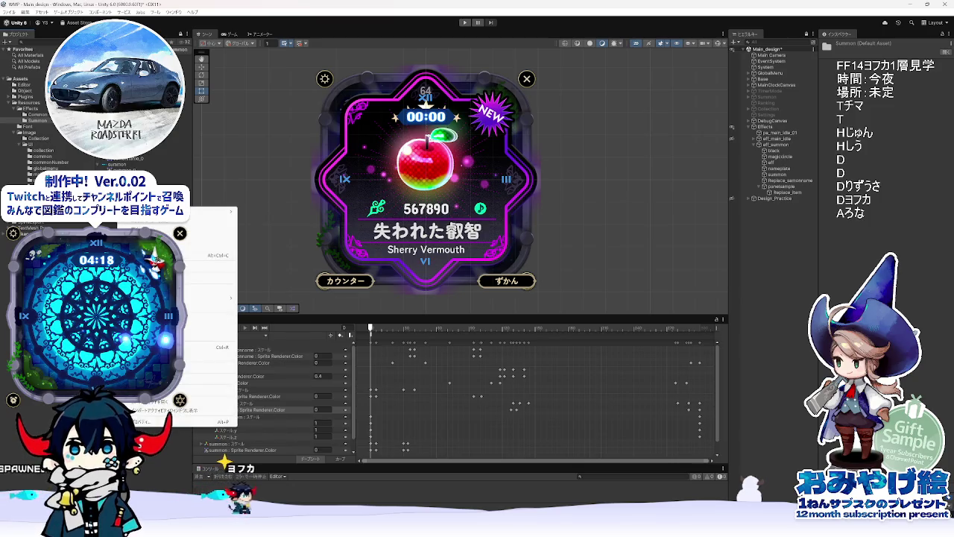
Step: Add a New Timeline asset to the Summon effects folder via Create > Timeline > Timeline
click(53, 127)
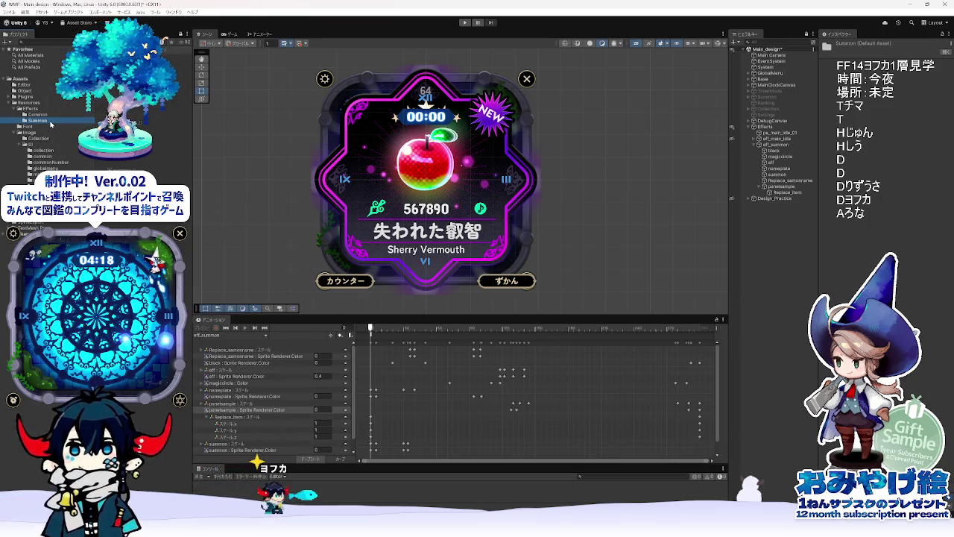
mouse_move(89, 127)
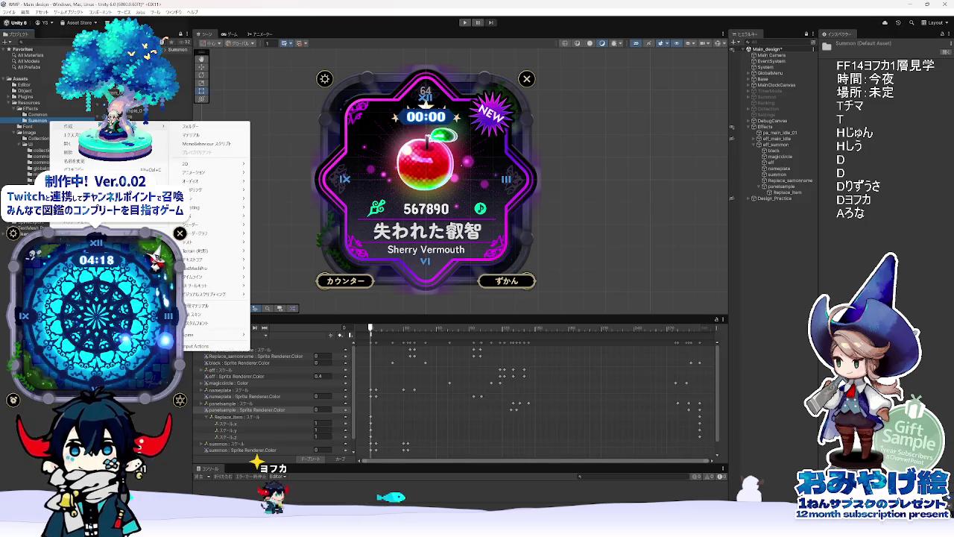
mouse_move(234, 175)
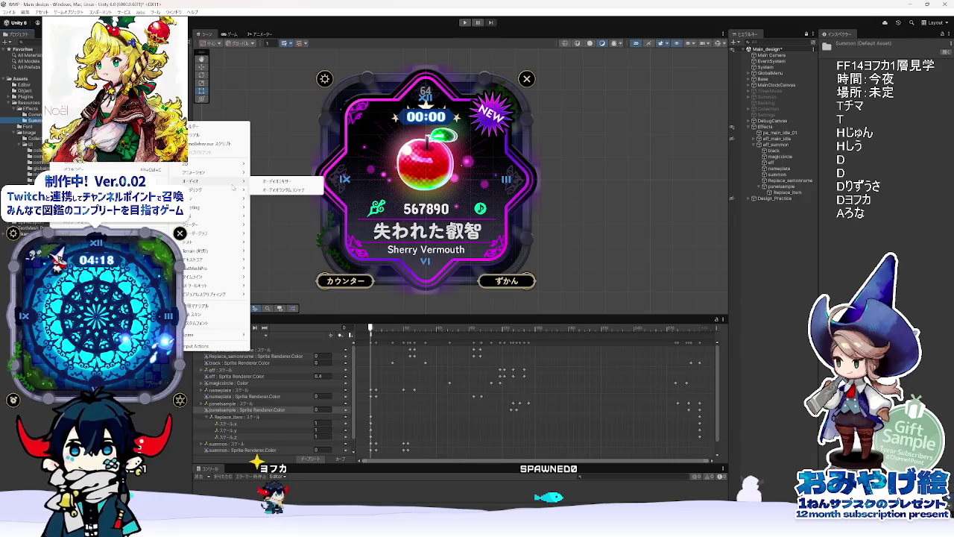
mouse_move(218, 277)
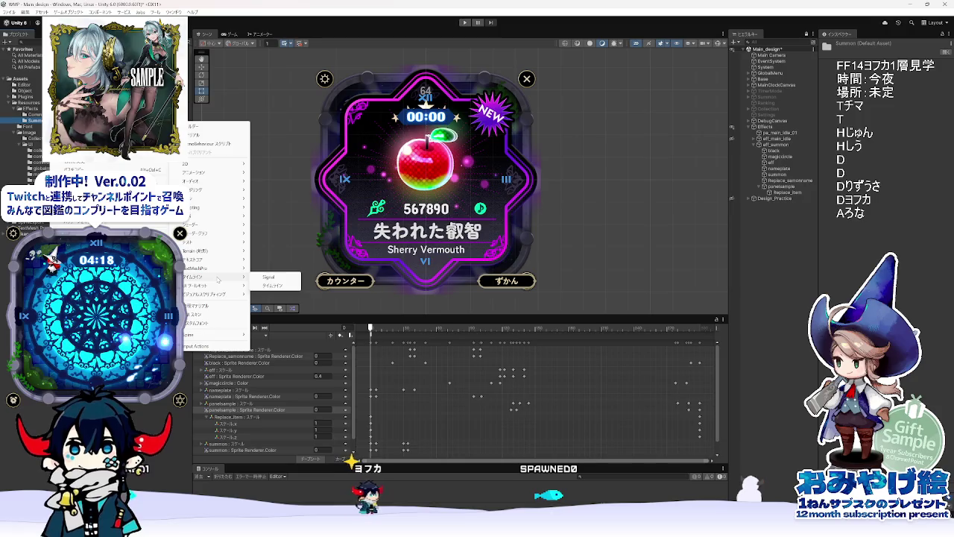
click(273, 284)
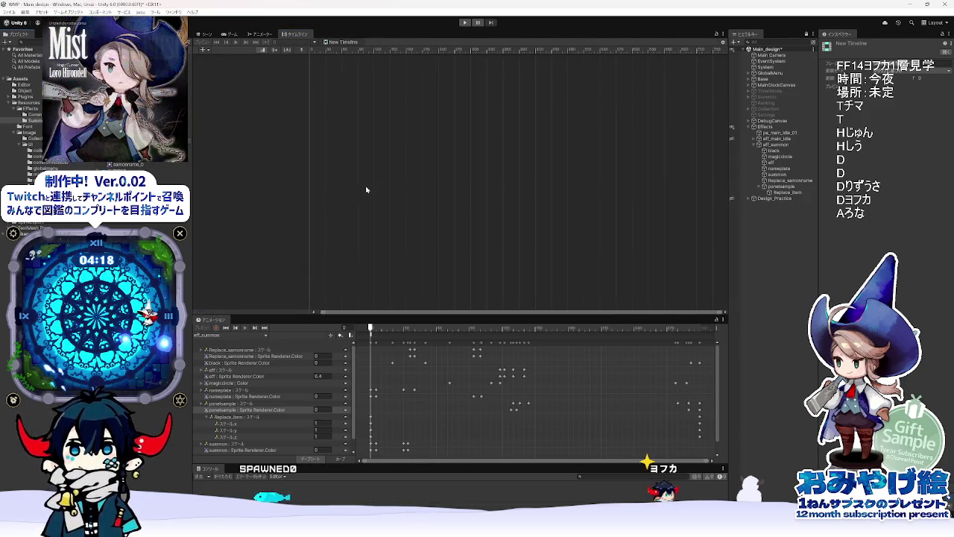
Step: Zoom the empty New Timeline's ruler, dismiss the add-track list, and return to the Scene tab
scroll(328, 167, down, 2)
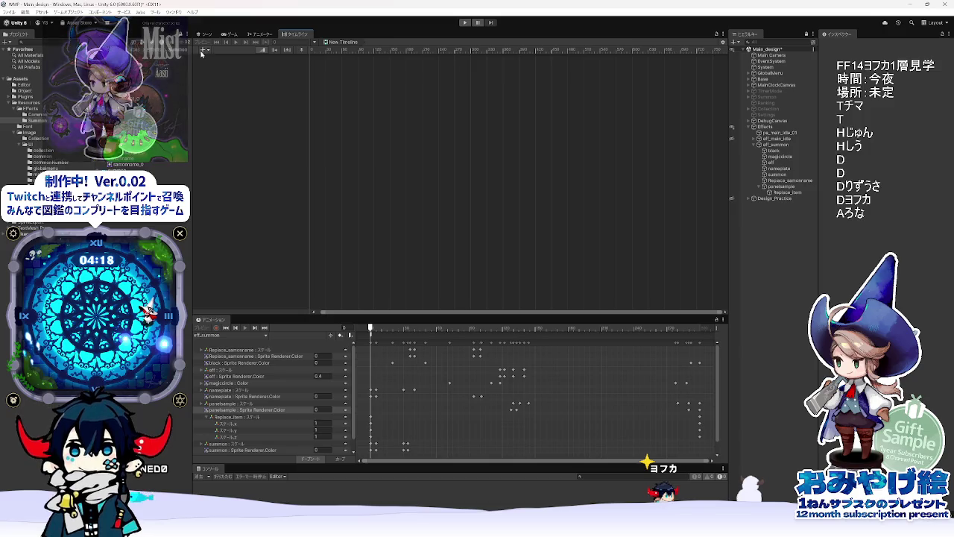
click(202, 51)
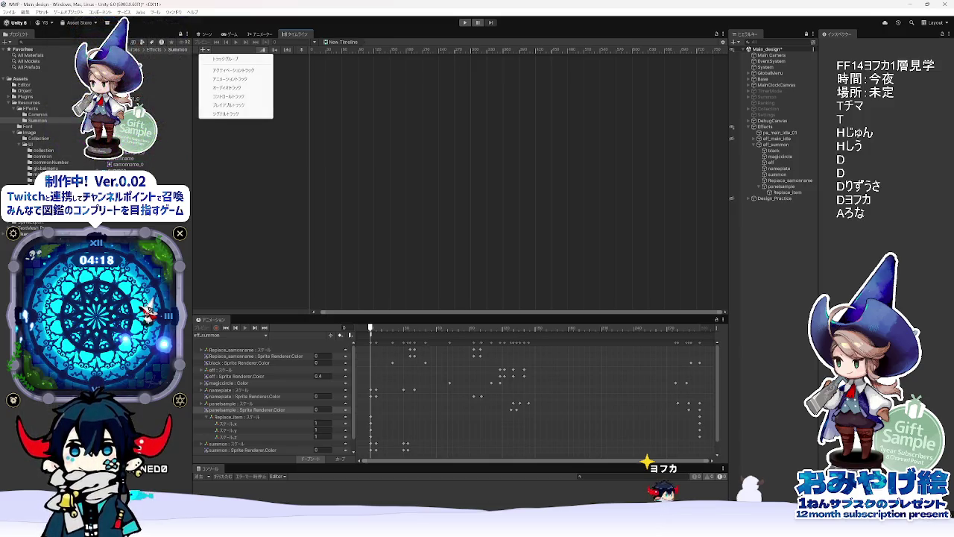
key(Escape)
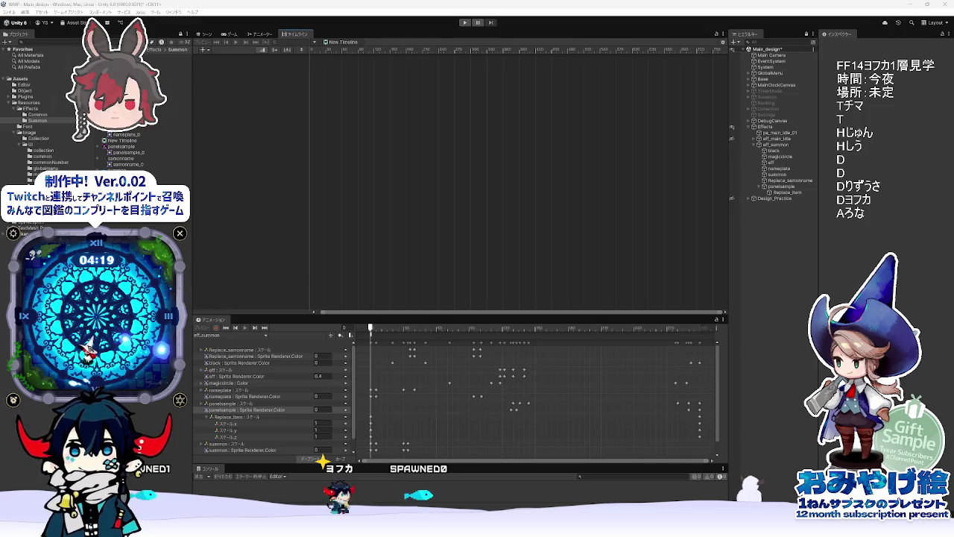
click(207, 35)
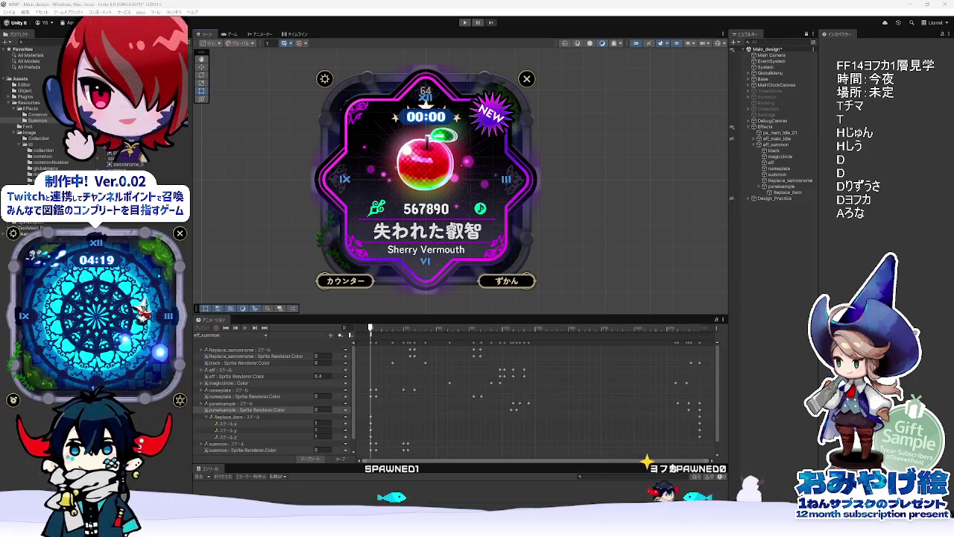
Step: Preview the eff_summon animation at frames 16, 205, 80 and 62, then select the Replace_item apple
click(388, 328)
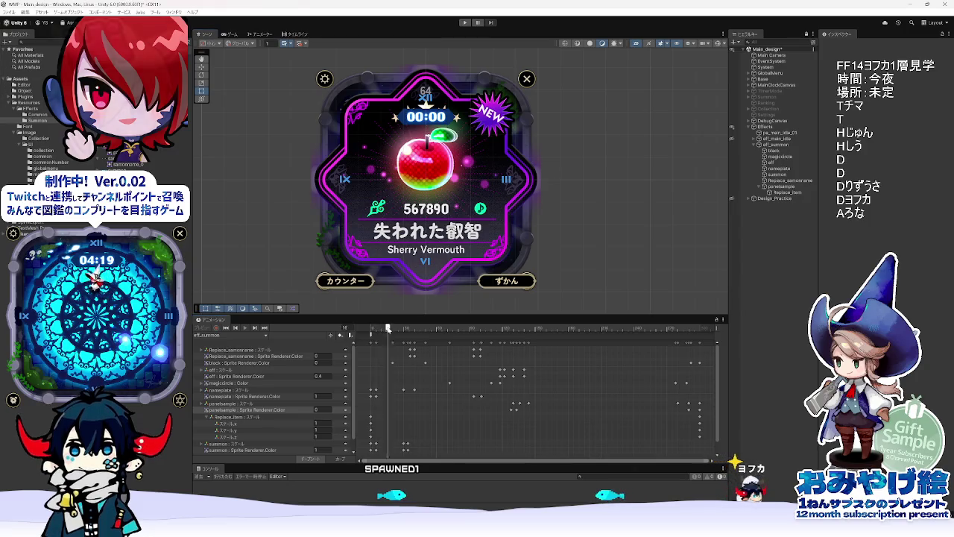
click(595, 329)
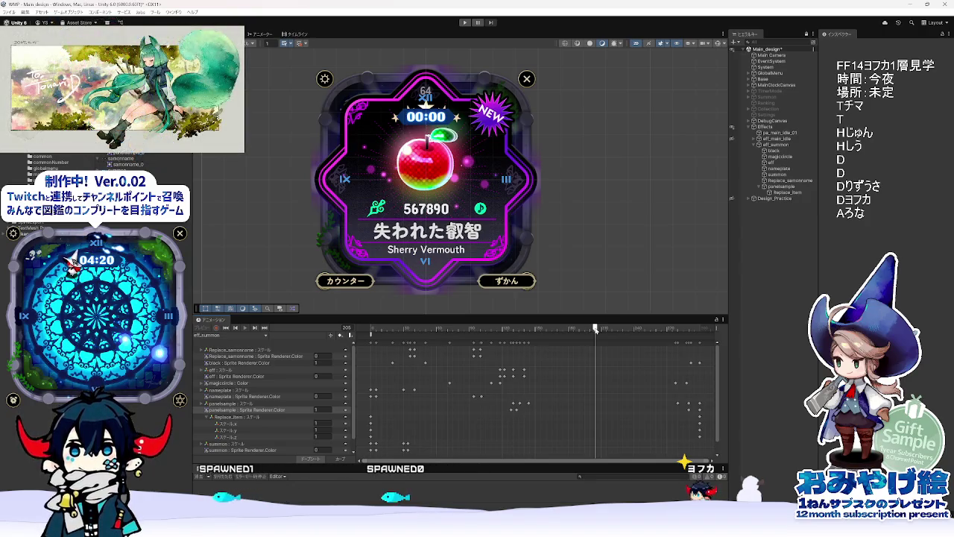
drag(498, 333, 469, 333)
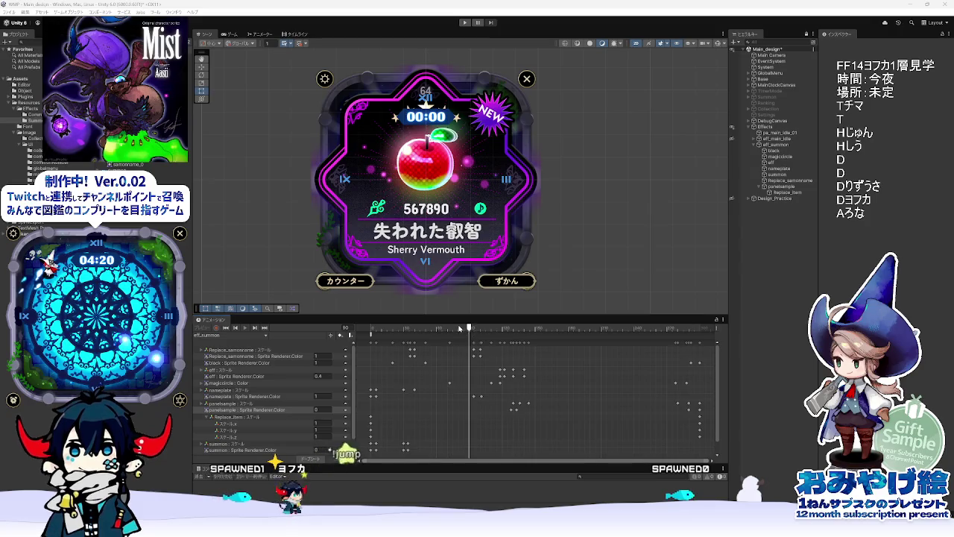
click(439, 329)
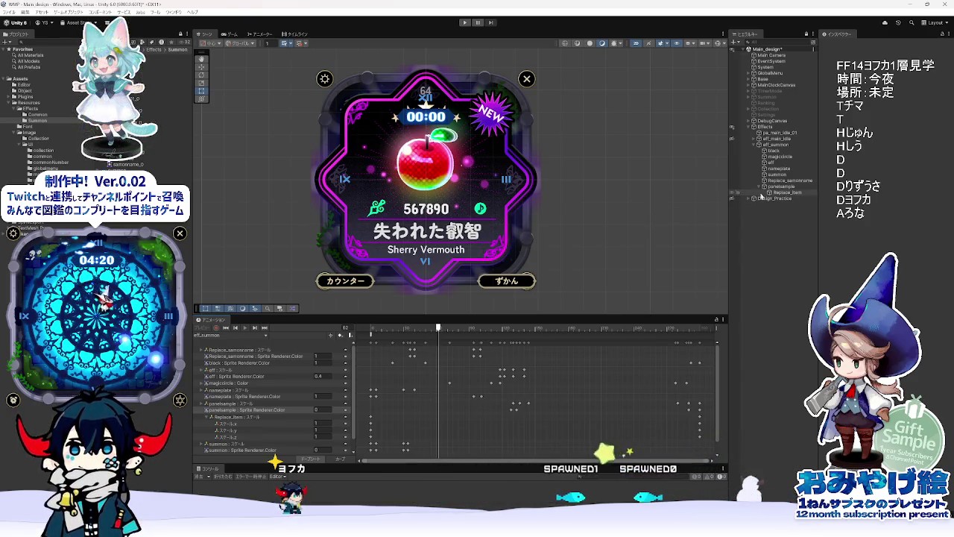
click(408, 196)
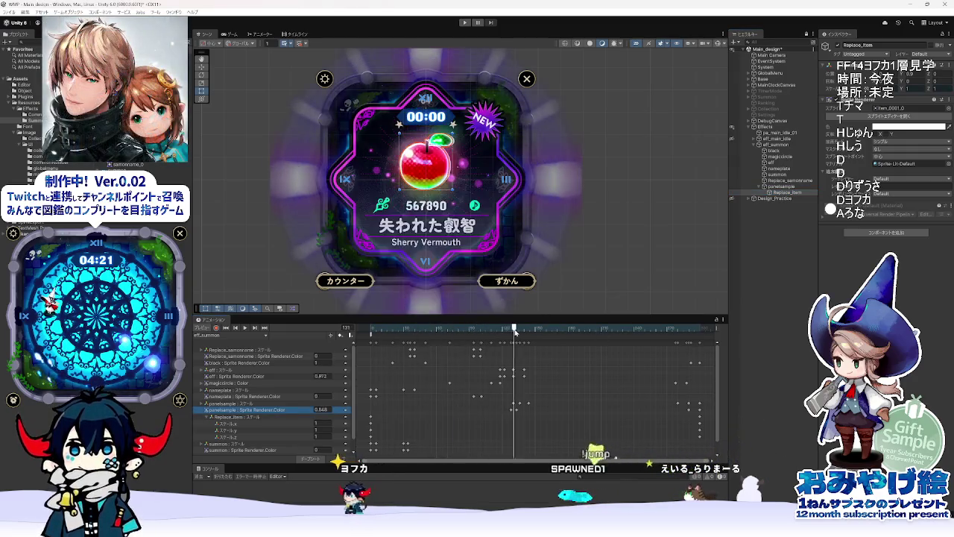
Step: Scrub the eff_summon preview to around frame 110 to see the apple card fading in
mouse_move(386, 332)
mouse_down()
mouse_move(533, 331)
mouse_move(485, 331)
mouse_move(525, 331)
mouse_up()
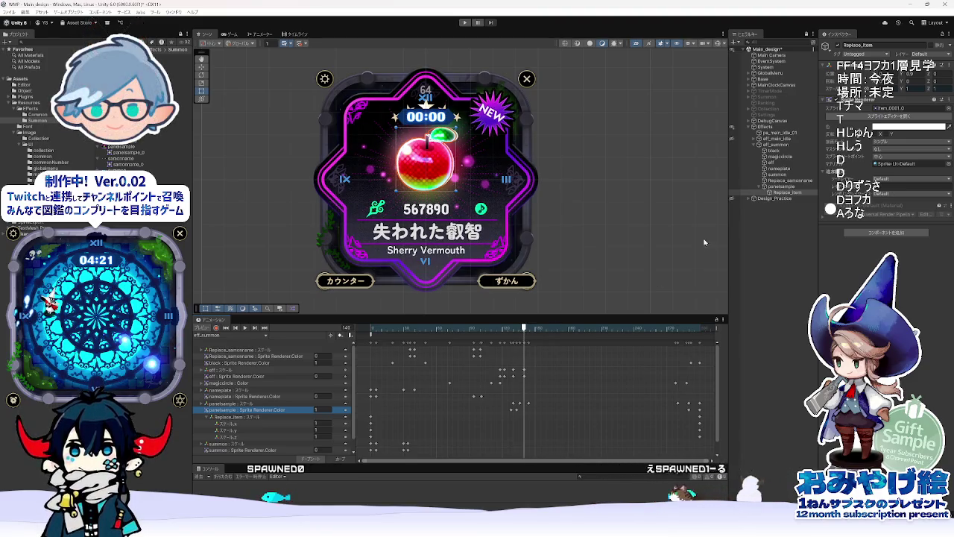
Step: Select Design_Practice, then fold up Replace_item's Scale properties in the Animation list
click(789, 199)
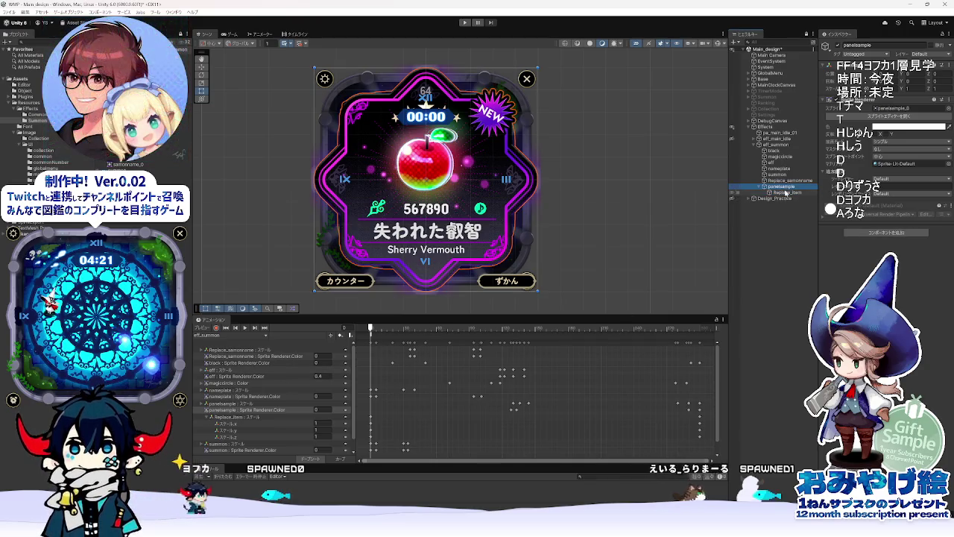
click(209, 418)
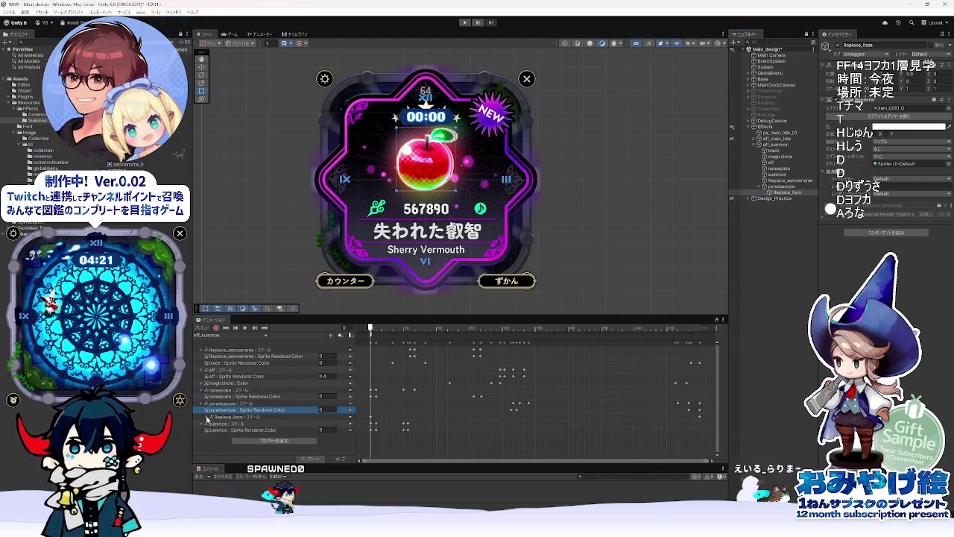
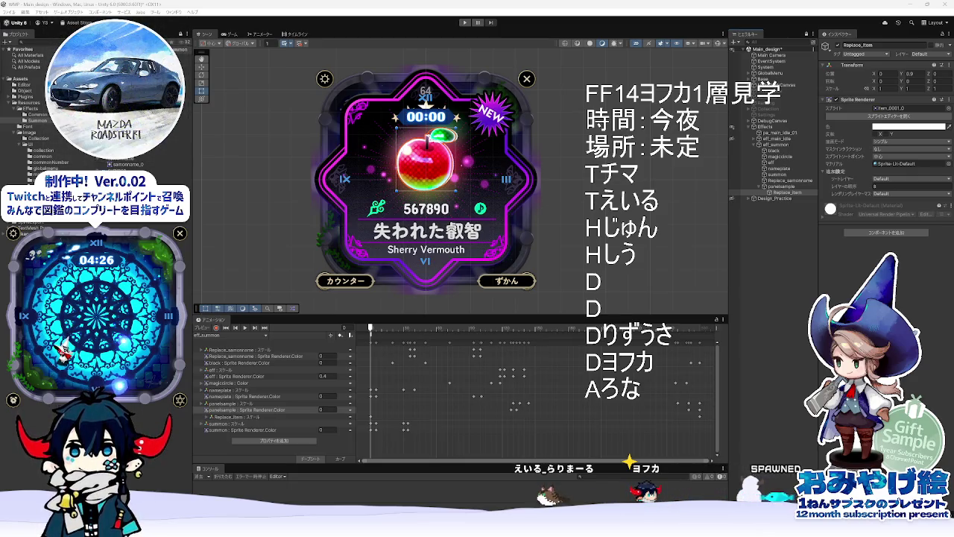
Step: Scrub eff_summon to frame 10, then back to frame 0, with the apple on the magic circle
click(381, 328)
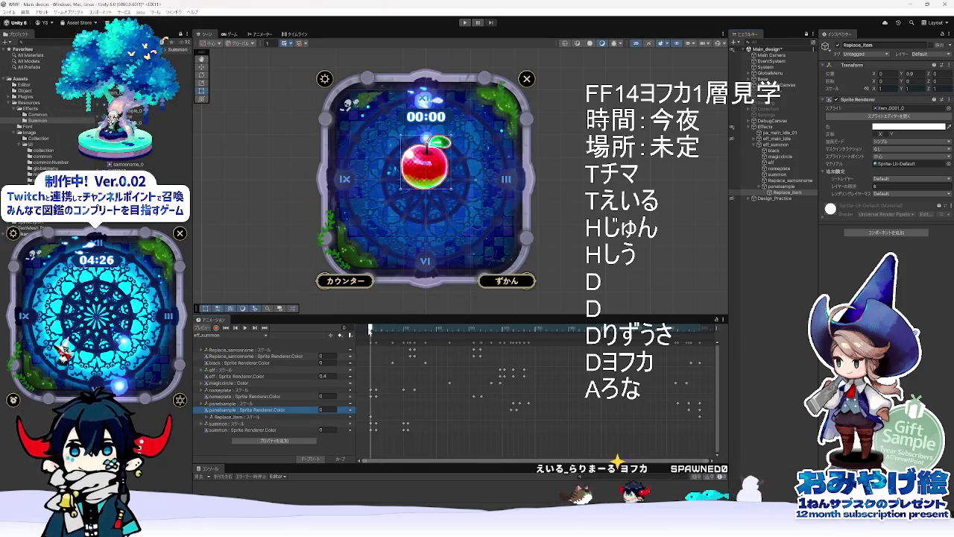
click(370, 328)
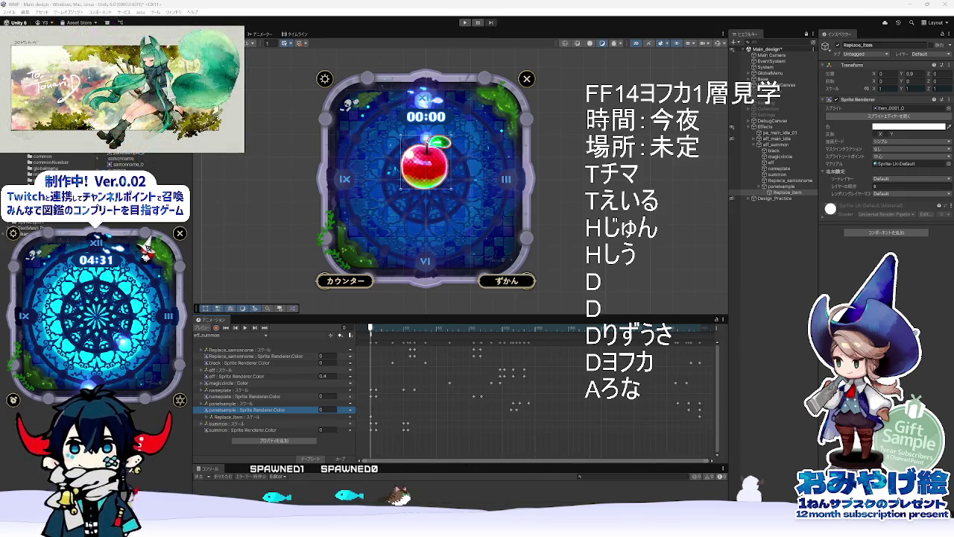
Step: Scrub the summon animation to frame 116 and check Replace_Item's context menu
mouse_move(388, 329)
mouse_down()
mouse_move(498, 340)
mouse_move(477, 339)
mouse_up()
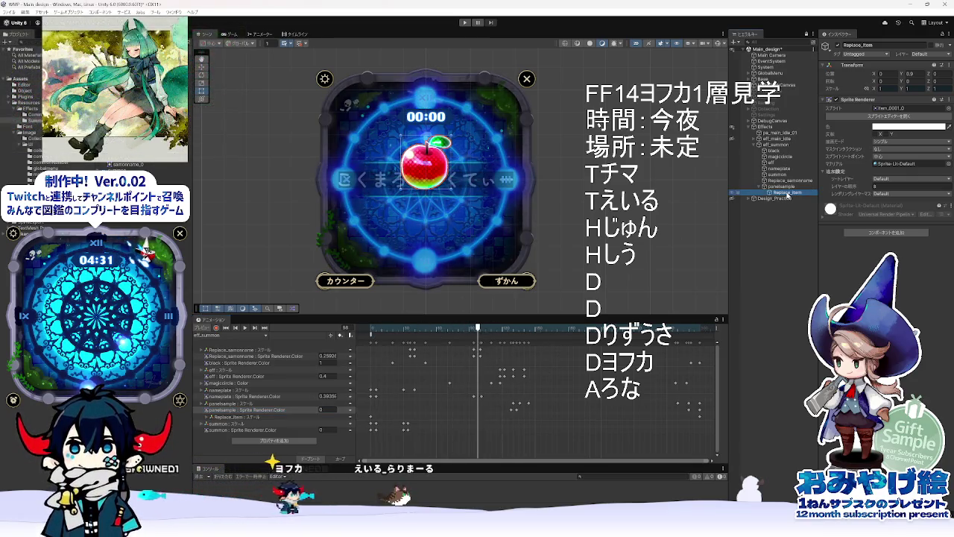
right_click(783, 192)
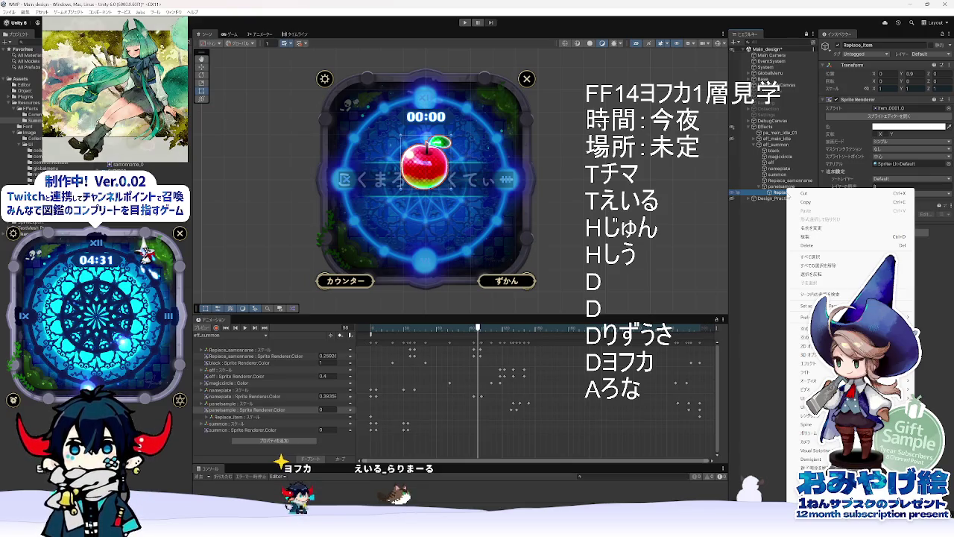
click(781, 195)
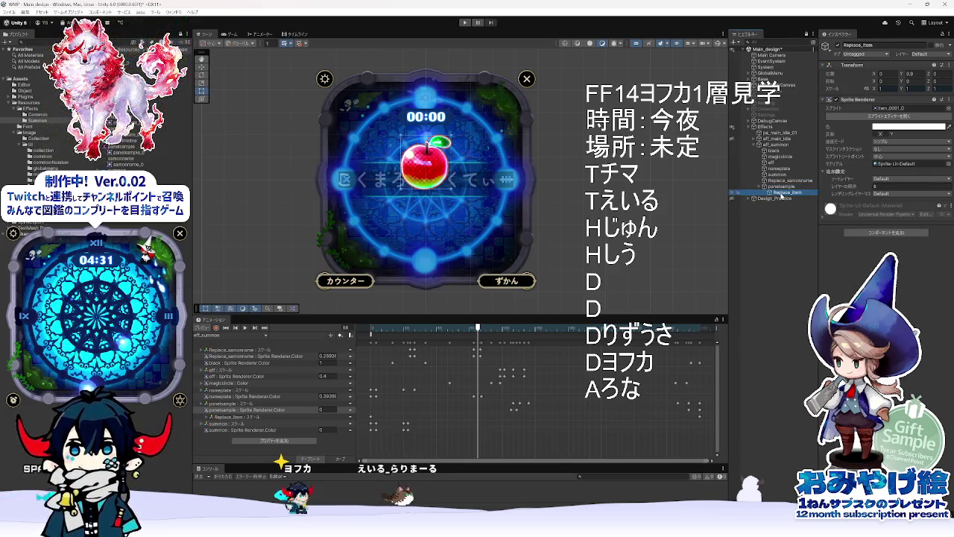
right_click(781, 196)
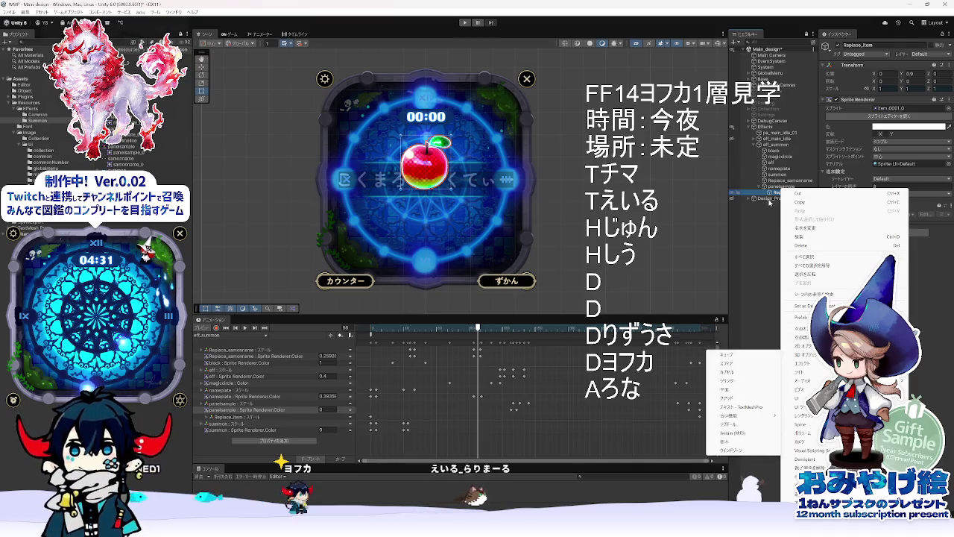
click(774, 196)
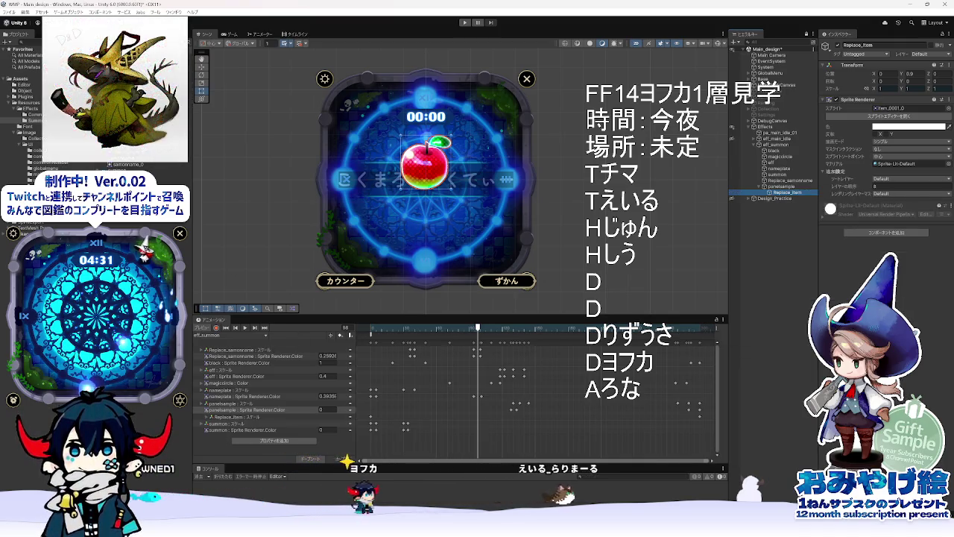
Step: Select Design_Practice, then panelsample, to show the finished purple 失われた叡智 card
right_click(788, 192)
click(769, 194)
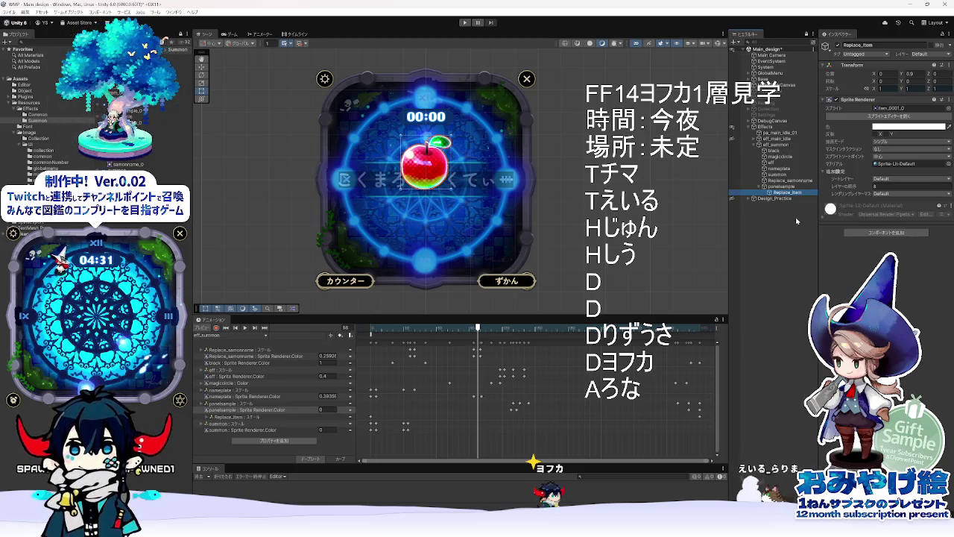
click(779, 199)
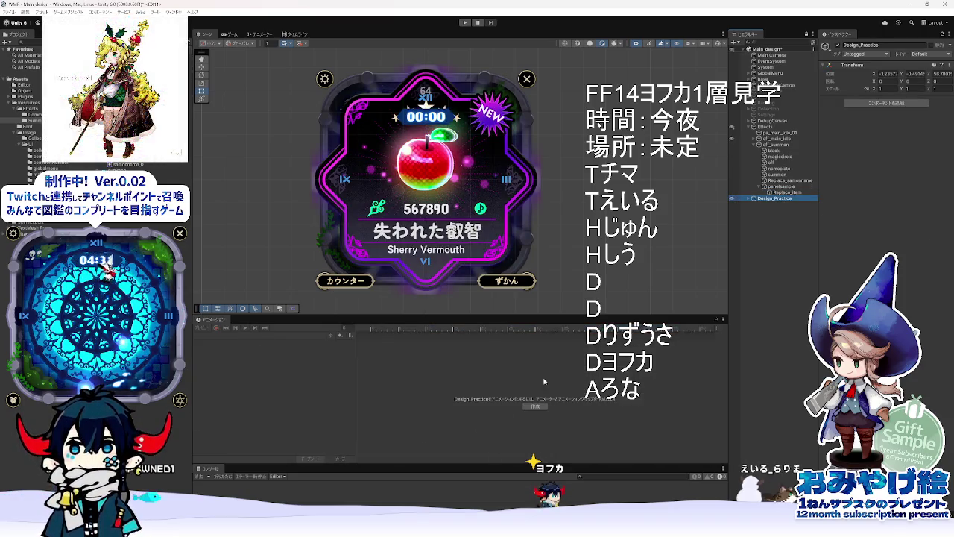
click(779, 187)
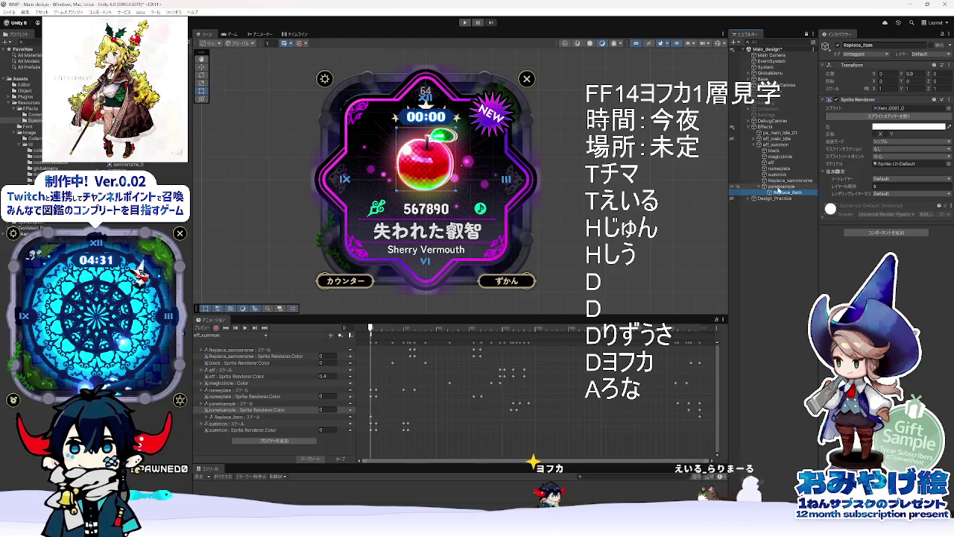
Step: Select Replace_Item to view the apple sprite's settings in the Inspector
right_click(783, 195)
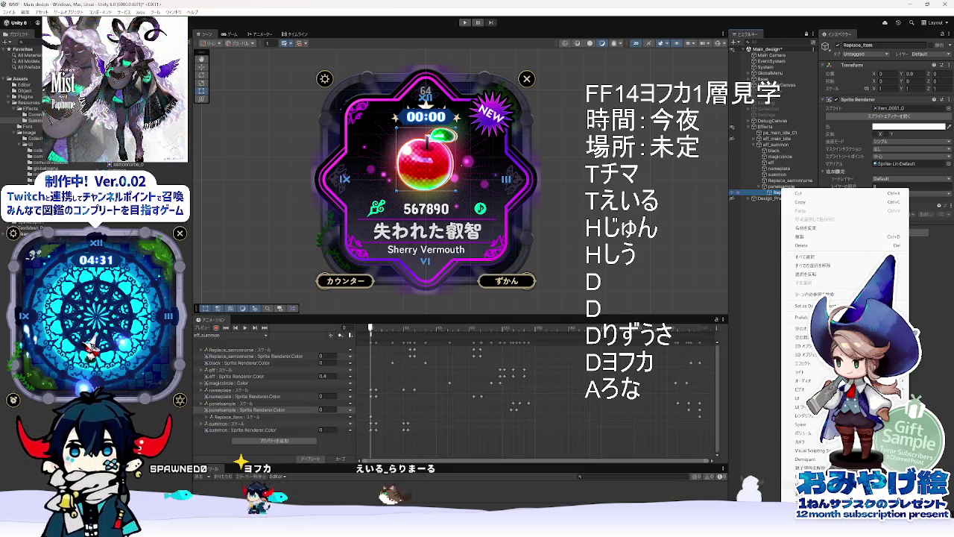
click(760, 319)
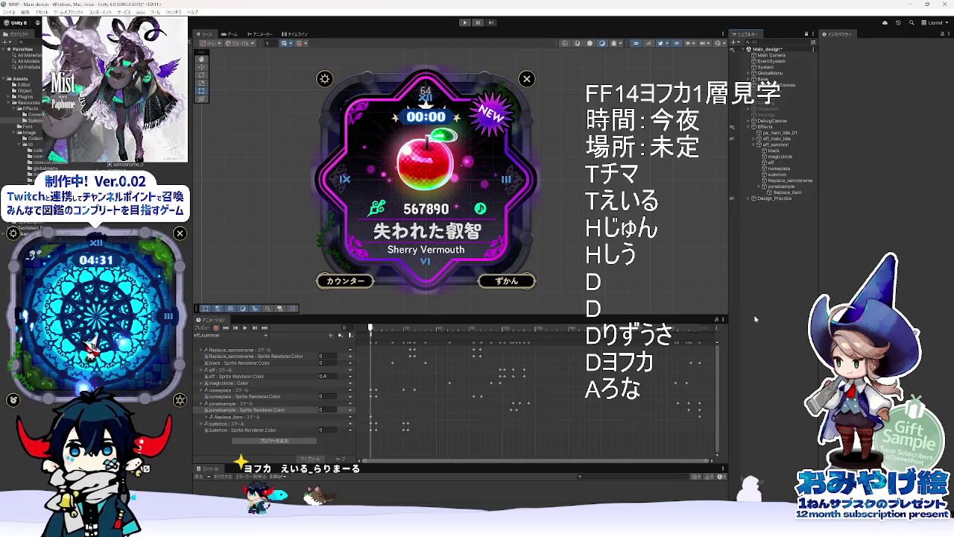
click(780, 193)
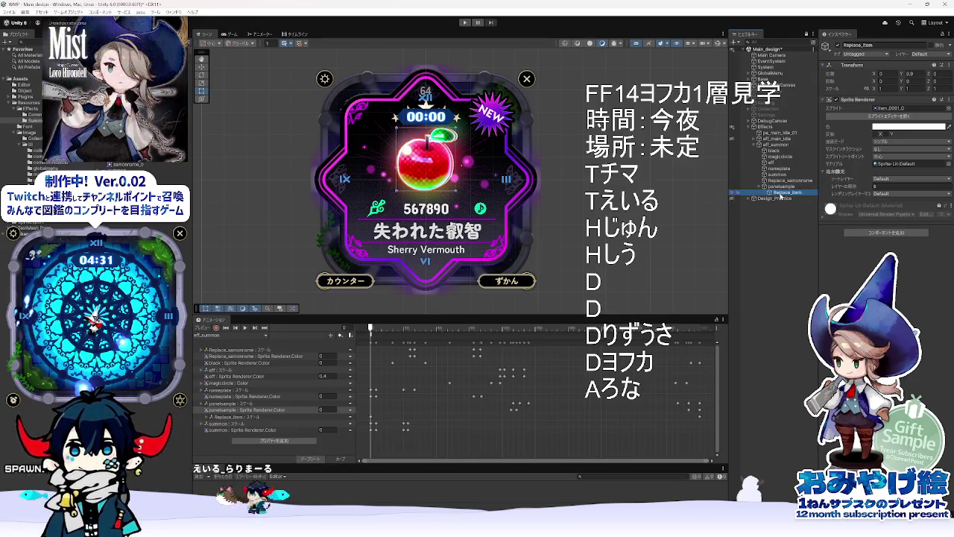